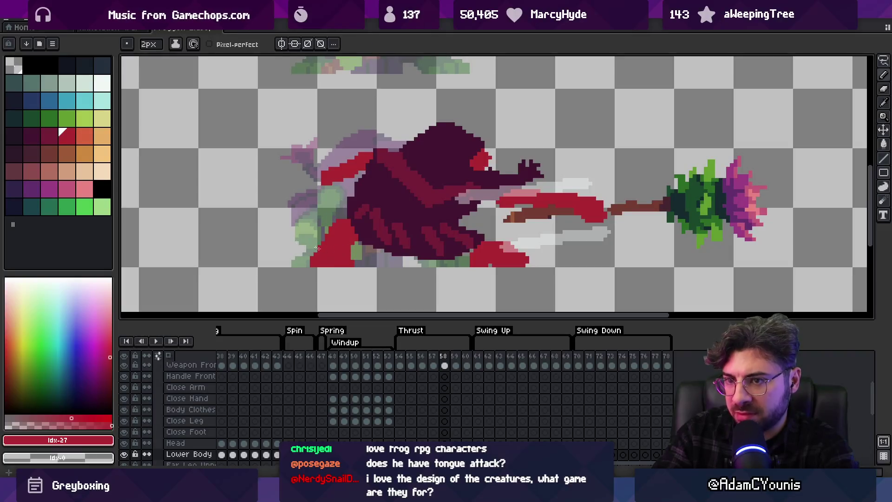
Zoom and pan around the frog's attack frame, then advance one frame to the thrust pose
key(bracketleft)
key(ctrl)
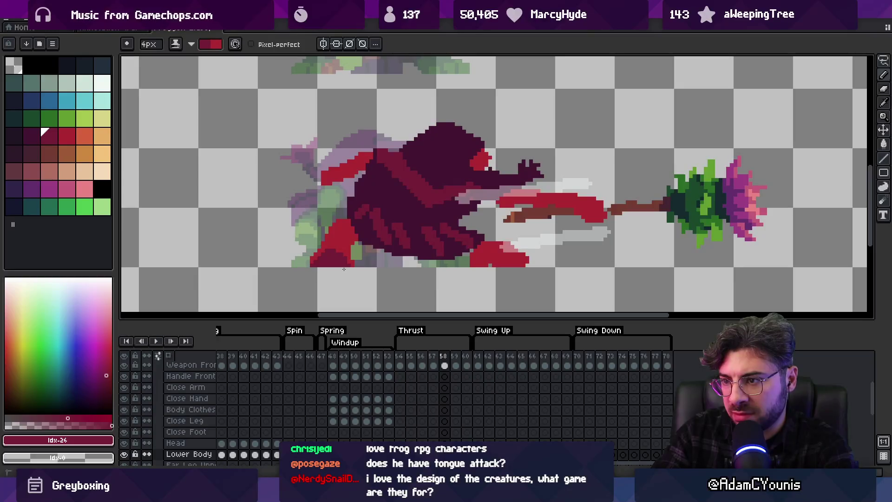
key(z)
scroll(366, 210, down, 3)
scroll(436, 180, up, 2)
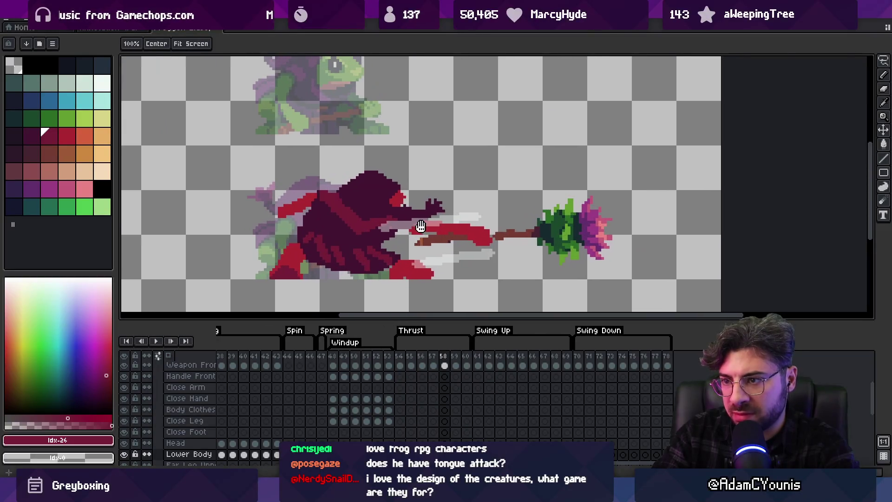
mouse_move(432, 358)
mouse_down()
mouse_move(425, 361)
mouse_move(462, 358)
mouse_move(425, 360)
mouse_move(451, 361)
mouse_up()
key(Escape)
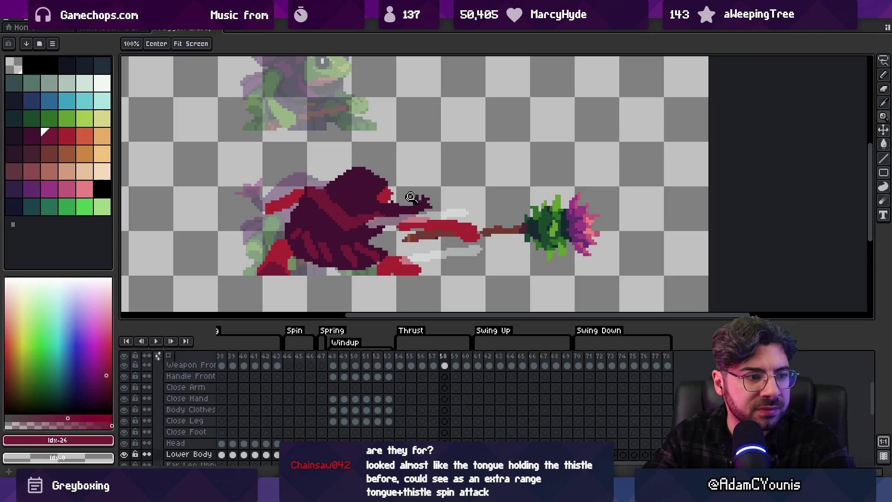
drag(428, 221, 425, 215)
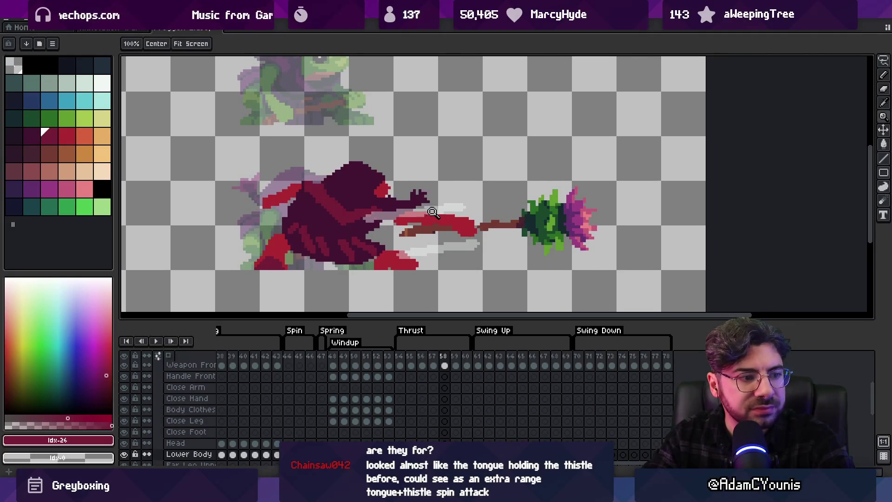
key(v)
key(b)
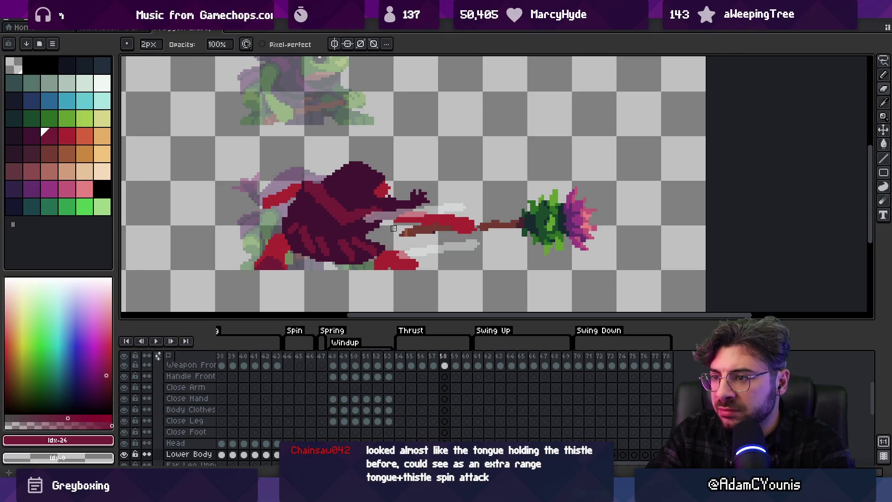
key(Right)
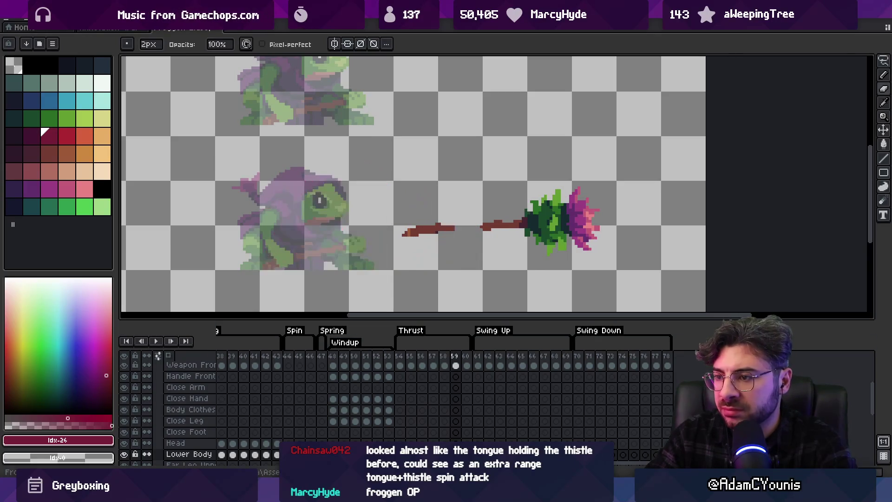
Nudge the frog's body by one pixel across Thrust frames 57 to 59
key(Right)
key(Left)
key(Left)
key(v)
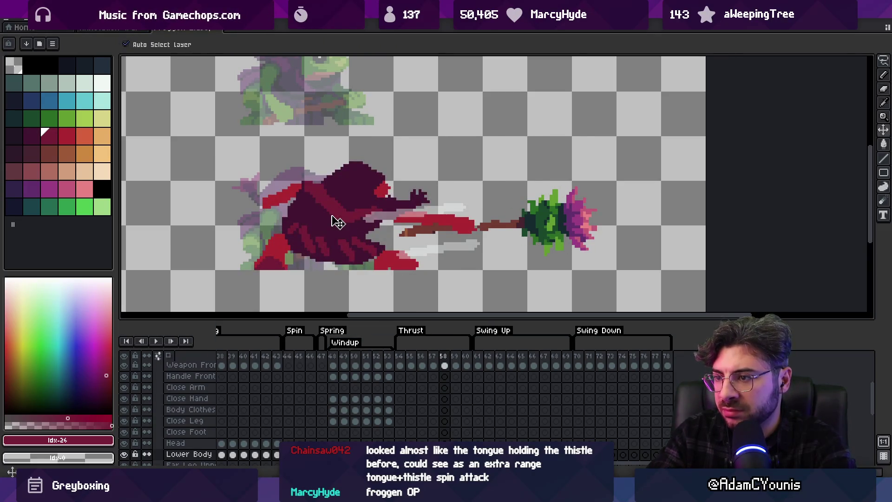
key(Left)
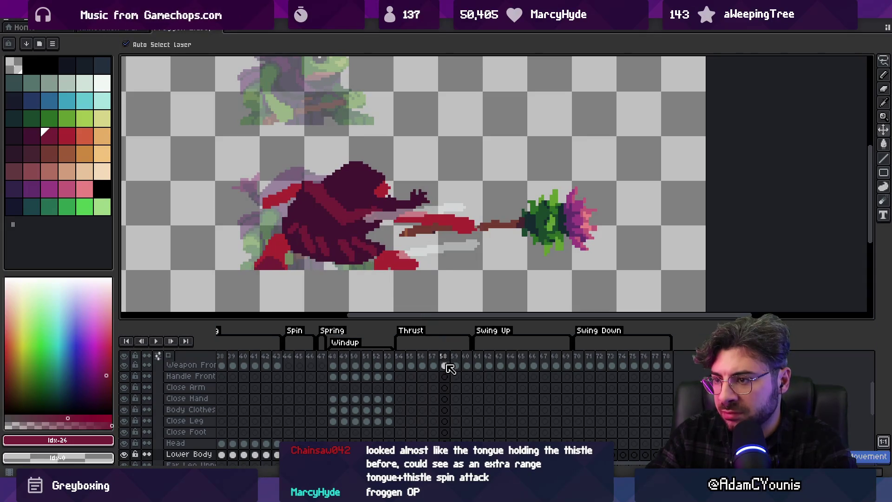
drag(433, 365, 460, 362)
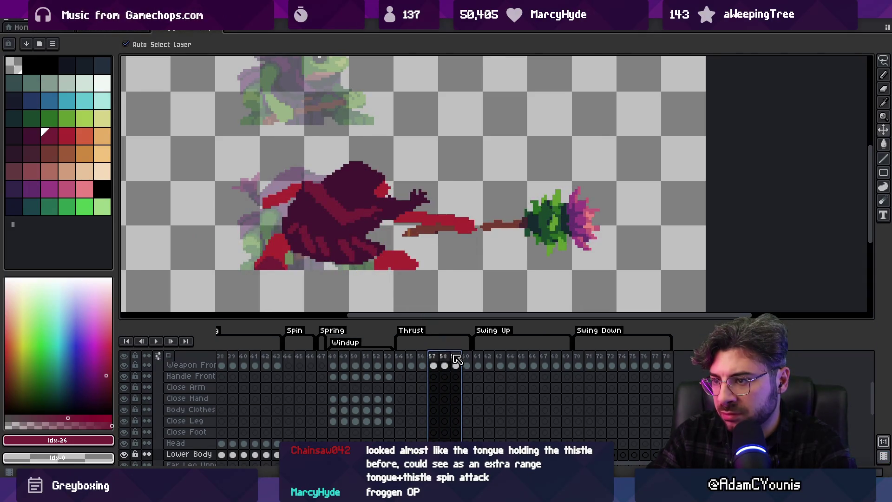
click(423, 223)
drag(324, 229, 330, 229)
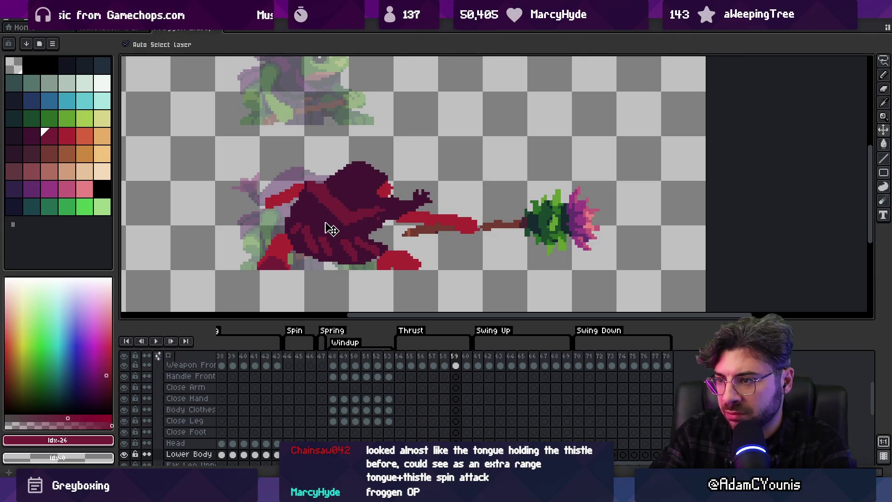
Move the reaching hand on frame 60 and touch up the red tongue with pencil and eraser
key(Right)
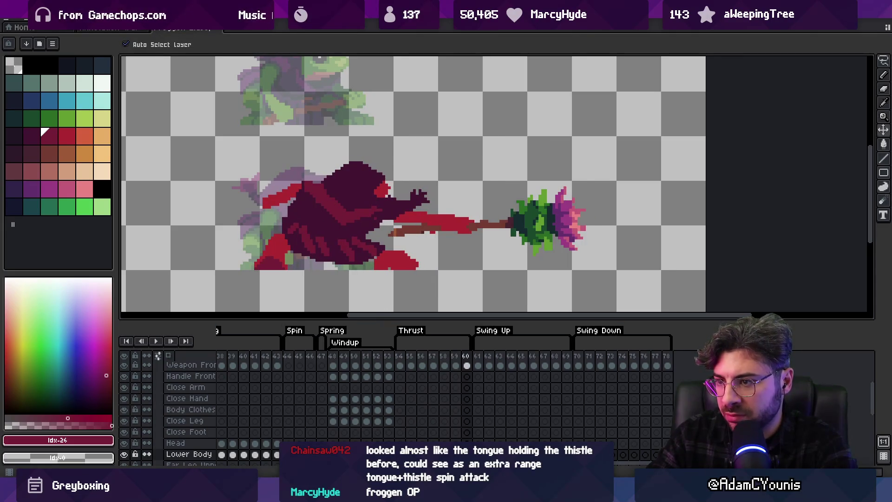
key(m)
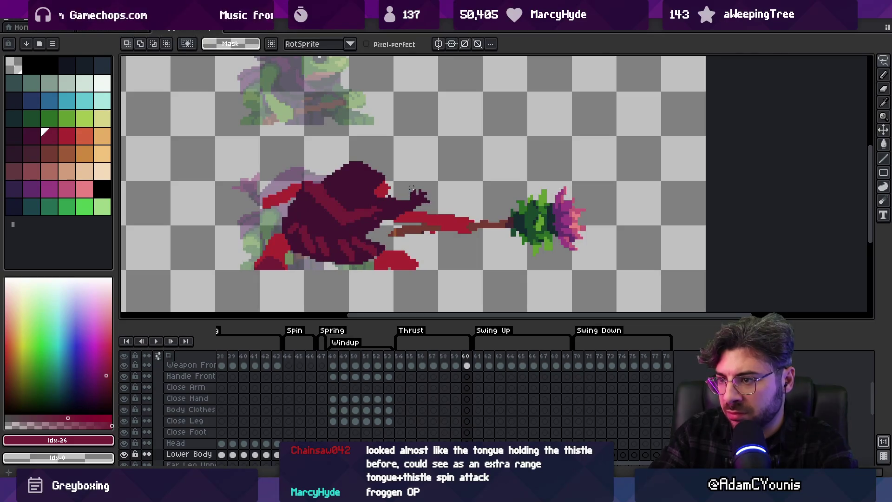
key(ctrl+d)
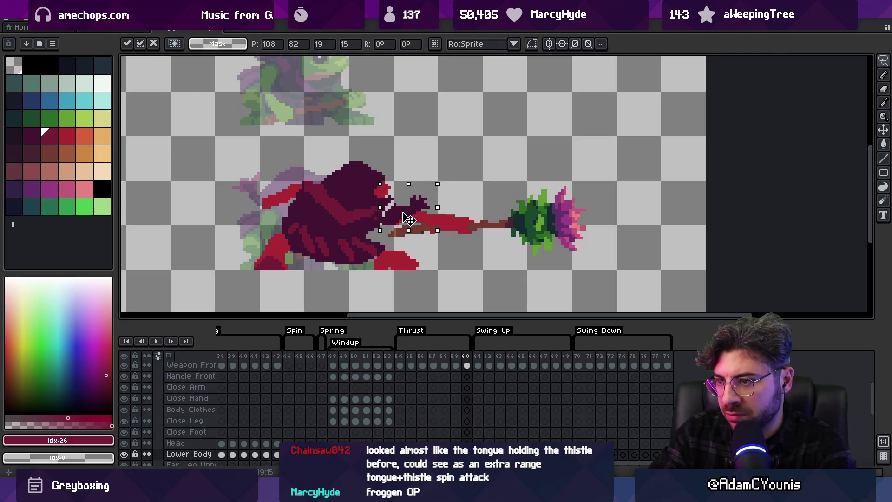
key(b)
alt+click(386, 208)
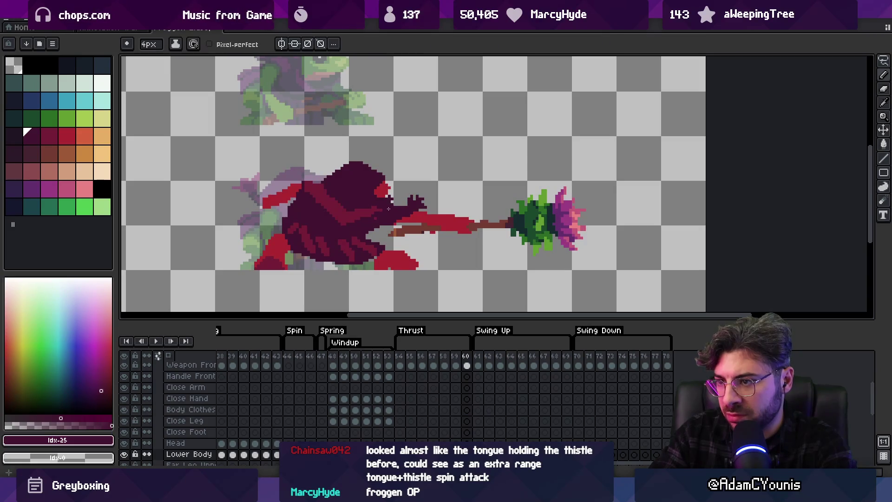
key(e)
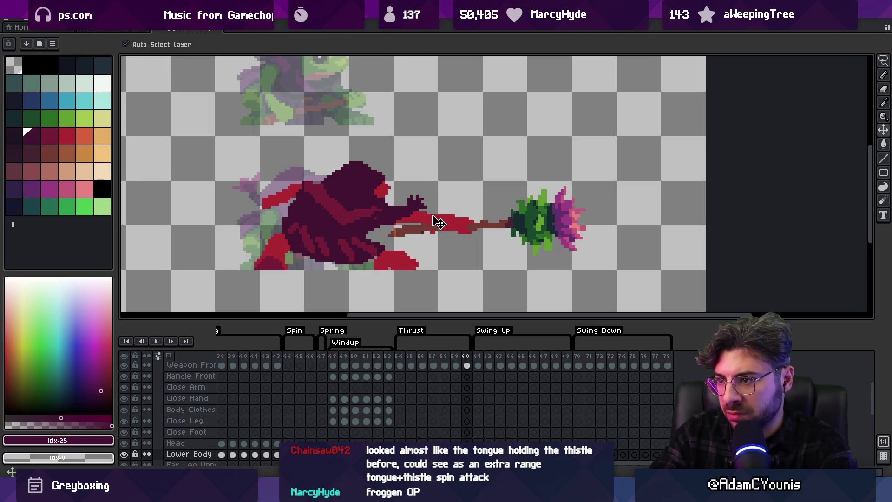
alt+click(411, 224)
key(b)
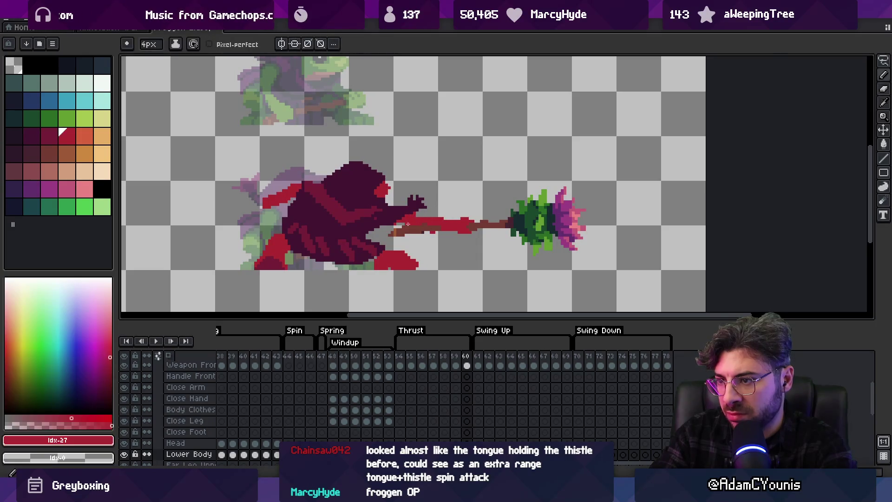
key(e)
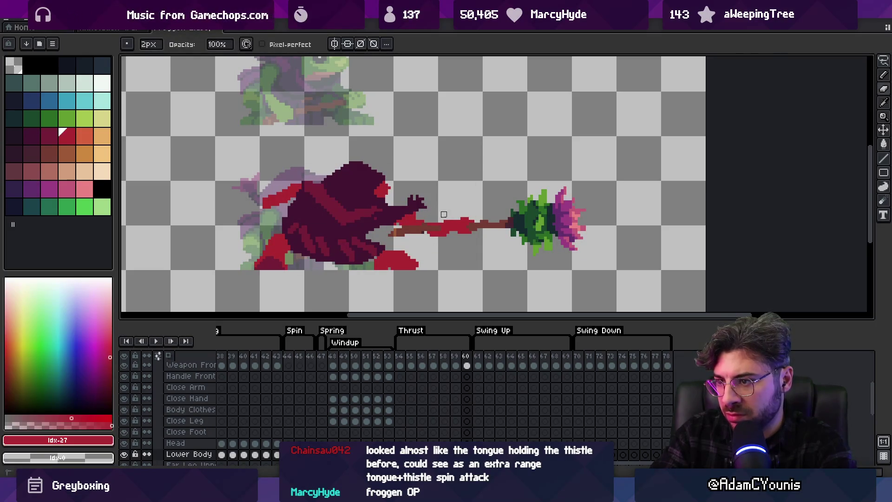
key(v)
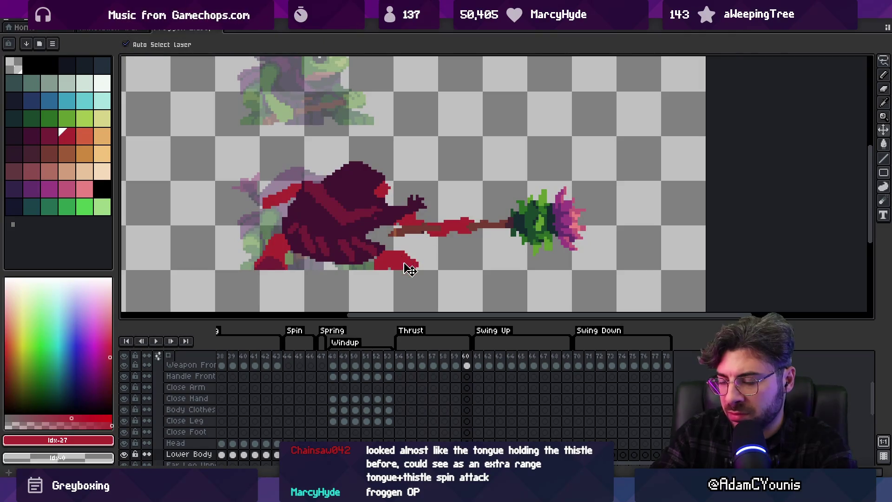
drag(432, 365, 466, 362)
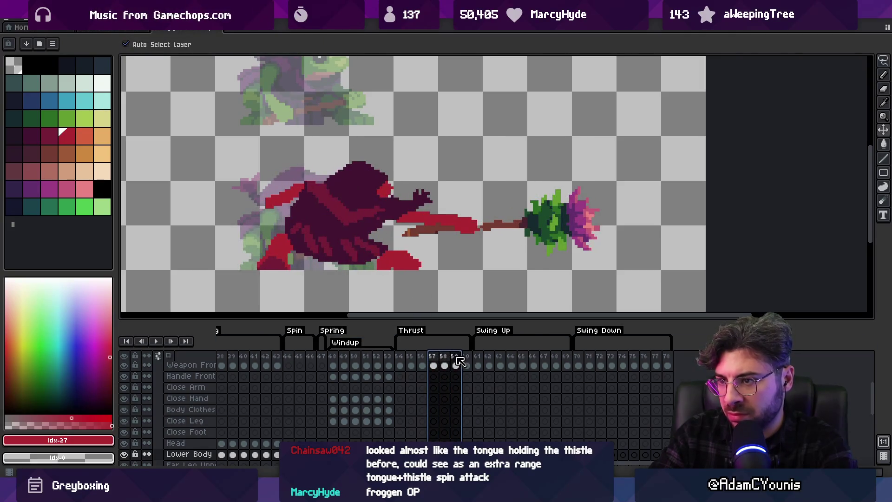
Lasso the hooded body and drop it in its new position
key(m)
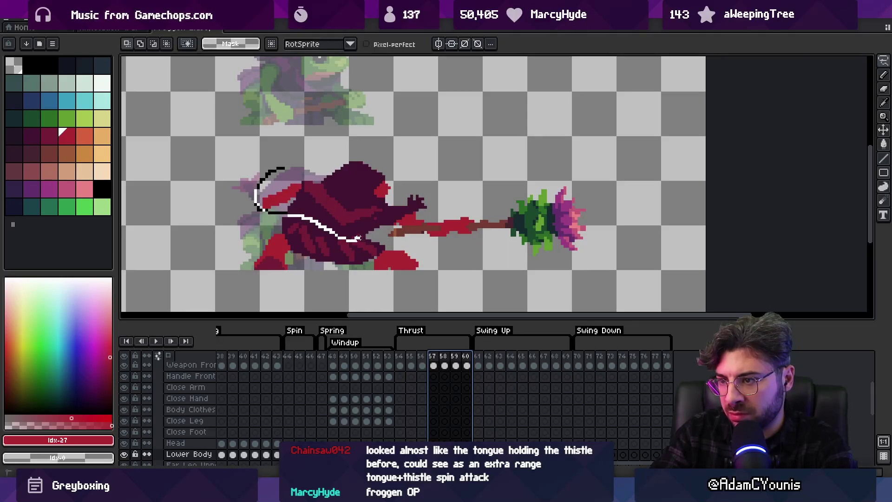
click(341, 206)
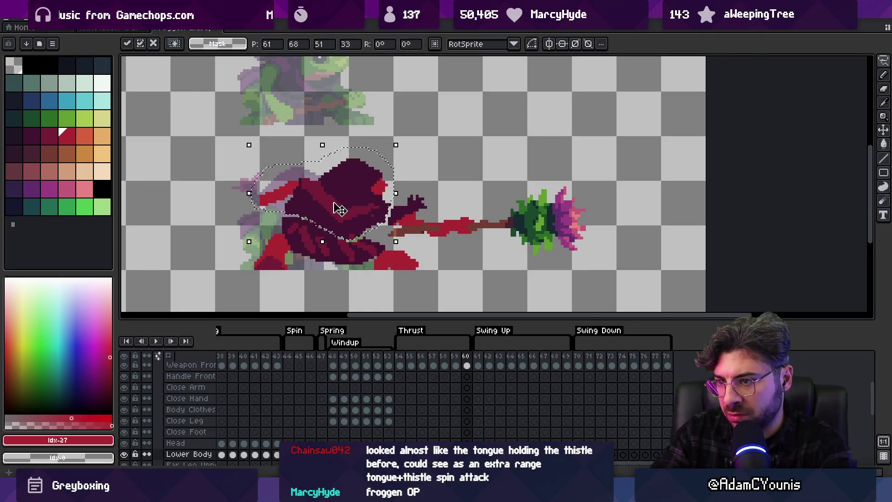
key(b)
alt+click(335, 228)
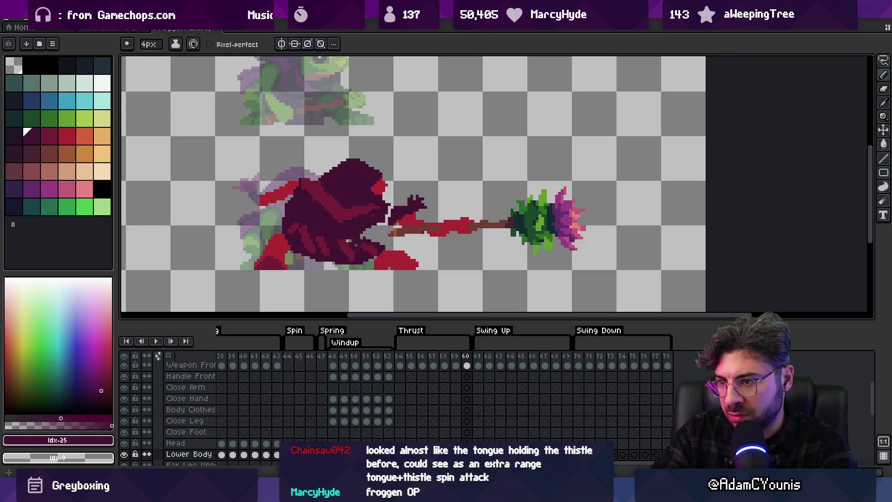
Repaint the lower body shading with a lighter red using a 3 px pencil
key(m)
key(b)
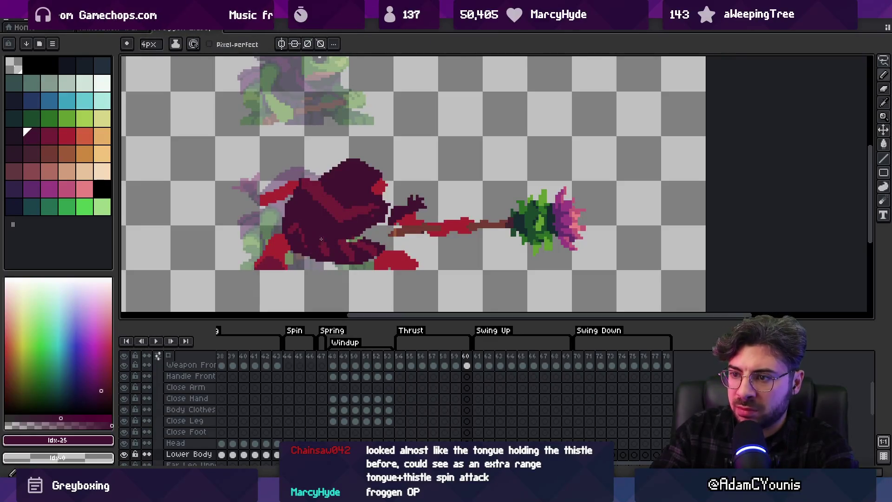
alt+click(333, 242)
key(minus)
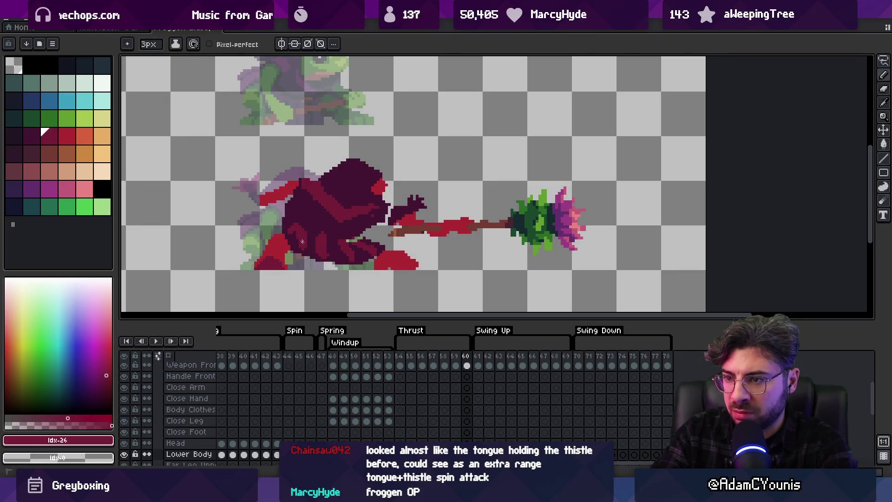
drag(373, 257, 387, 249)
Sample the dark red from the sprite and remove the stray dark pixel beside the tongue
key(alt)
alt+click(376, 239)
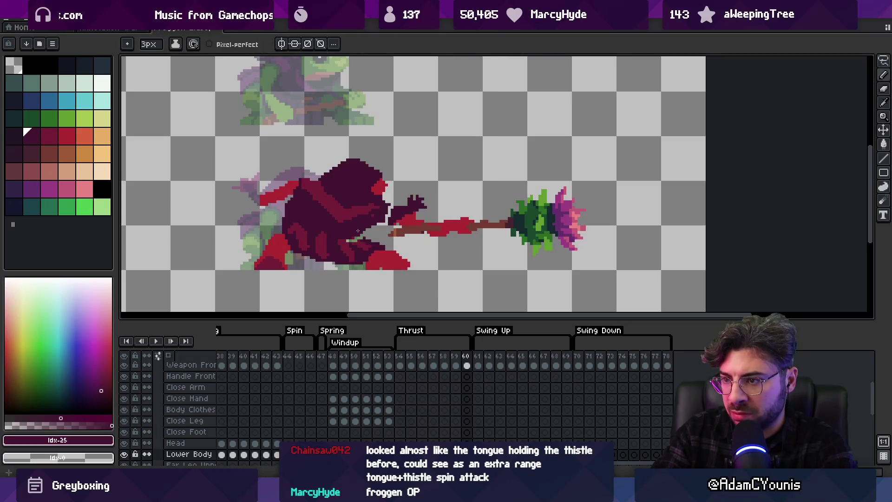
alt+click(355, 239)
key(z)
right_click(355, 199)
click(392, 226)
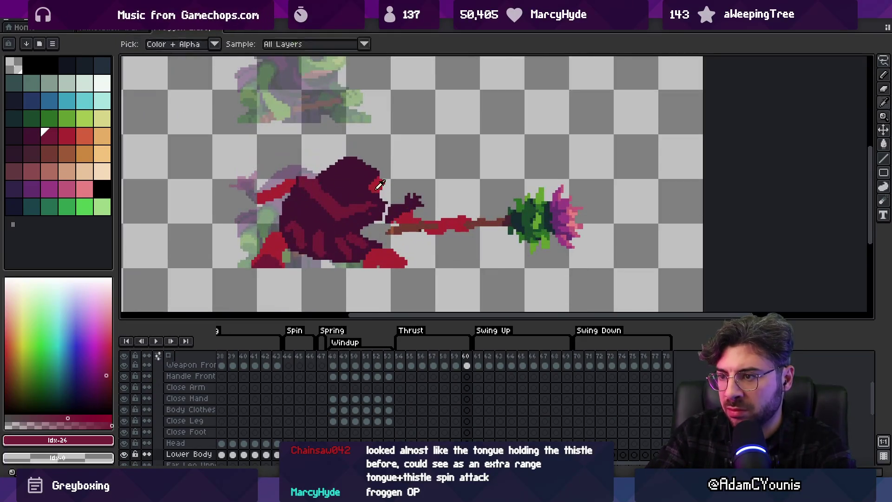
key(b)
alt+click(391, 225)
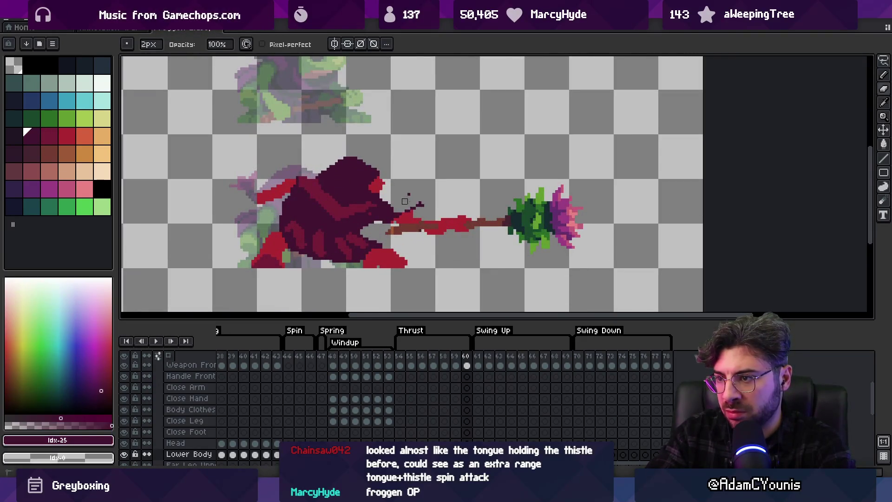
alt+click(393, 221)
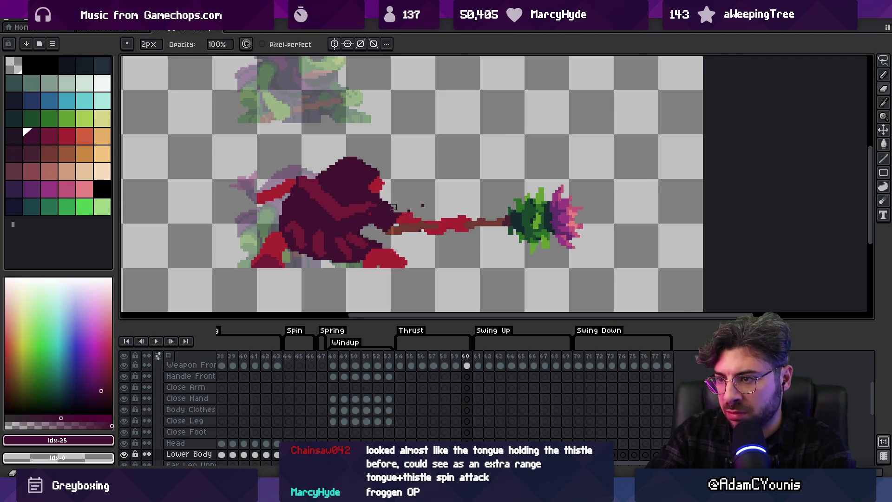
alt+click(410, 208)
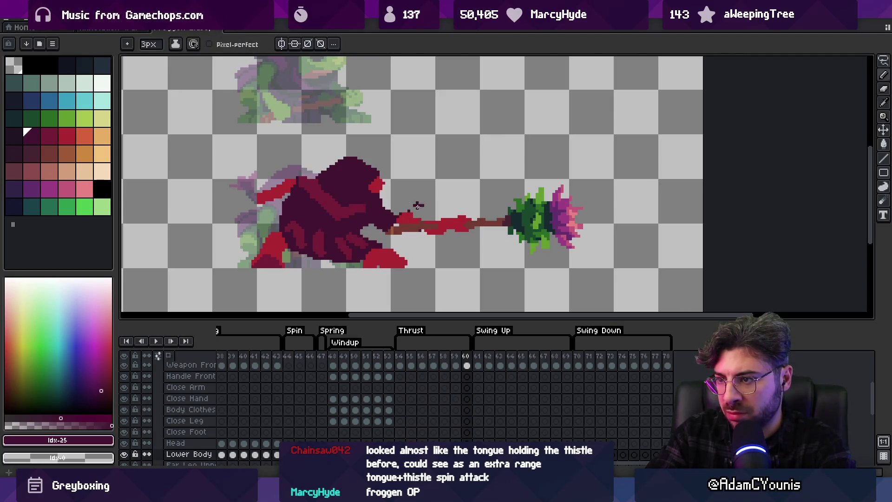
alt+click(410, 215)
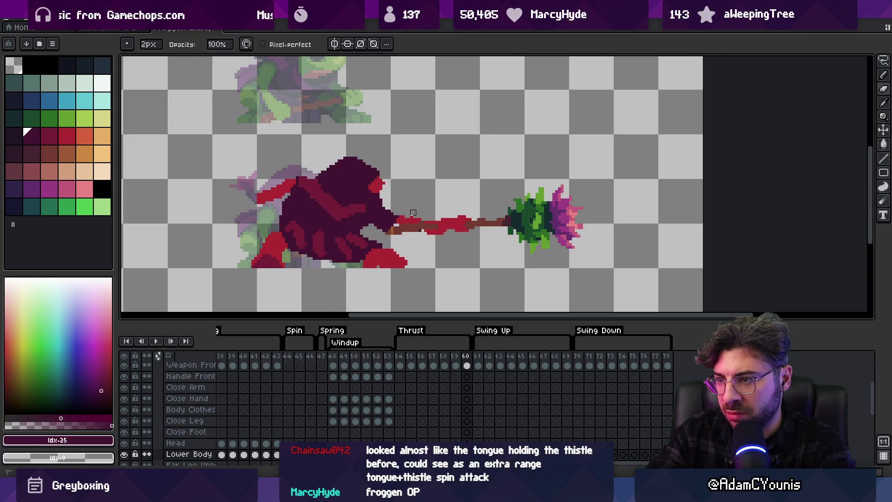
Zoom out and play the Thrust animation to review the fix
key(z)
scroll(448, 204, down, 4)
key(Return)
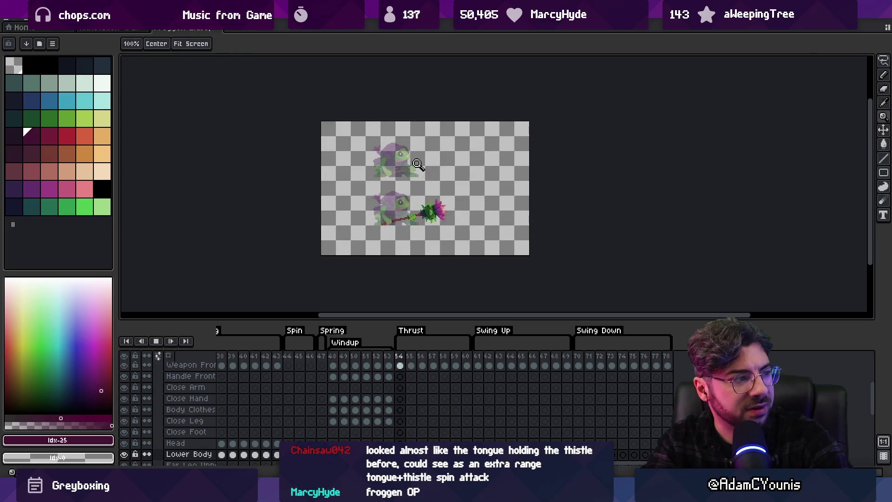
Stop playback on frame 60 and make the Lower Body layer active in the timeline
key(space)
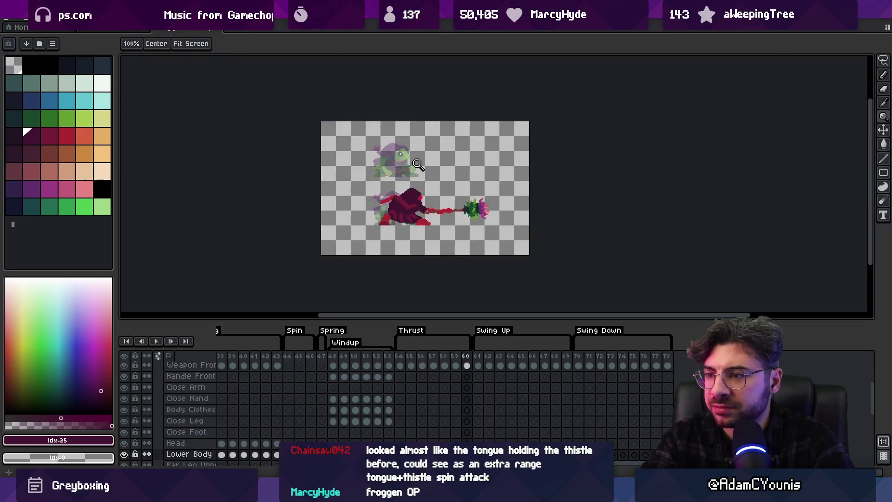
scroll(404, 404, down, 3)
click(400, 433)
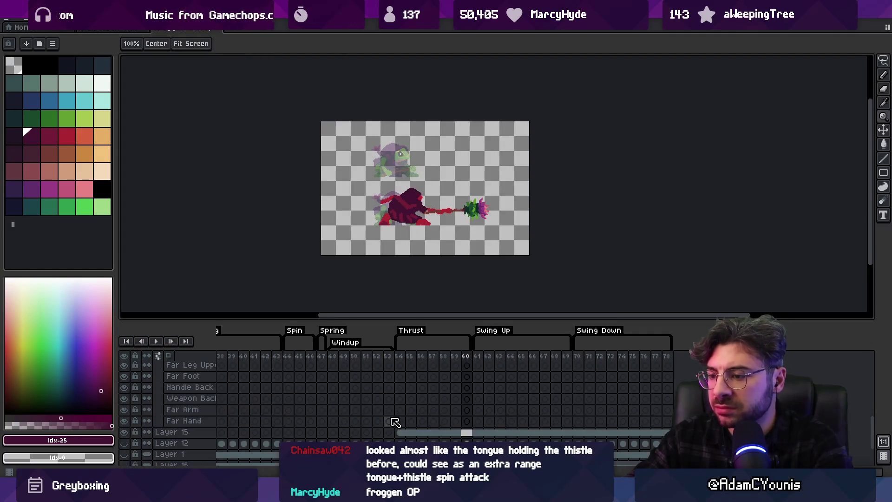
key(v)
scroll(414, 404, up, 2)
click(400, 399)
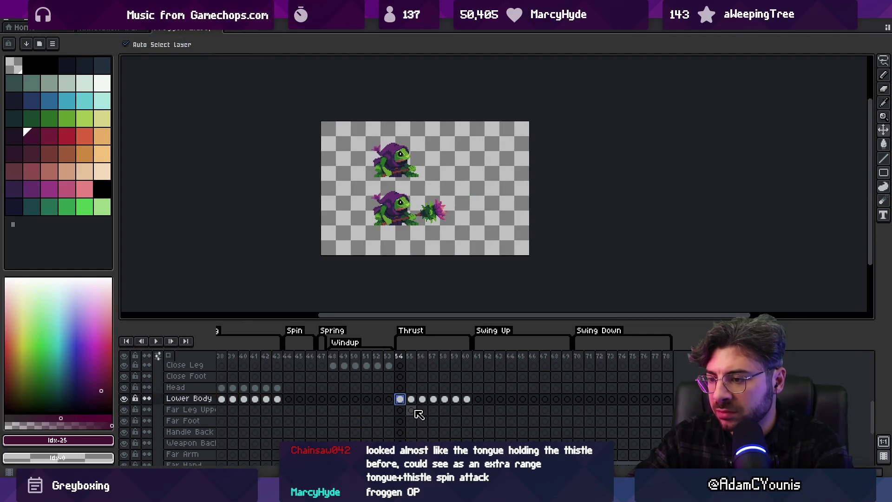
scroll(408, 405, down, 2)
click(388, 170)
key(m)
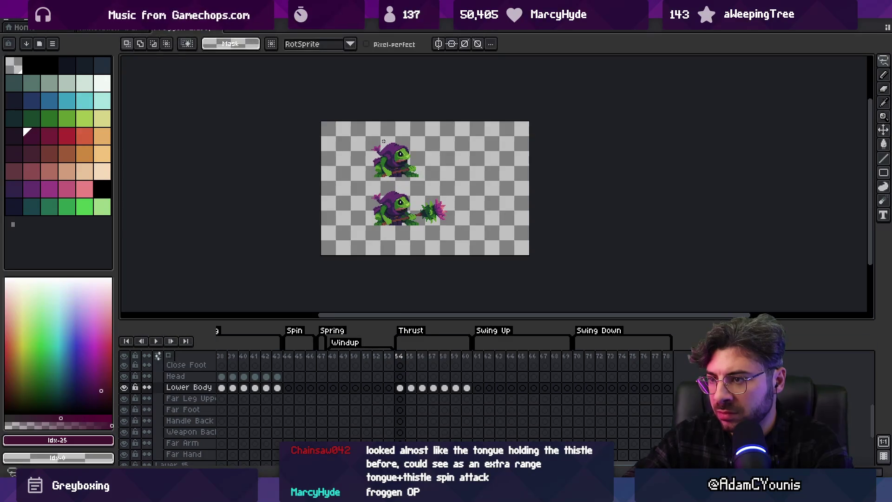
Replay the Thrust animation, then stop on frame 59 with the pencil ready
key(Return)
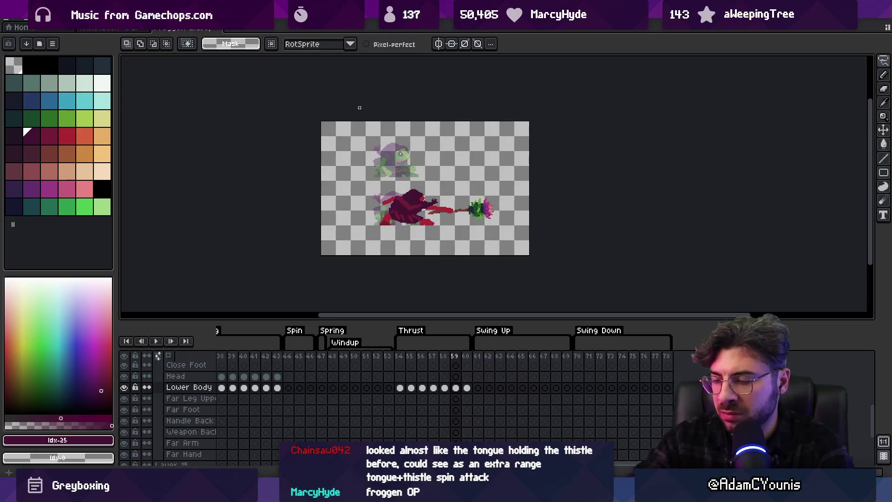
scroll(432, 395, down, 3)
drag(402, 406, 467, 404)
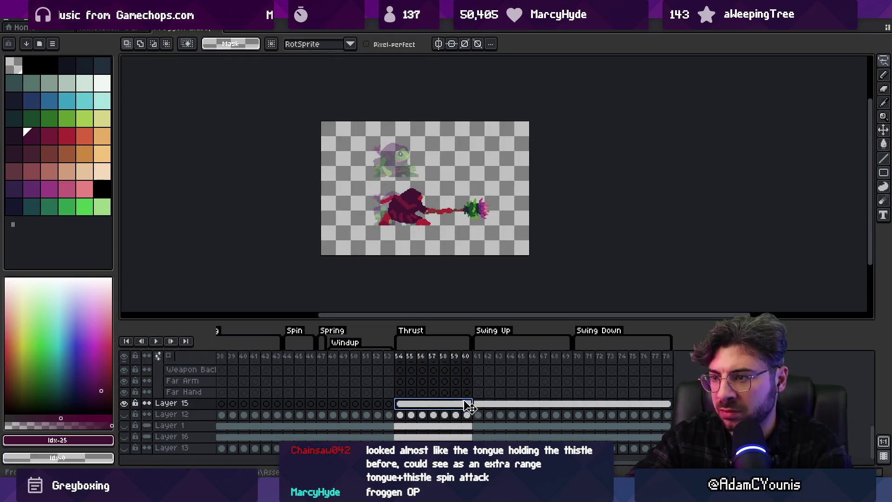
key(Escape)
key(Return)
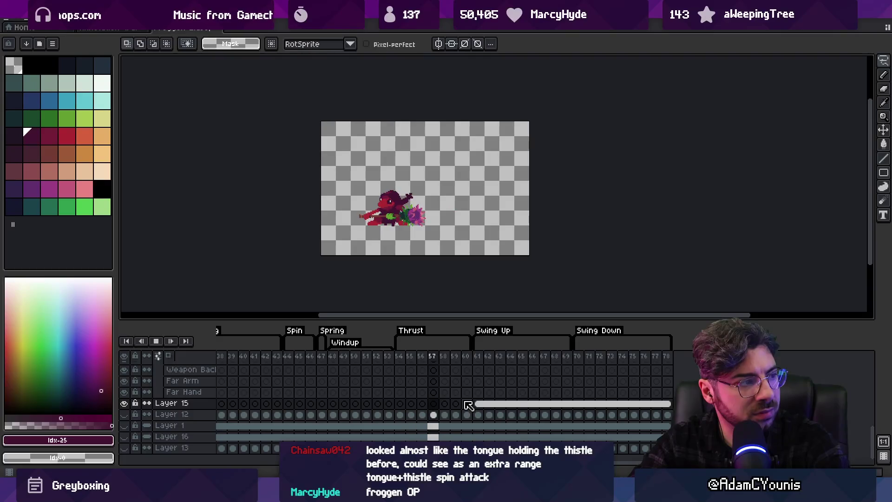
key(Return)
key(Right)
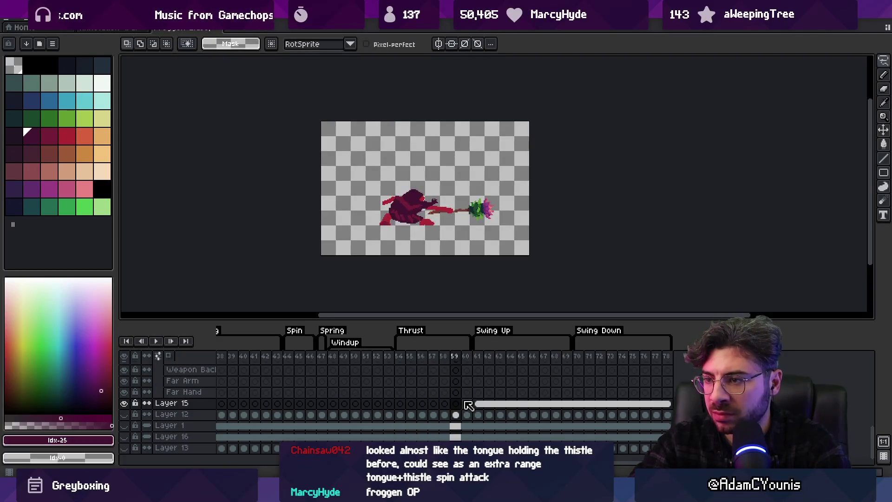
key(b)
scroll(395, 209, up, 2)
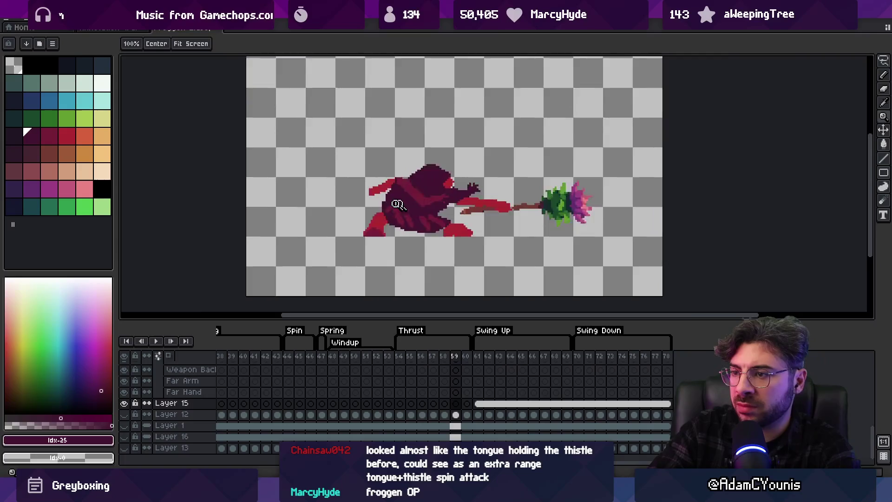
Pick red on the Lower Body layer and erase excess pixels from the back arm on frame 59
alt+click(380, 160)
ctrl+click(386, 159)
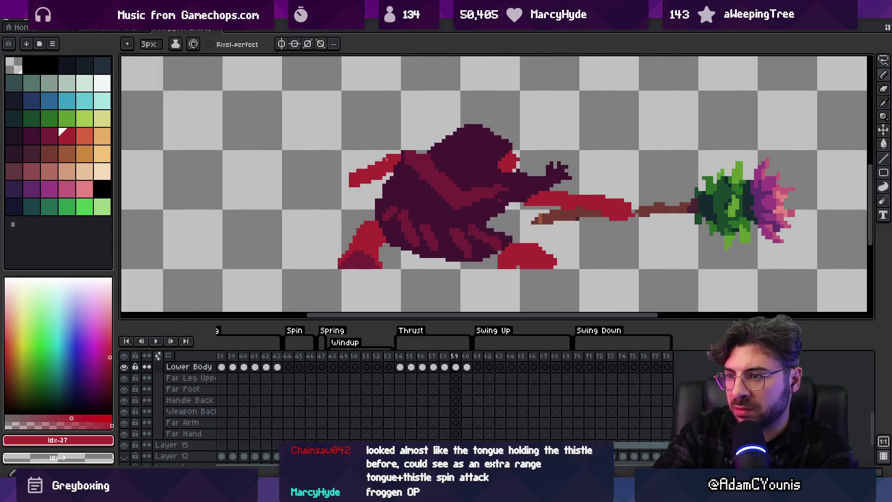
key(e)
drag(359, 170, 379, 173)
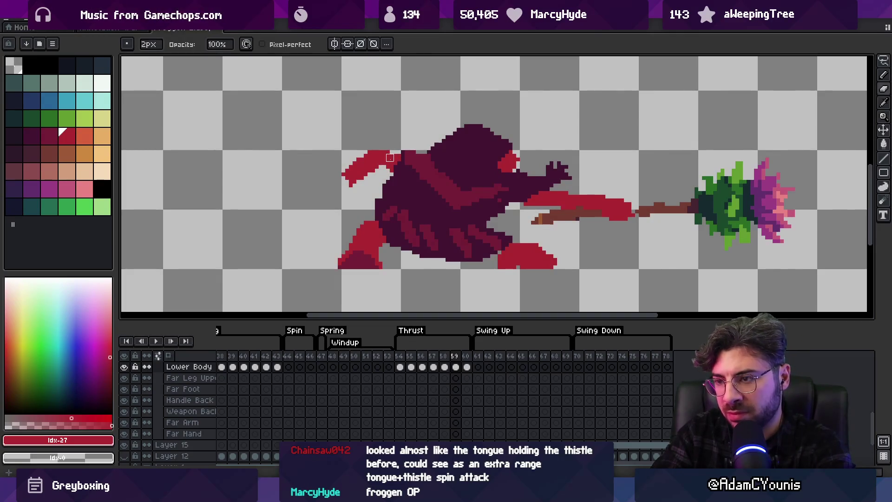
Redraw and trim the red back arm outline on frame 60
key(period)
key(b)
drag(361, 155, 385, 154)
key(e)
key(b)
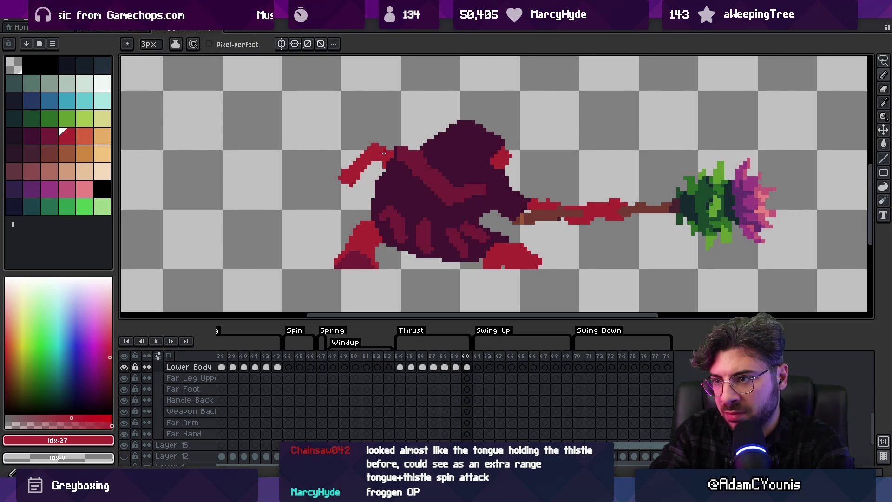
key(e)
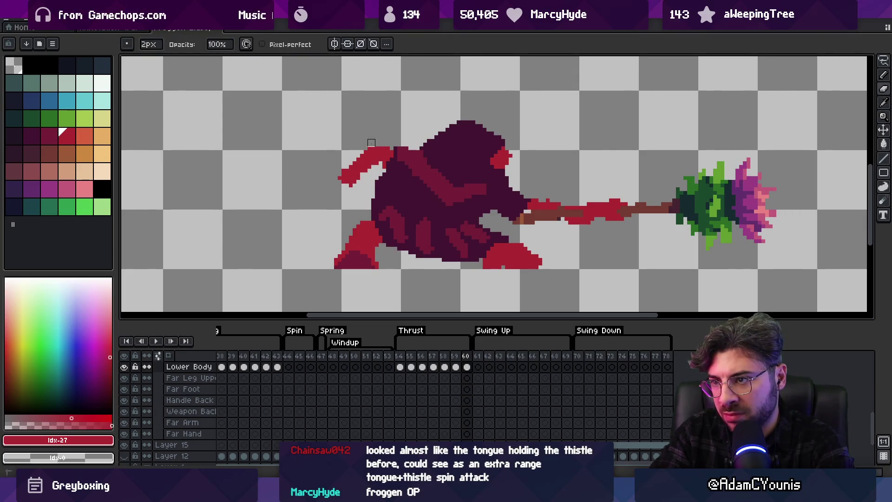
drag(388, 149, 379, 148)
key(b)
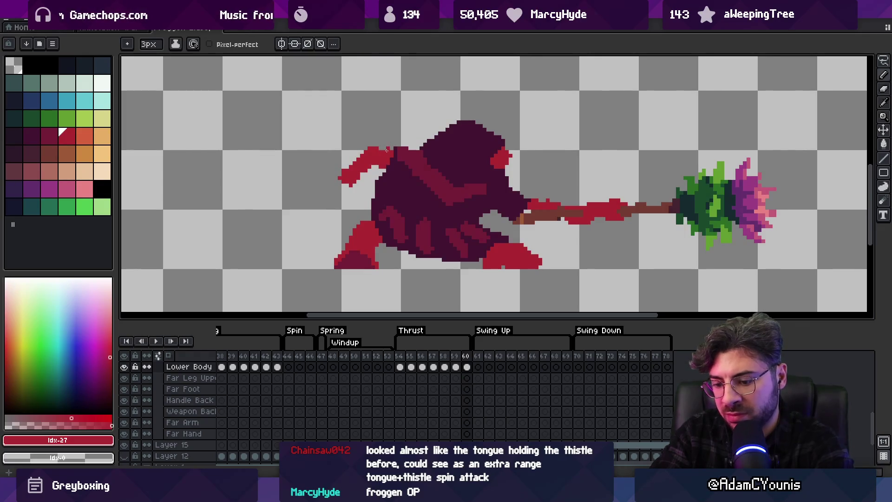
key(Right)
Reshape the red back arm on frame 58, erasing below and adding to the arm tip
key(m)
key(Left)
key(Left)
key(Left)
key(Left)
key(Right)
key(Right)
key(Left)
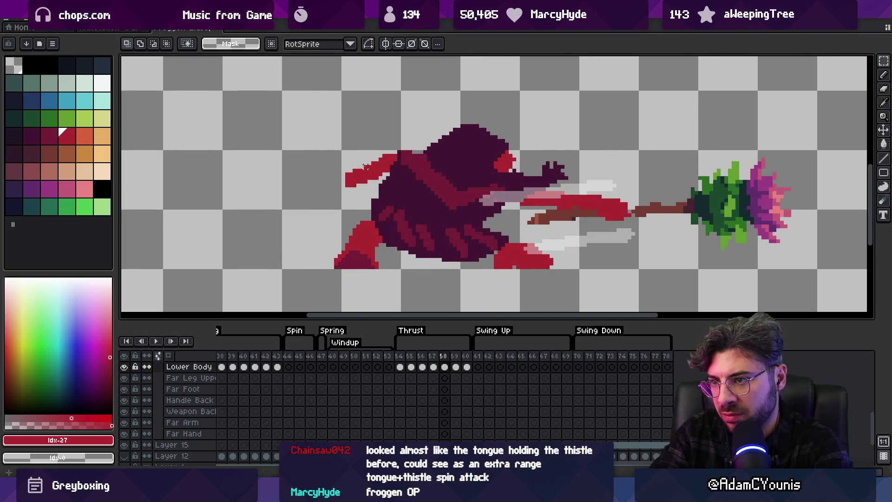
key(b)
key(e)
drag(374, 167, 367, 180)
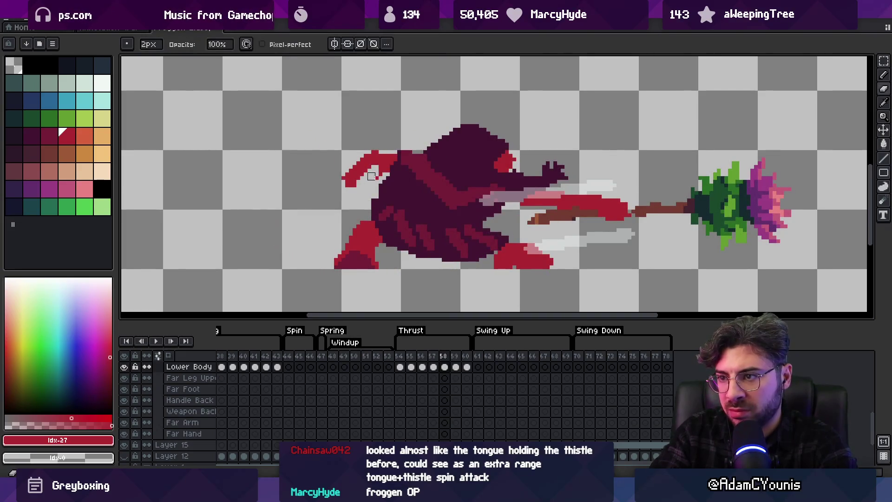
key(b)
drag(378, 150, 382, 157)
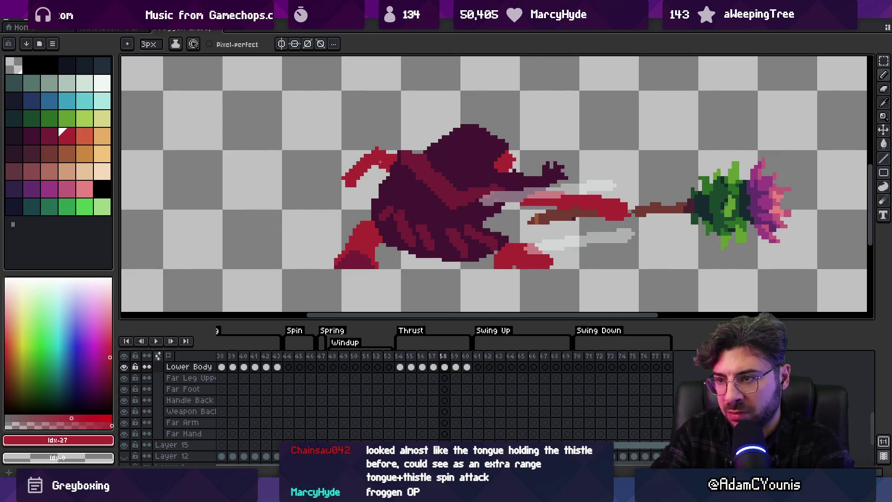
Step to frame 59, play the Thrust animation and zoom out to review
key(period)
key(Return)
key(z)
scroll(437, 135, down, 3)
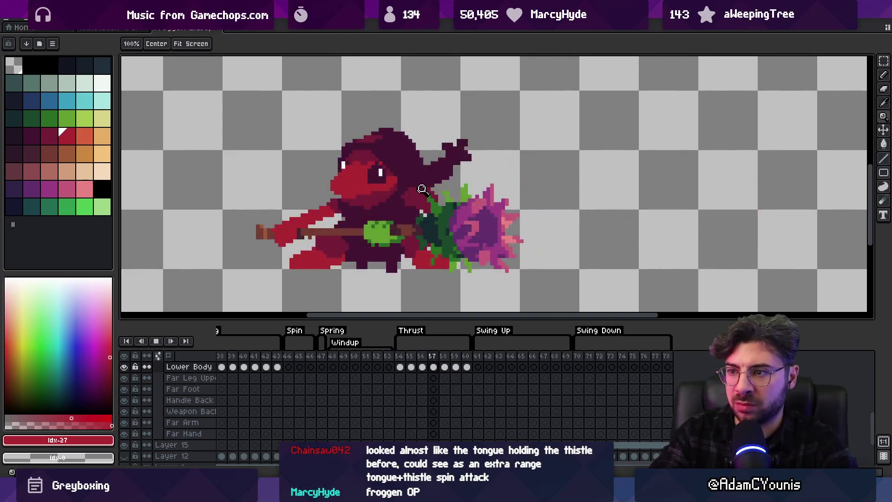
Review the zoomed animation, save the sprite with Ctrl+S, and switch to Unity
scroll(453, 112, down, 3)
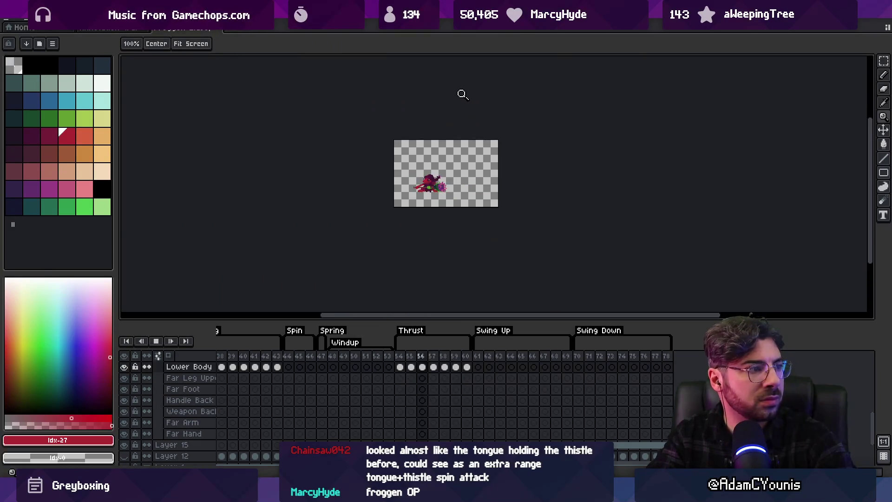
scroll(462, 155, up, 3)
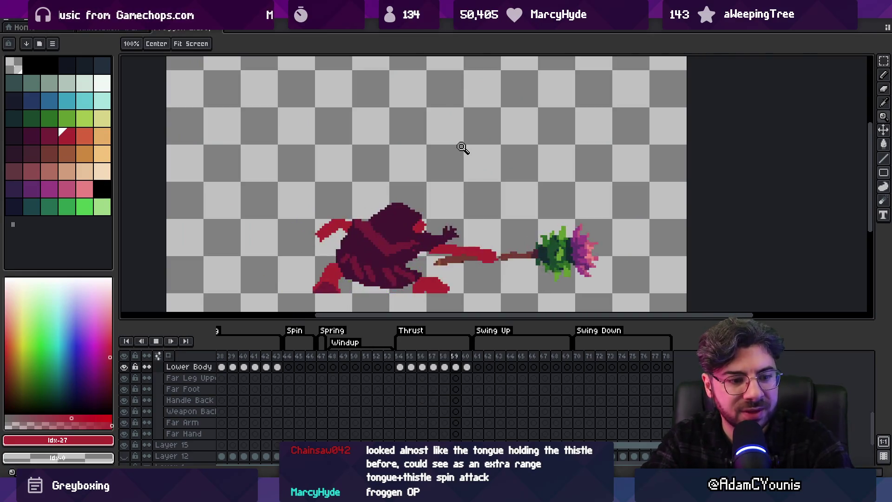
key(ctrl+s)
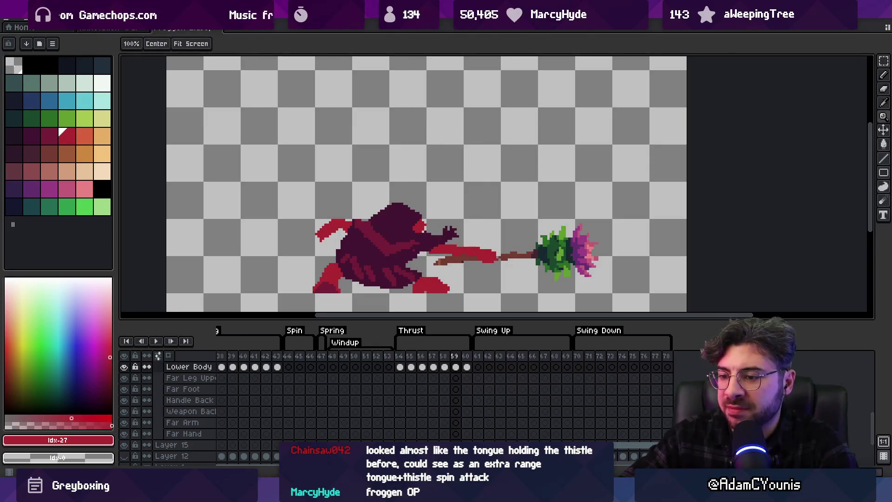
key(alt+Tab)
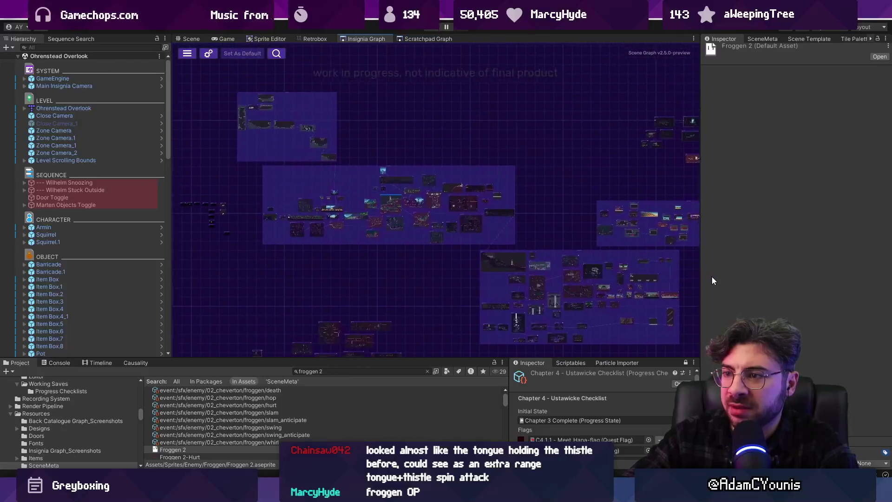
Re-export the frog sprite sheet from Aseprite, confirming the overwrite
drag(698, 265, 608, 265)
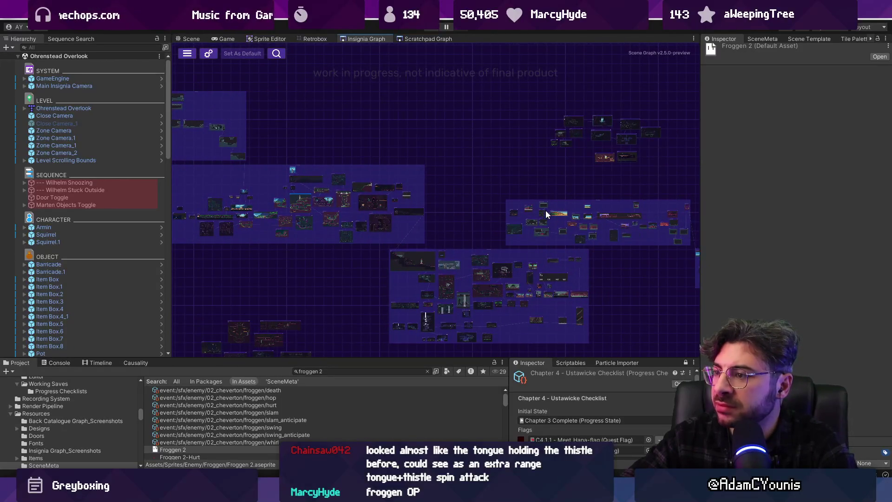
scroll(424, 287, up, 5)
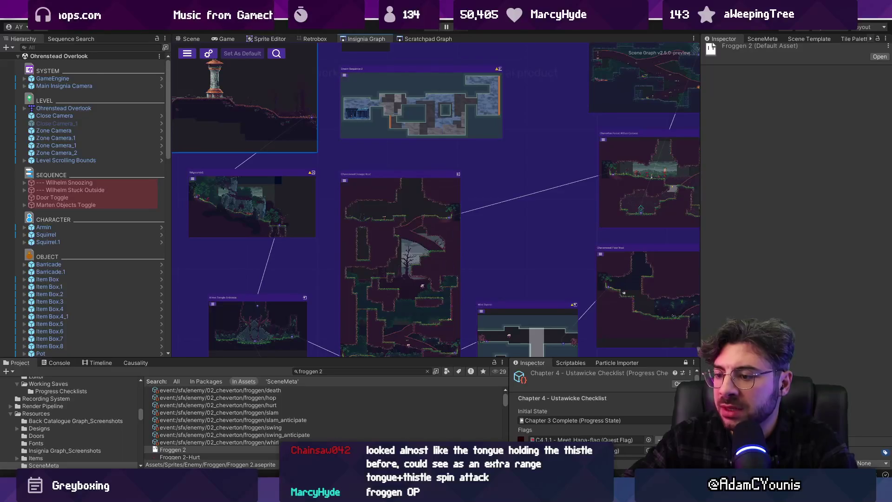
key(alt+Tab)
key(ctrl+e)
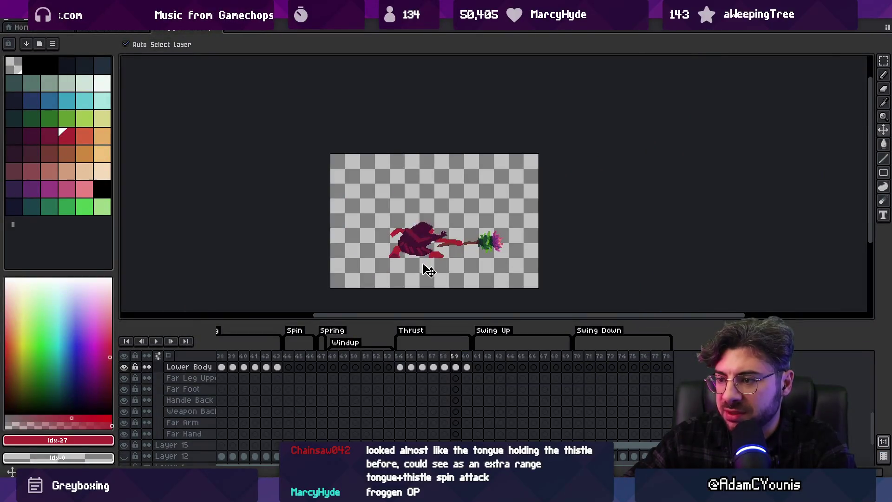
key(Return)
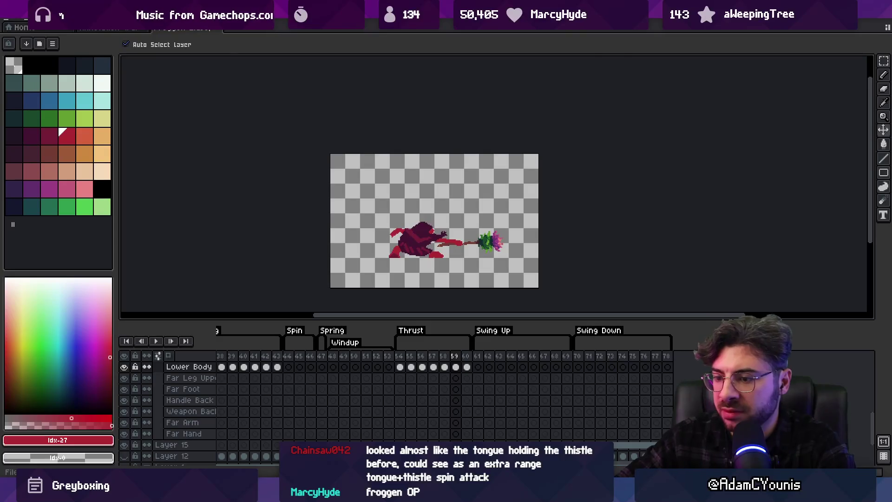
Zoom Unity's room graph onto the tall central room, then return to Aseprite
key(alt+Tab)
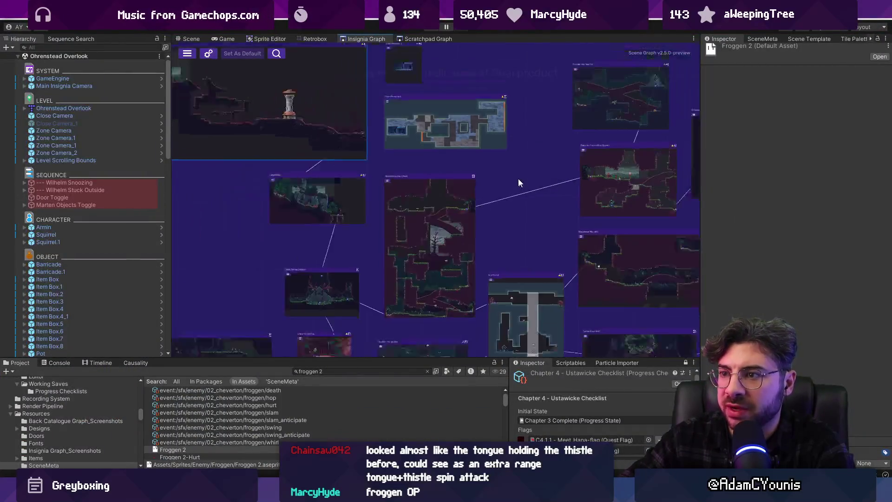
double_click(441, 237)
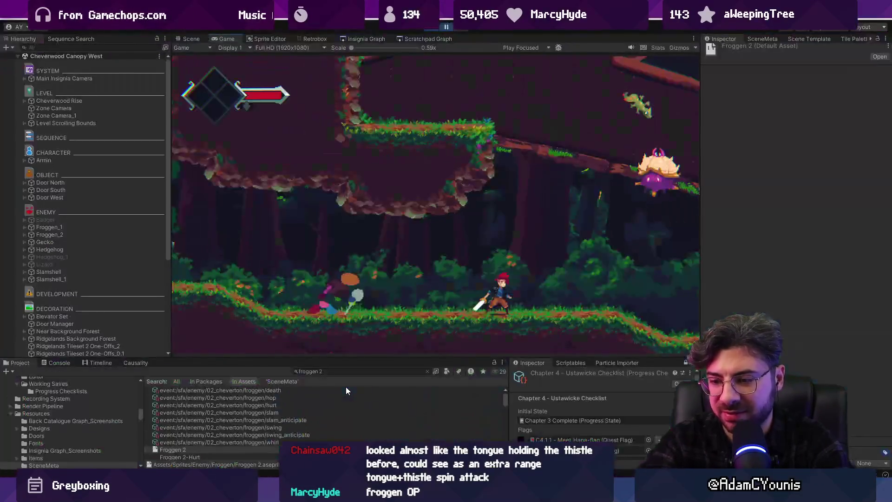
key(alt+Tab)
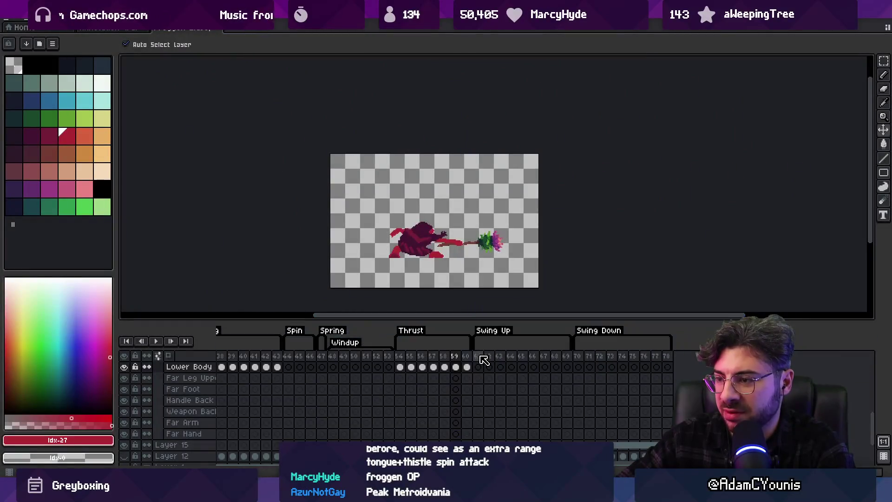
On frame 61, lasso and delete the extra upper frog copy
click(479, 357)
key(q)
drag(398, 169, 370, 205)
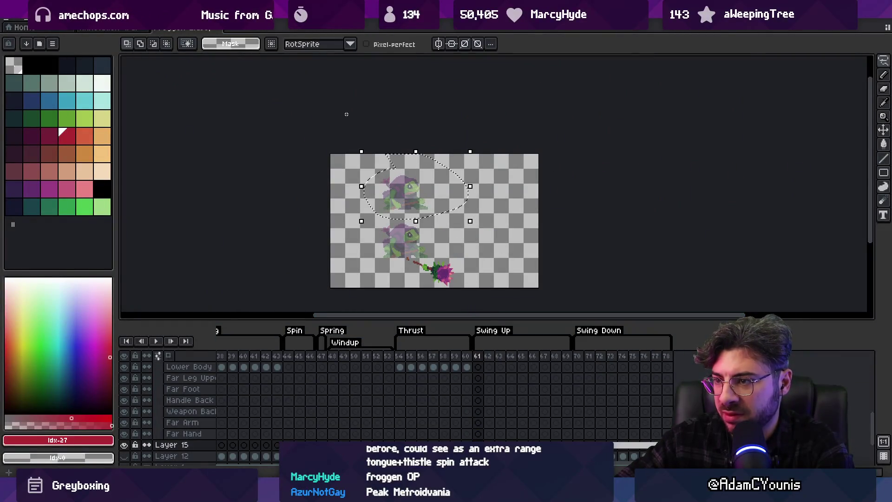
key(Delete)
Set Layer 15's opacity to 255 in its properties
double_click(182, 444)
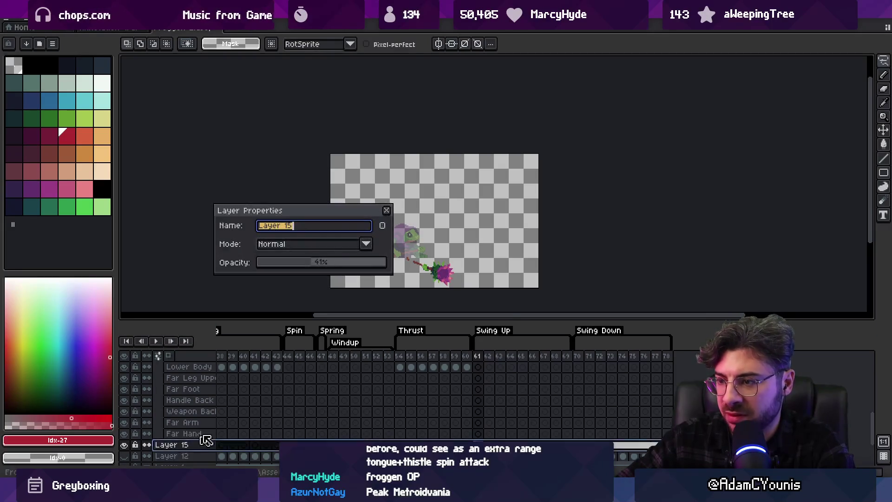
drag(324, 261, 385, 261)
click(393, 210)
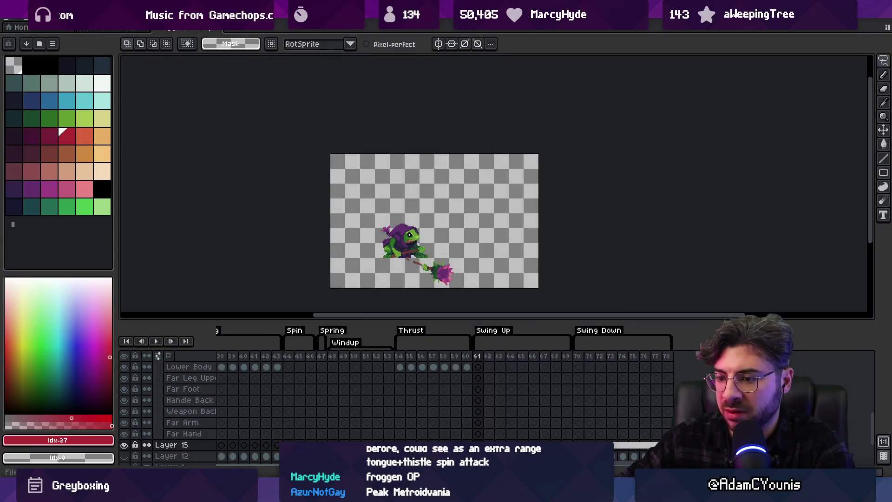
key(alt+Tab)
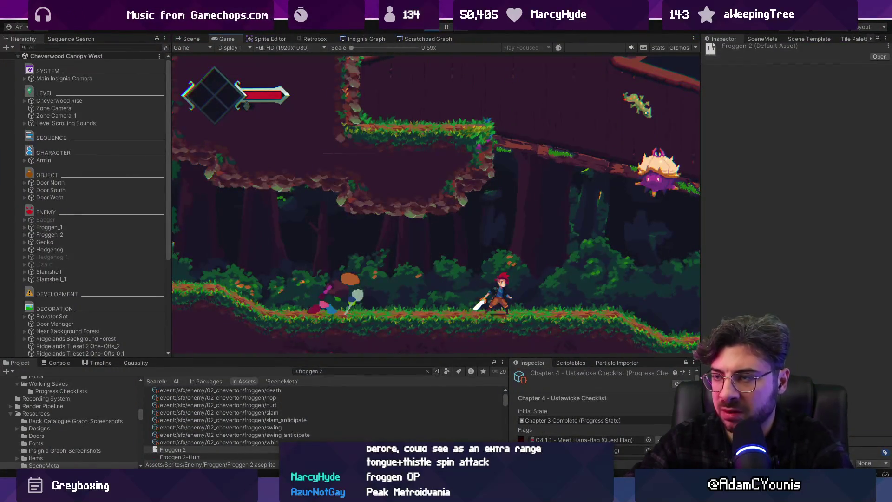
Play-test the purple-hooded frog full screen, then exit and open the Retrobox editor
key(shift+space)
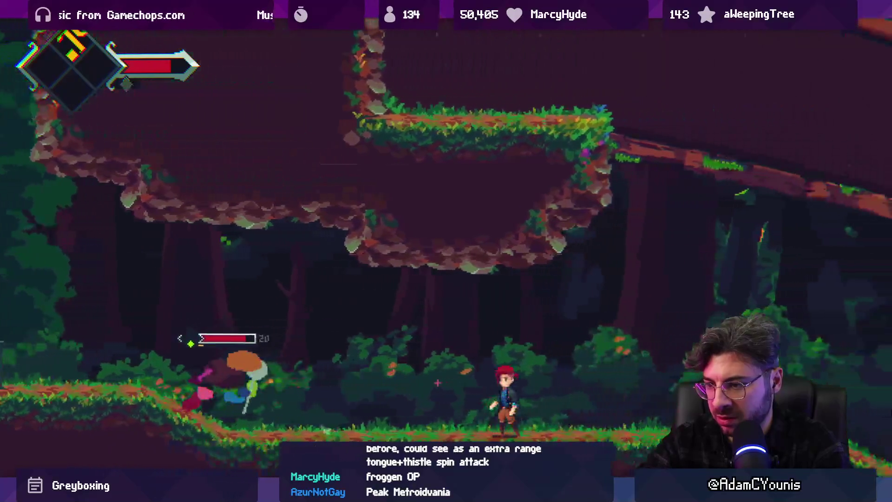
key(ctrl+shift+p)
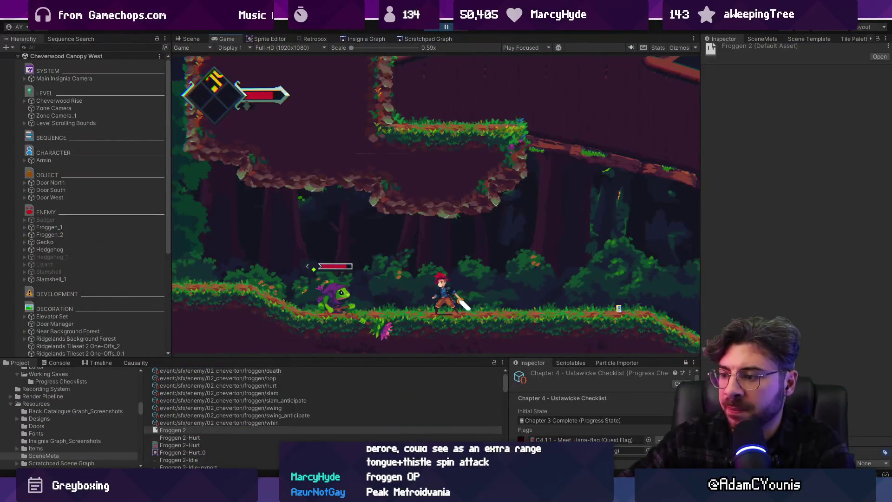
click(314, 38)
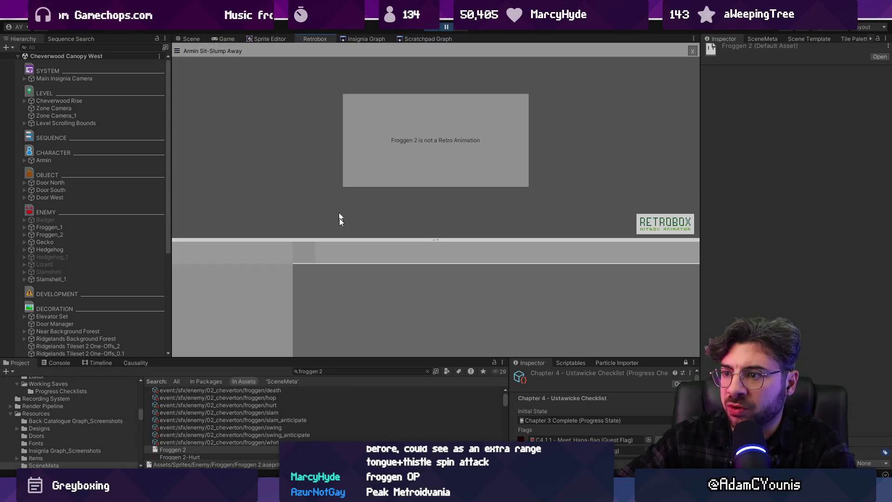
Search 'thrust' in the Project panel and load Froggen 2-Thrust into Retrobox
click(348, 370)
text(thr)
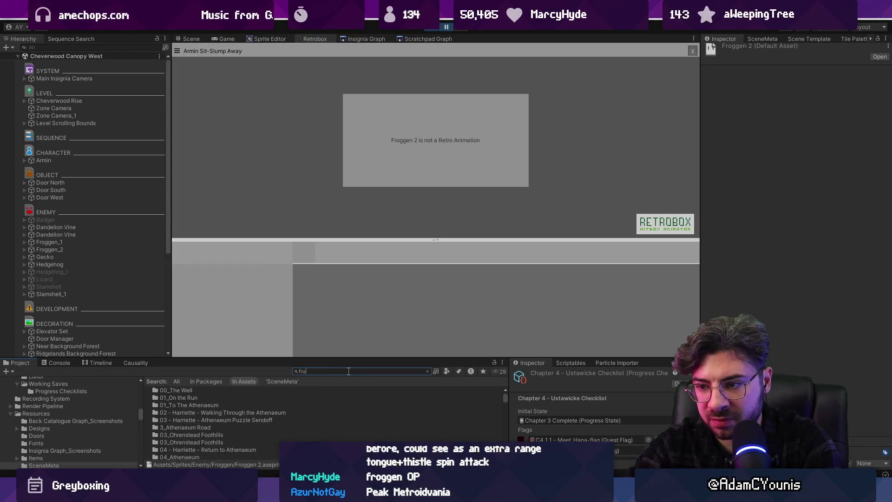
text(ust)
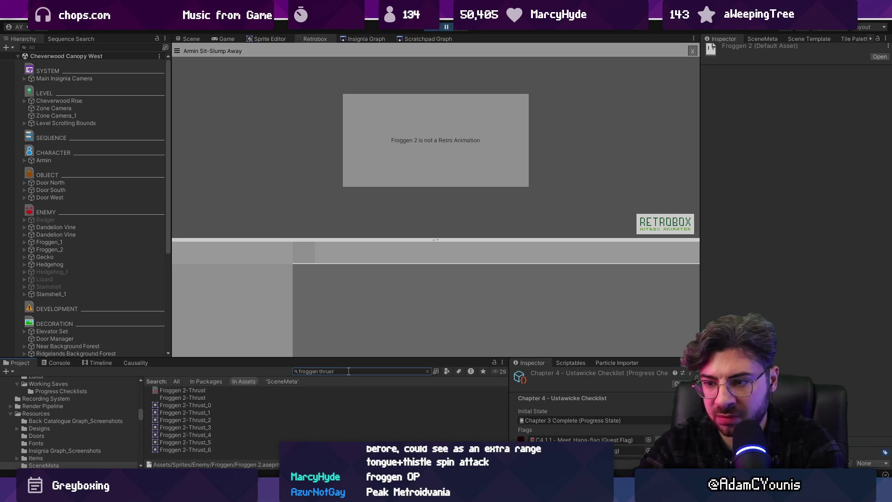
click(191, 391)
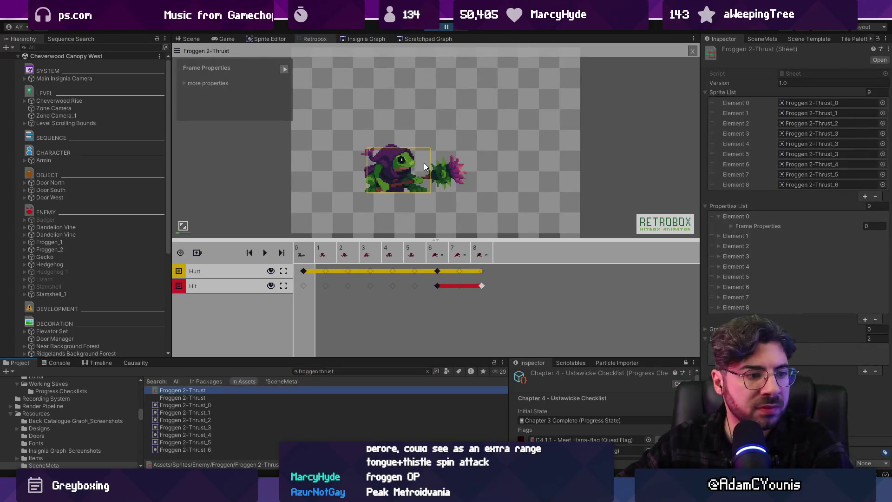
scroll(415, 163, up, 1)
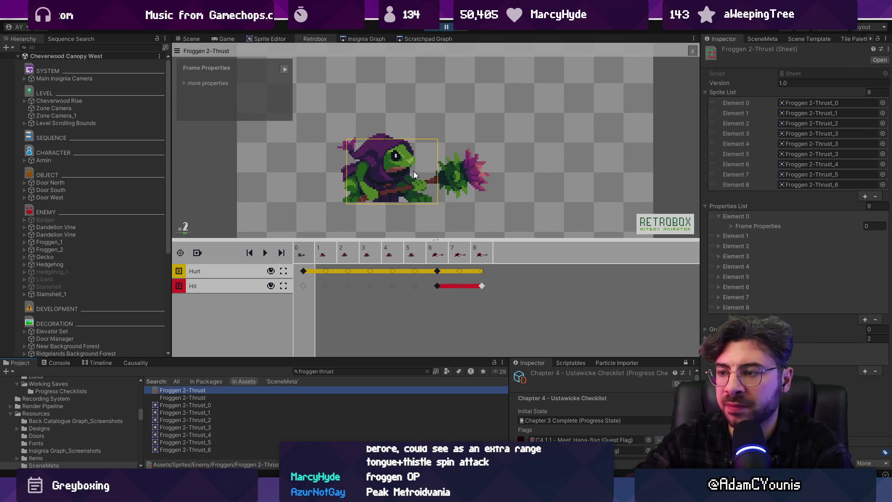
click(409, 255)
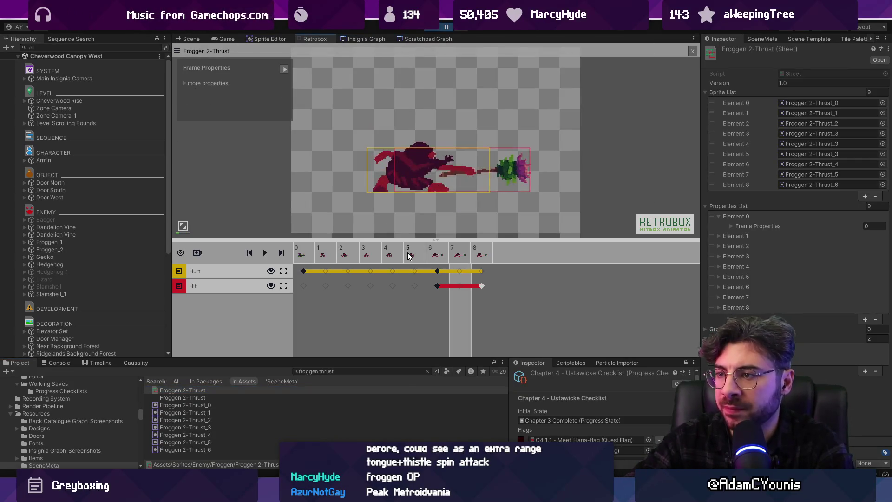
key(Left)
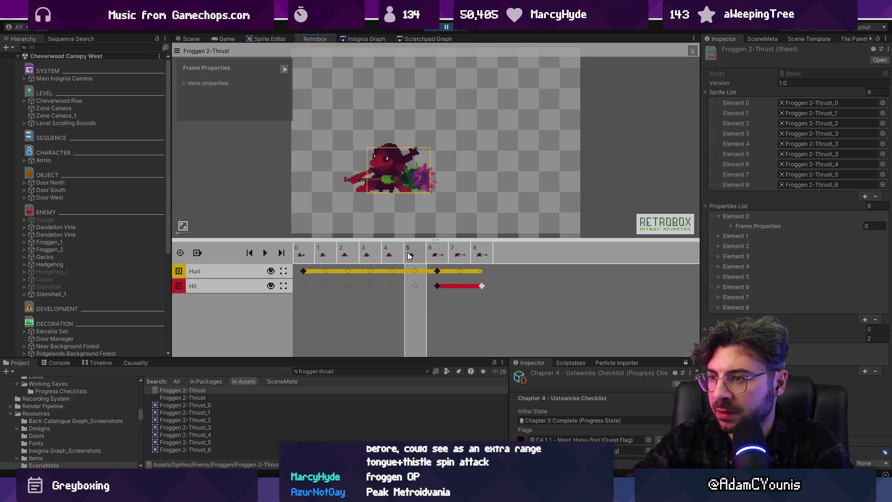
Duplicate frames 7, 8 and the late thrust frames to extend the animation to 12 frames
right_click(464, 256)
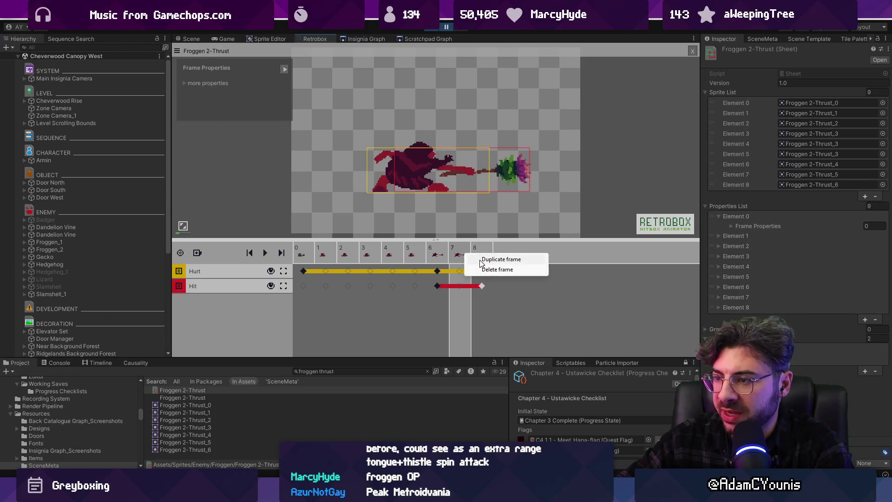
click(500, 259)
right_click(488, 257)
click(487, 257)
right_click(490, 258)
click(494, 258)
right_click(492, 255)
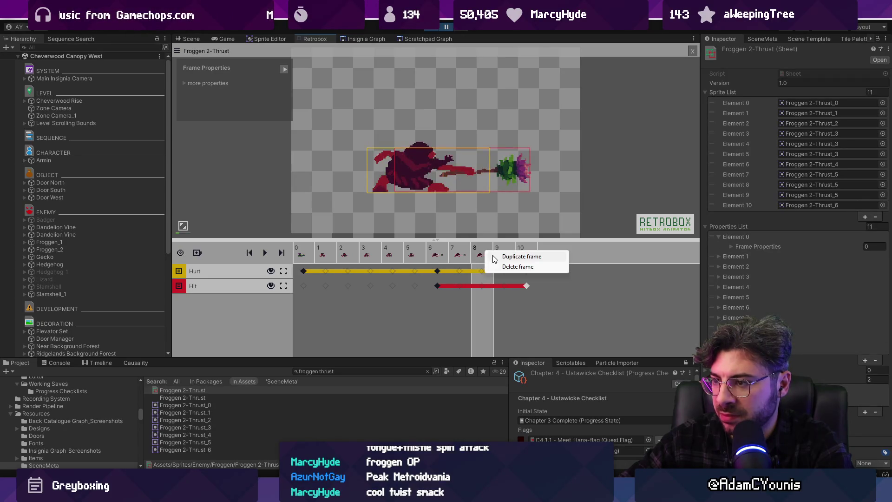
click(499, 259)
click(432, 256)
key(Right)
key(Right)
key(Right)
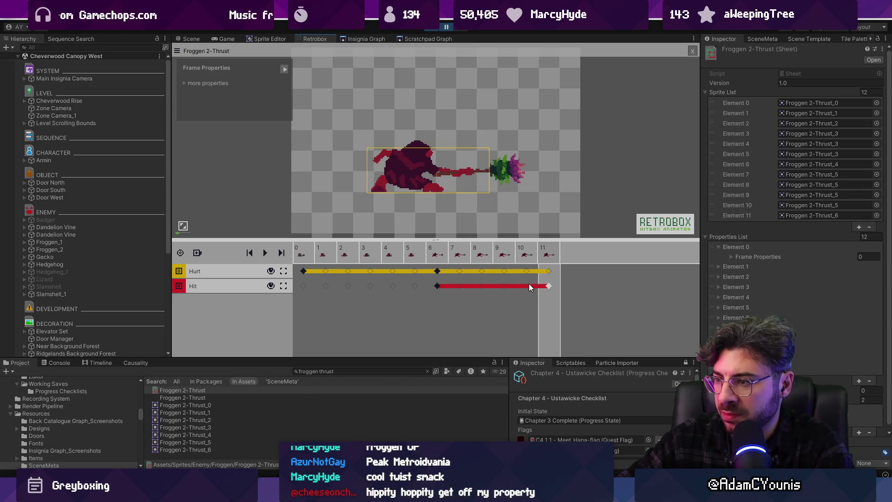
Review the early thrust frames and give frame 2 Velocity and VelX with Velocity X -1
click(438, 255)
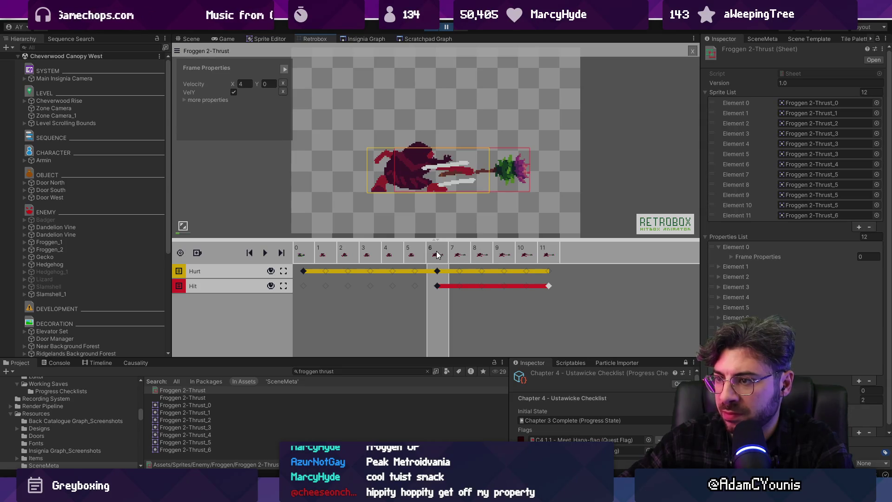
click(308, 254)
click(325, 251)
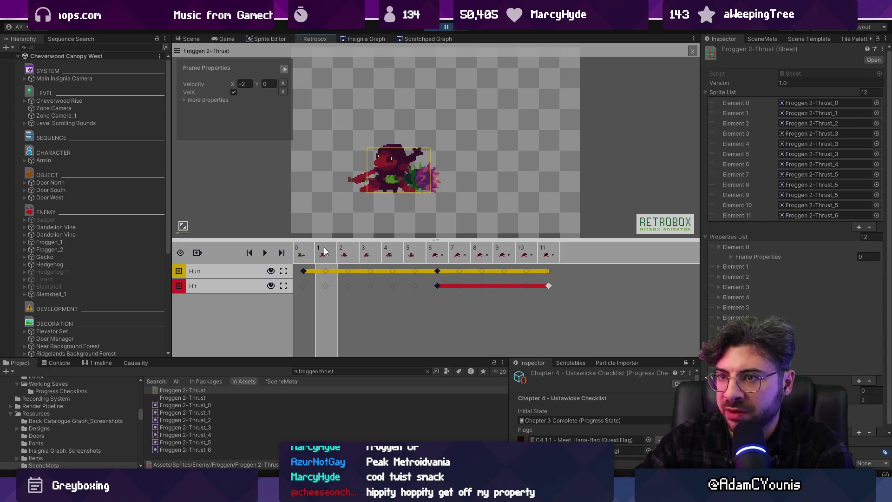
click(345, 253)
click(329, 255)
click(345, 256)
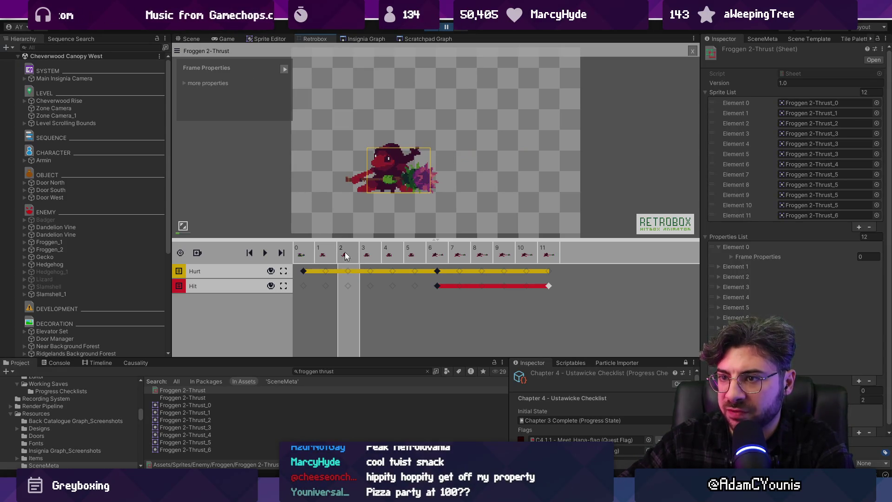
click(183, 83)
click(283, 109)
click(284, 109)
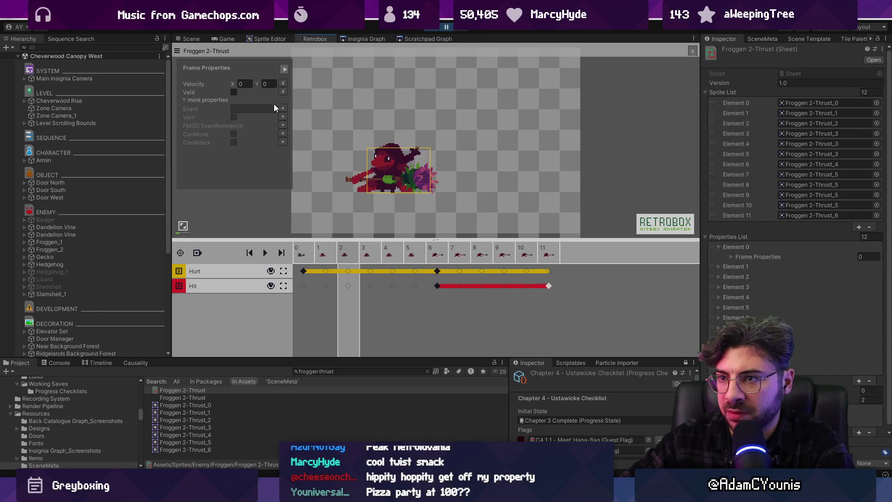
click(242, 83)
text(-1)
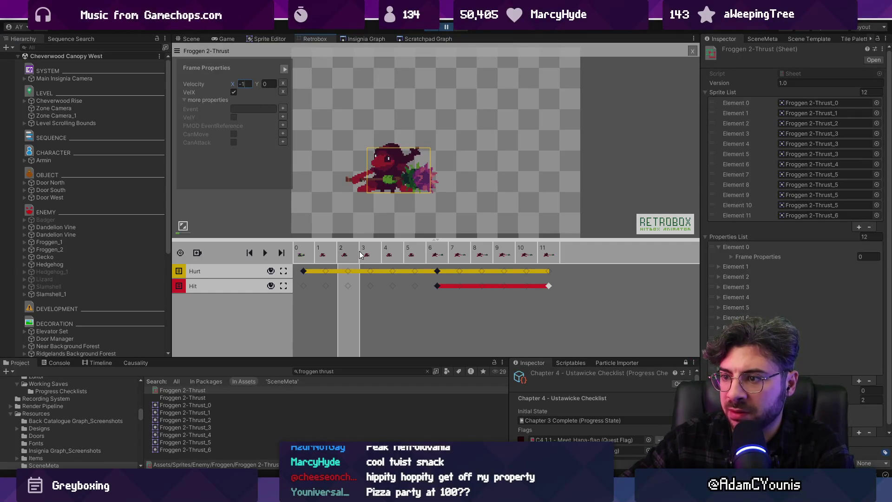
Add Velocity and VelX to frame 3, then play back the thrust frames
click(365, 251)
click(285, 109)
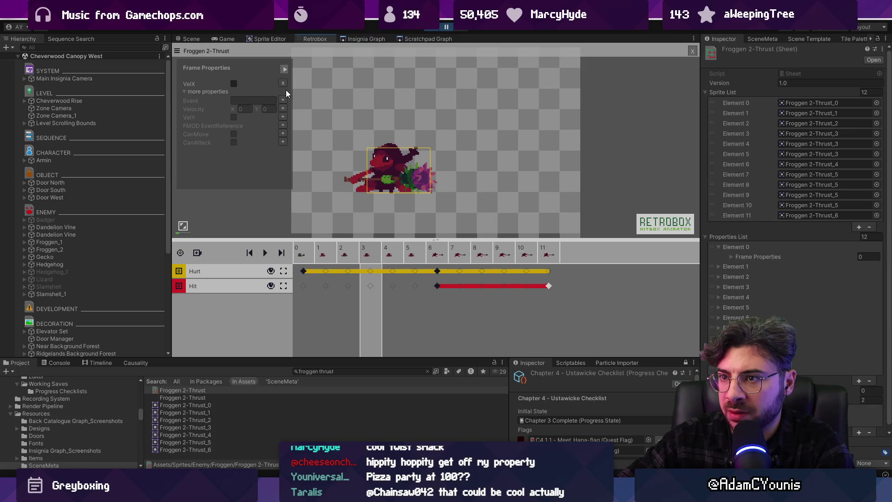
click(283, 108)
click(234, 84)
click(243, 92)
text(-1)
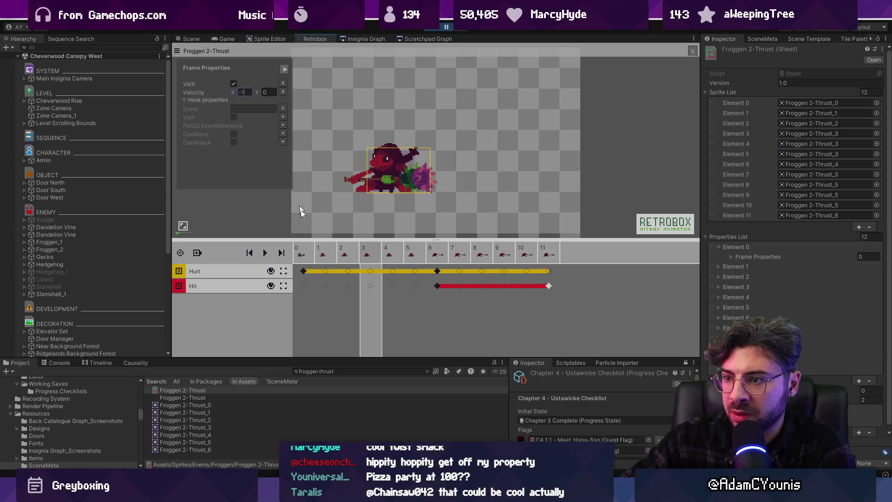
click(345, 254)
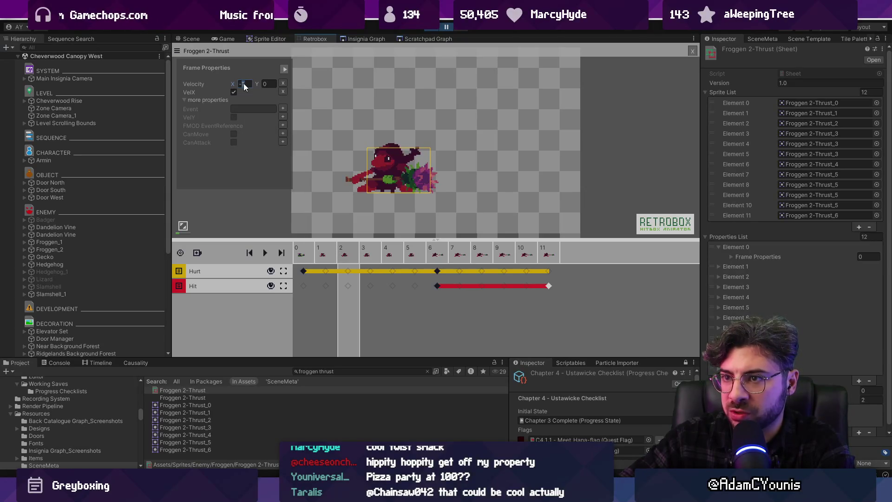
click(332, 255)
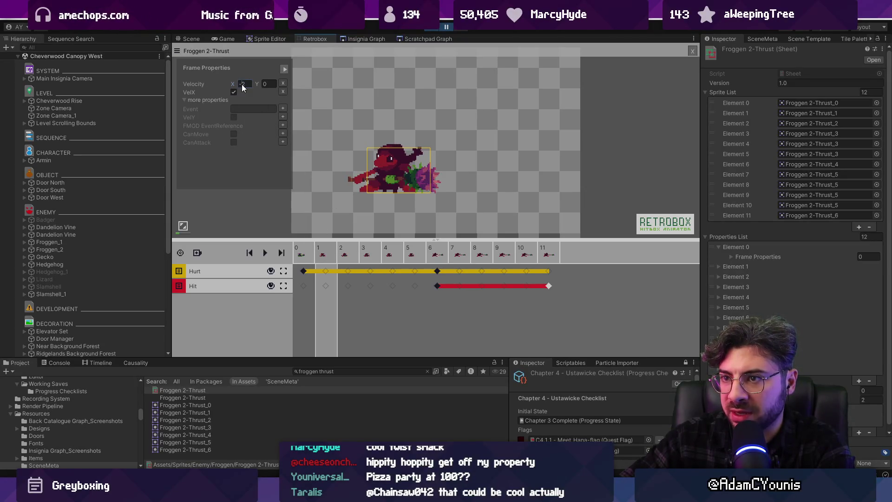
key(space)
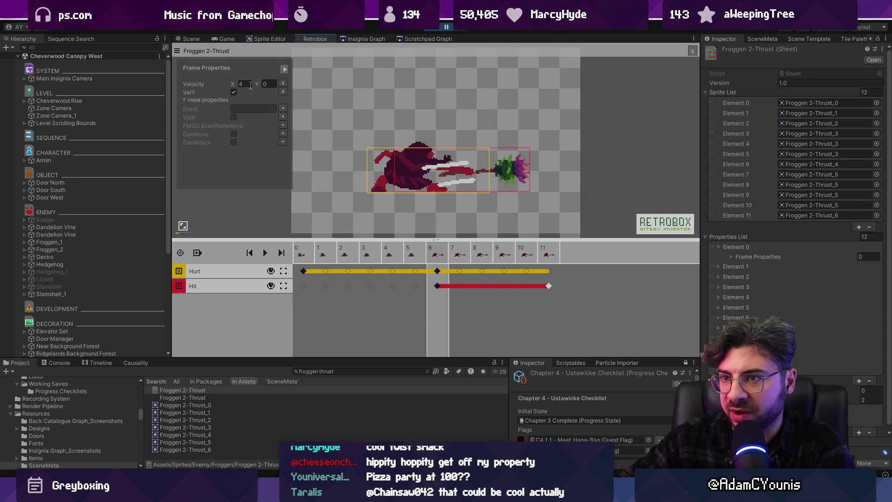
Add Velocity and VelX to frames 7 and 8, with frame 7 at X velocity 3
click(459, 255)
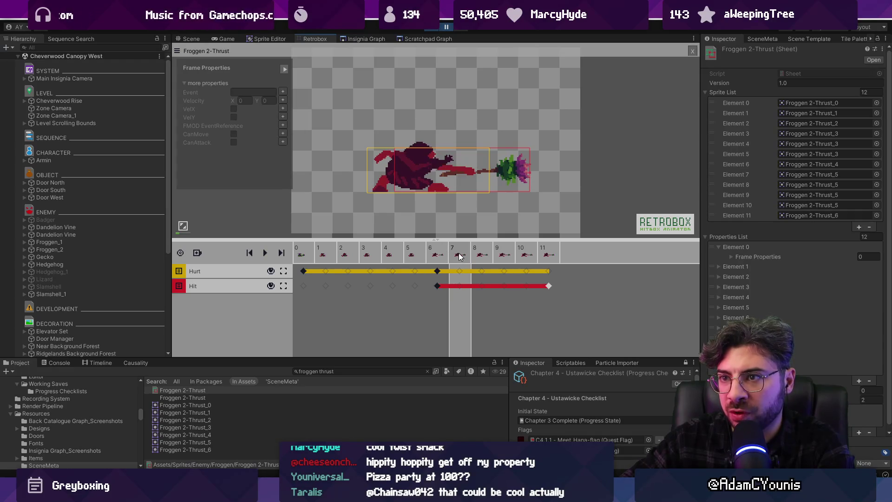
click(283, 101)
click(283, 110)
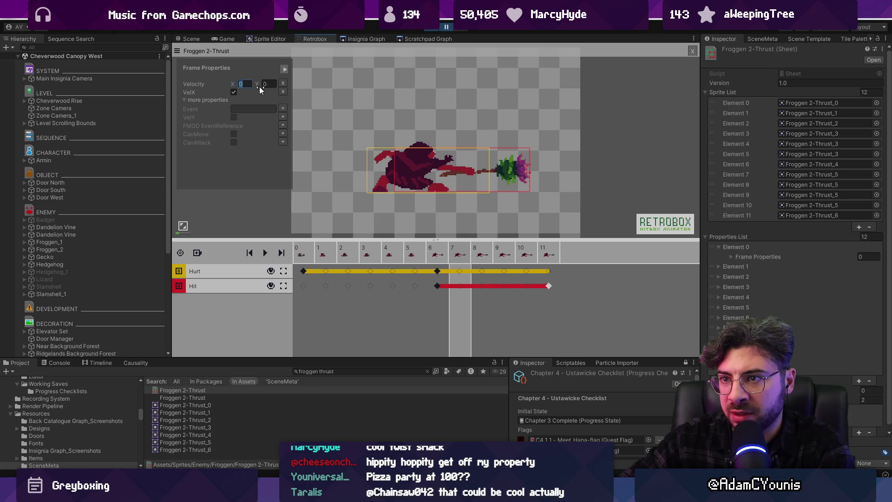
click(239, 84)
text(3)
click(480, 255)
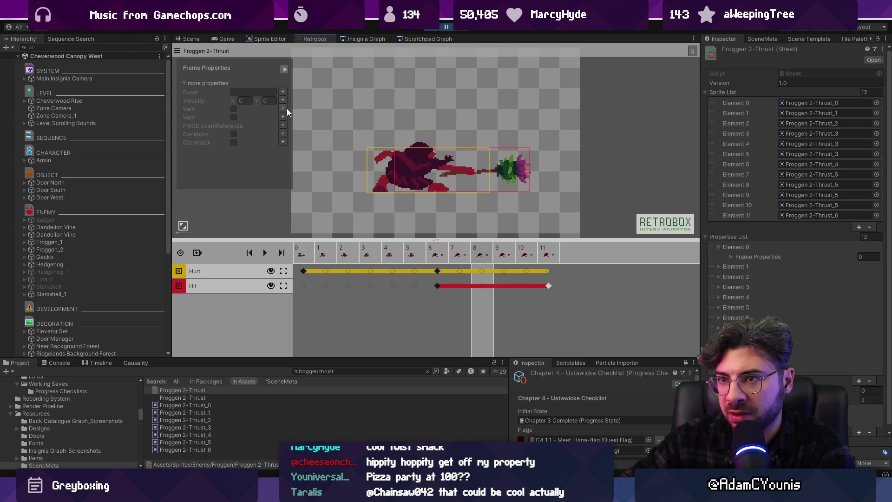
click(283, 101)
click(283, 109)
click(459, 256)
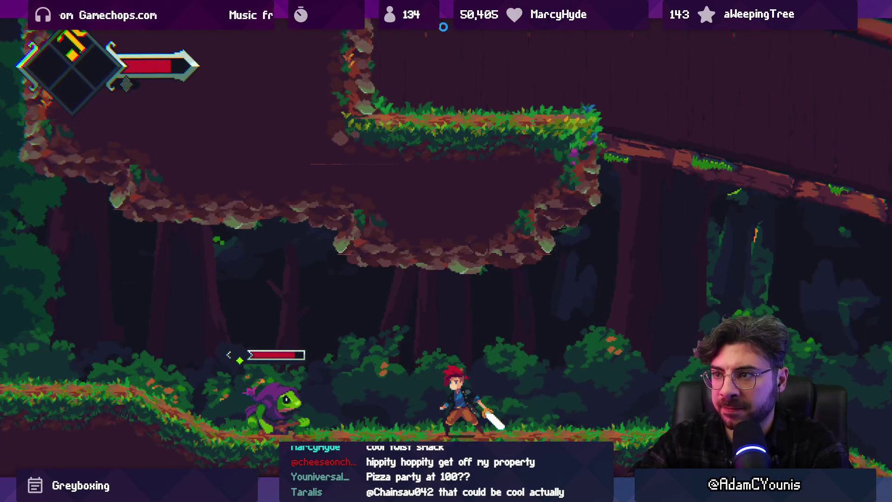
Playtest the thrust attack by running left and striking the frog and plant enemies, then pause
key(Left)
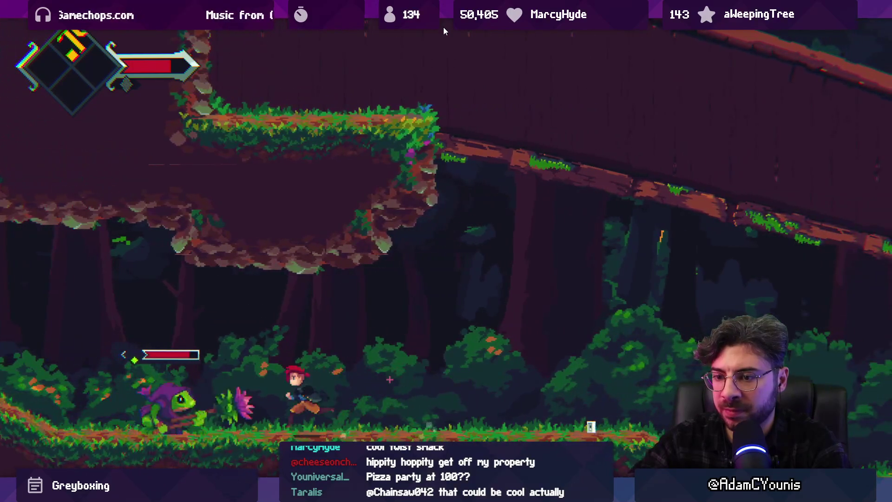
key(Left)
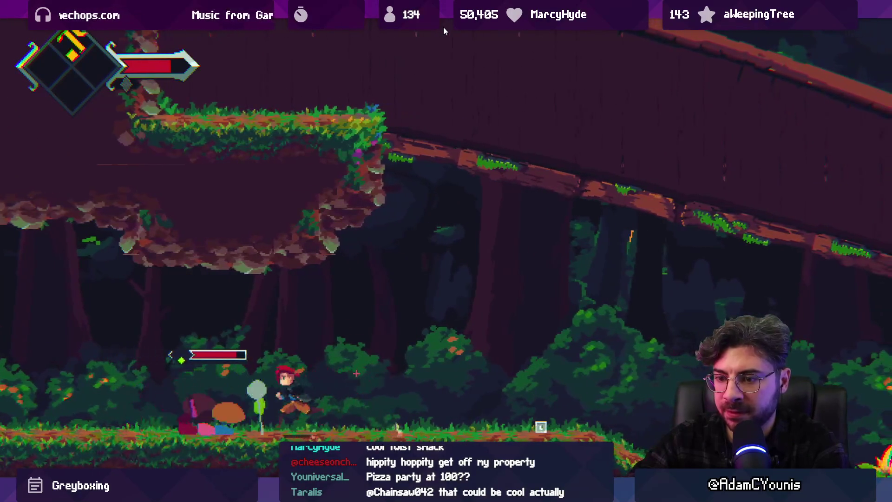
key(Left)
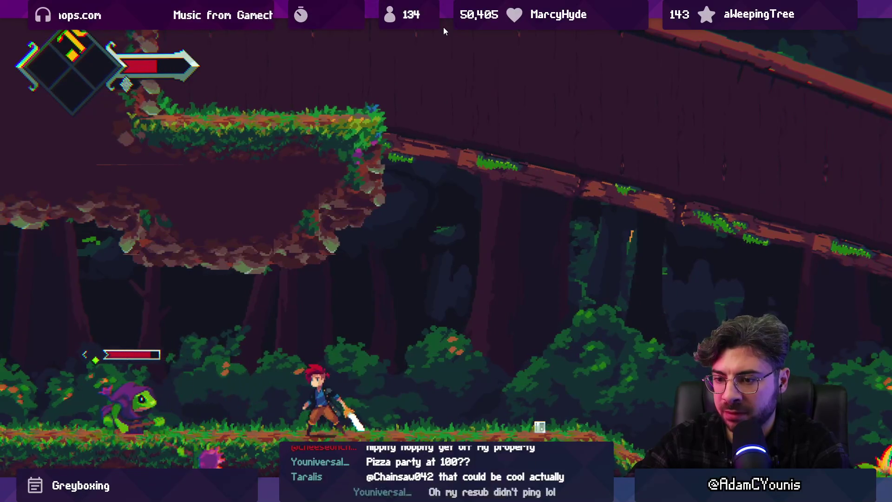
key(Left)
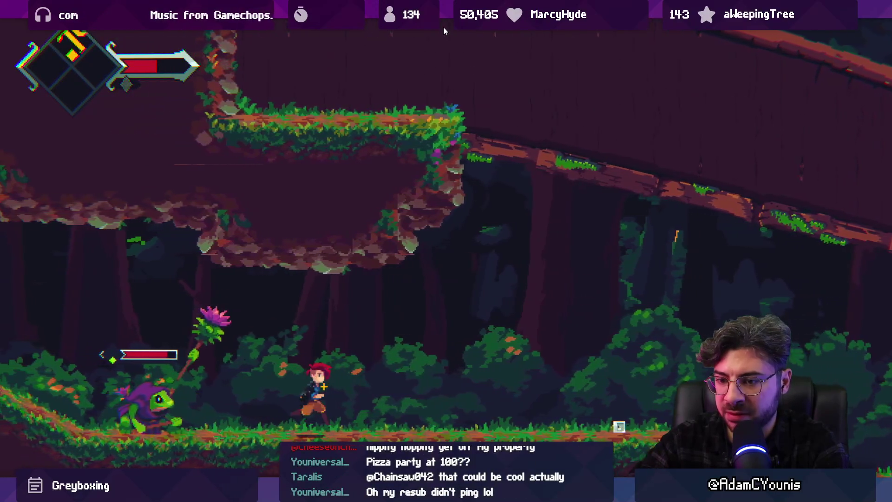
key(Left)
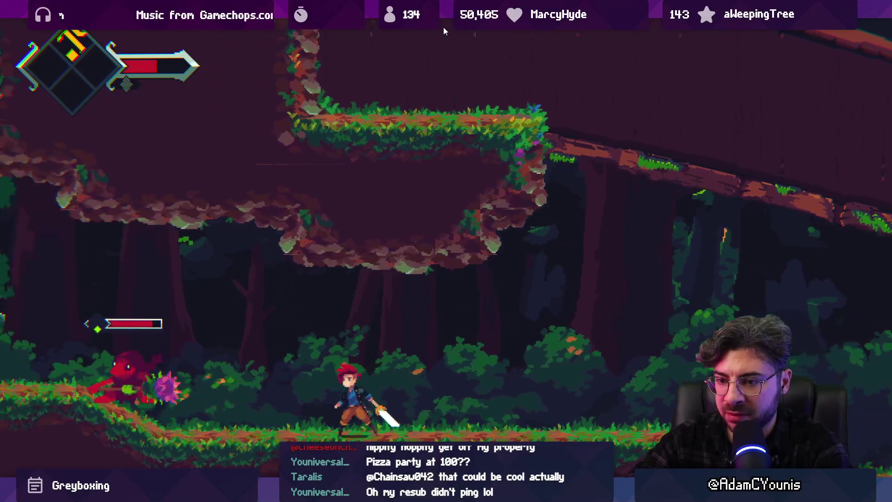
click(443, 27)
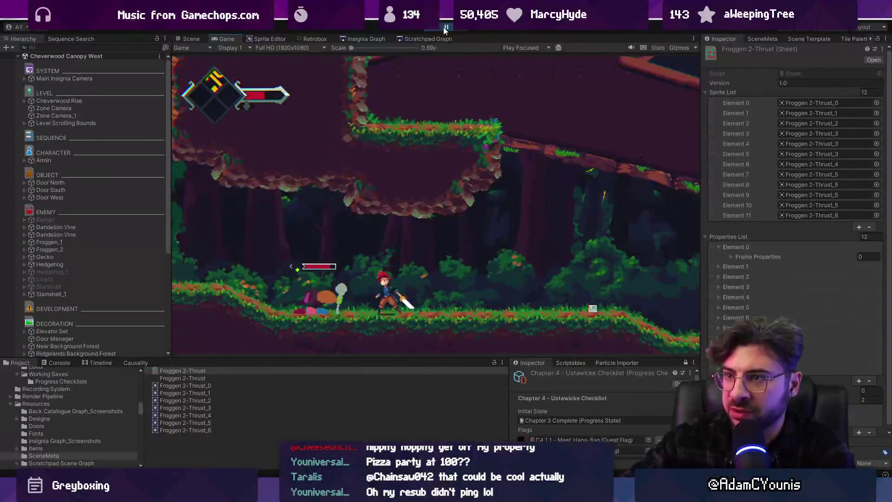
Replace frame 6's VelY property with VelX, keeping Velocity X 4, and resume the game
click(314, 38)
click(435, 251)
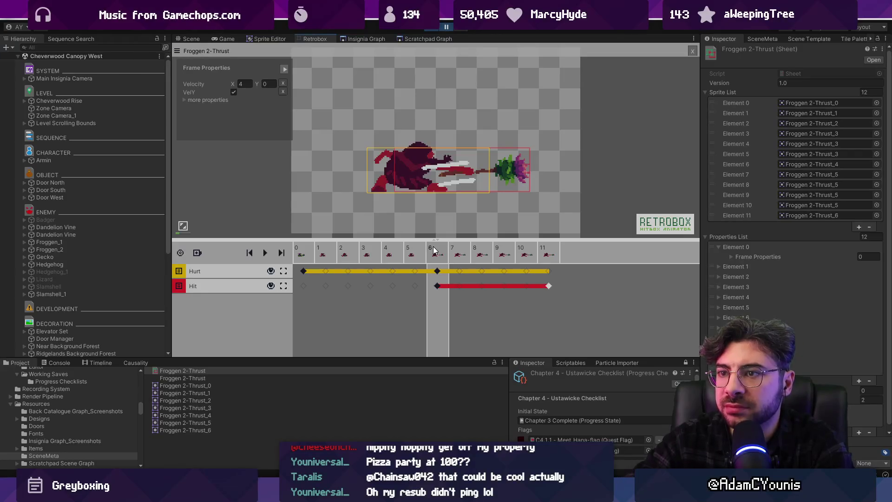
click(283, 91)
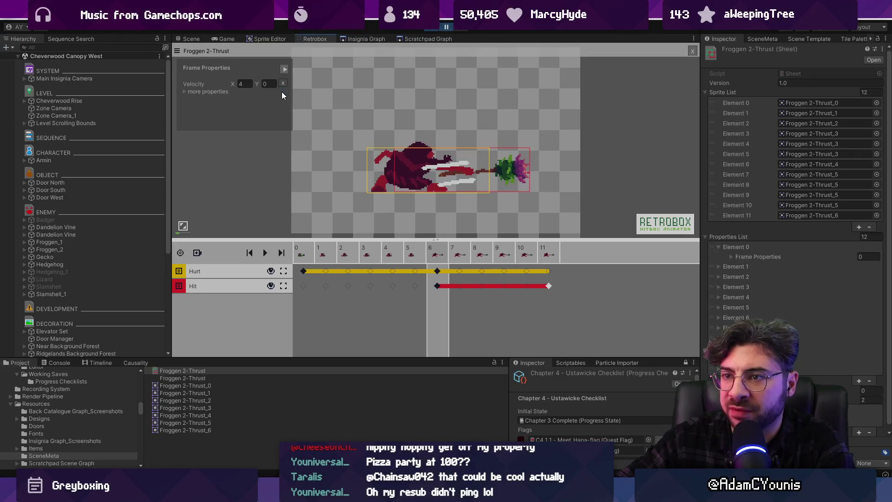
click(194, 91)
click(282, 108)
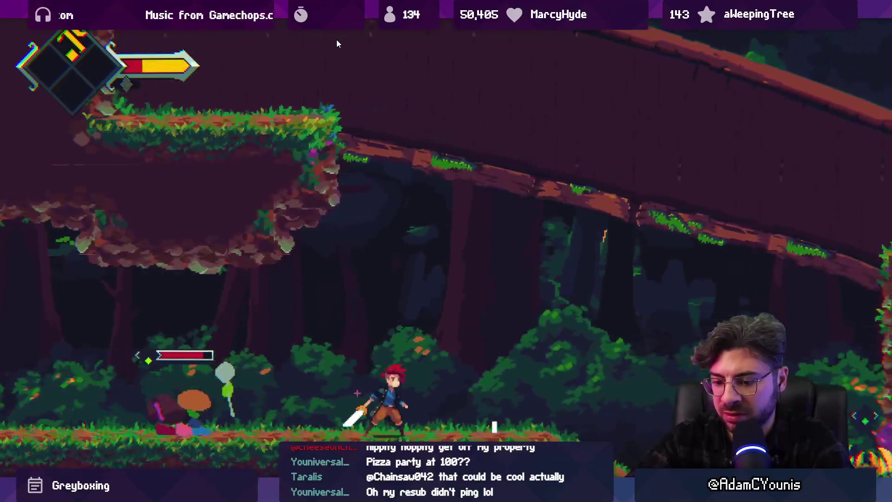
key(ctrl+shift+p)
Set Velocity X to -2 on frame 1 and -1 on frames 2–3, reviewing each frame
click(324, 257)
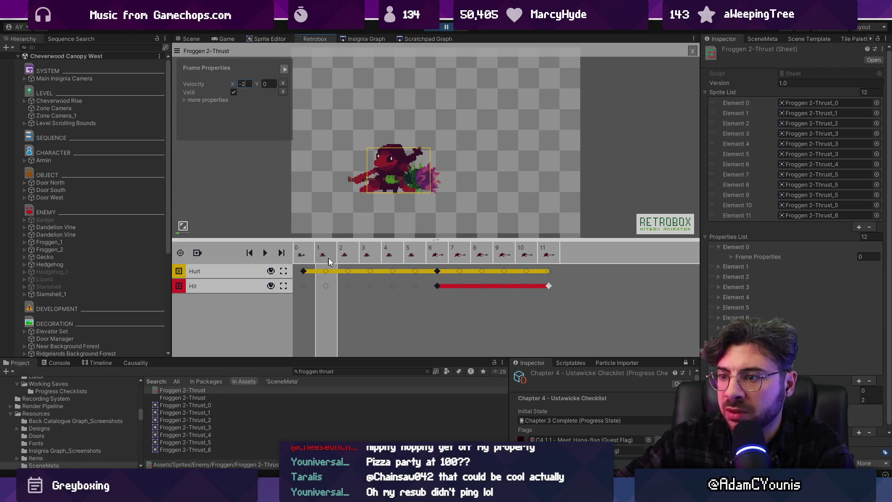
key(Return)
key(Right)
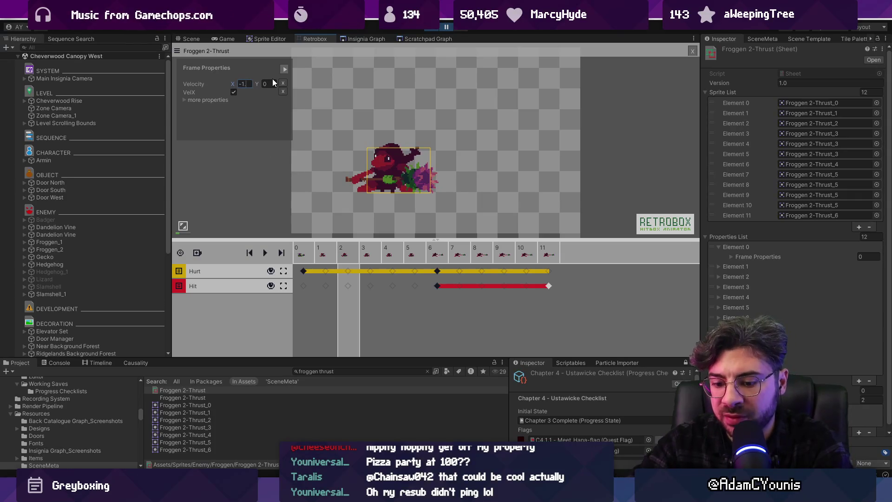
click(365, 258)
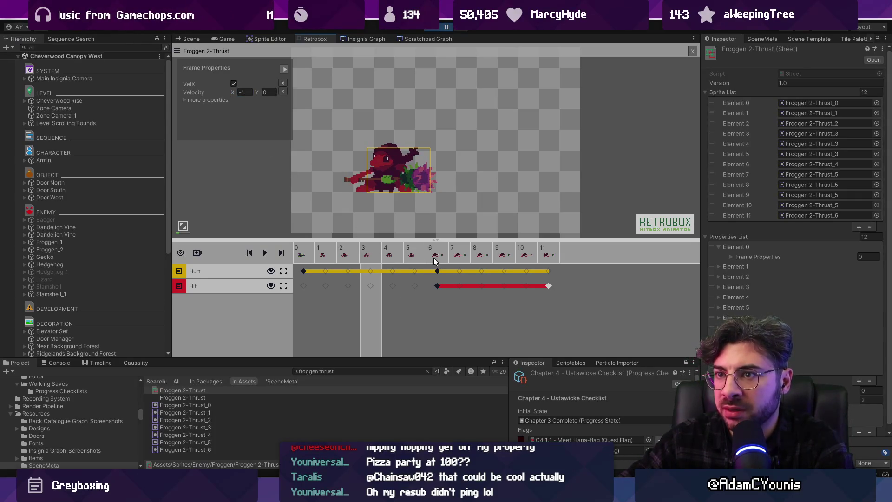
click(344, 255)
click(329, 255)
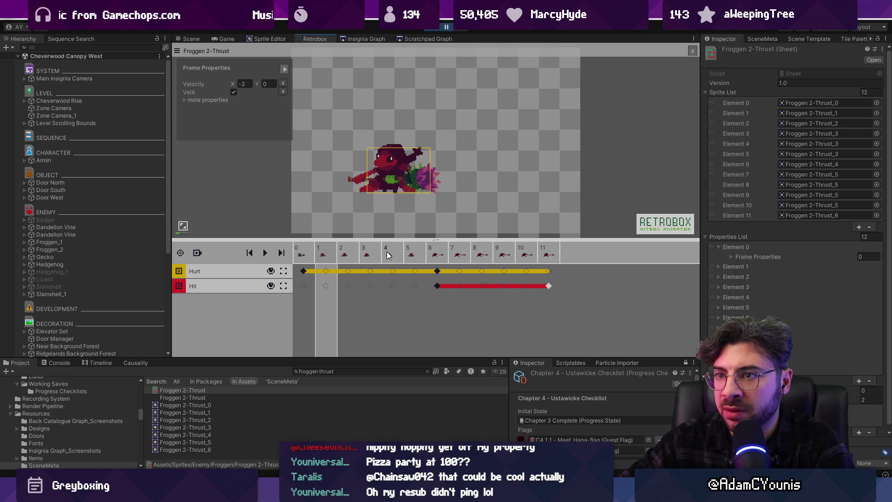
click(438, 255)
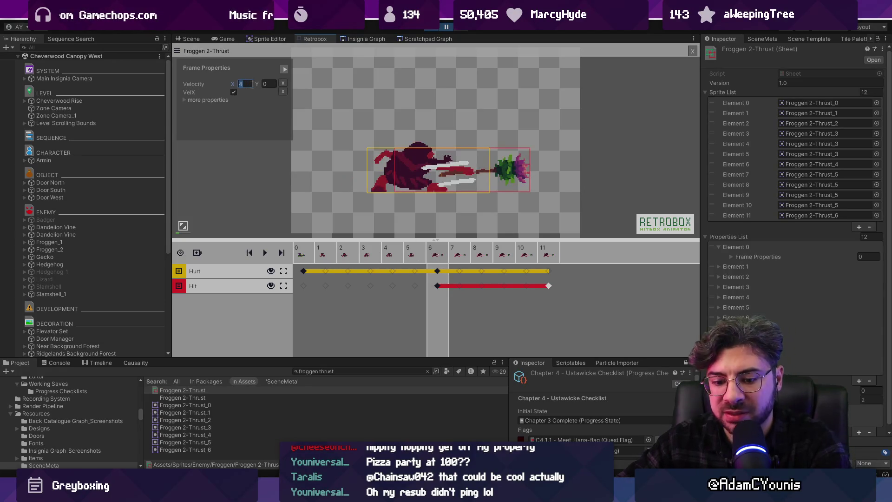
click(326, 253)
click(370, 254)
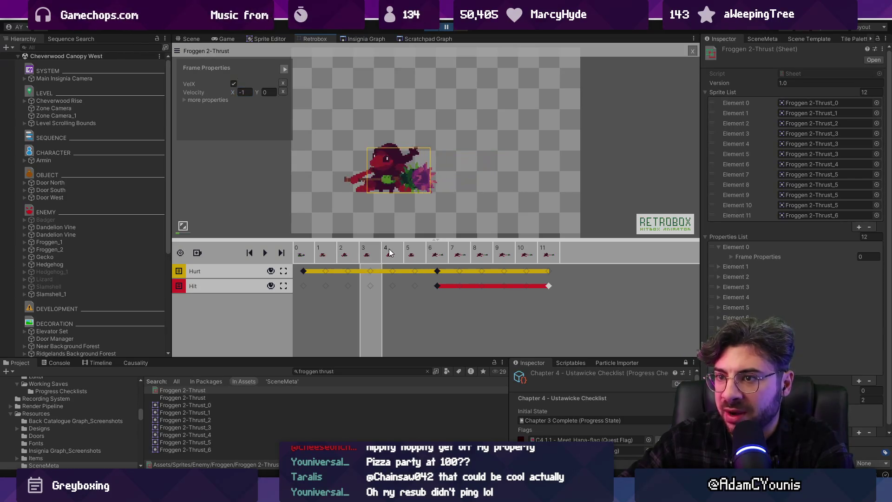
Duplicate frame 4 so Froggen 2-Thrust has 13 frames, play it back, and return to the Game view
click(392, 253)
right_click(401, 257)
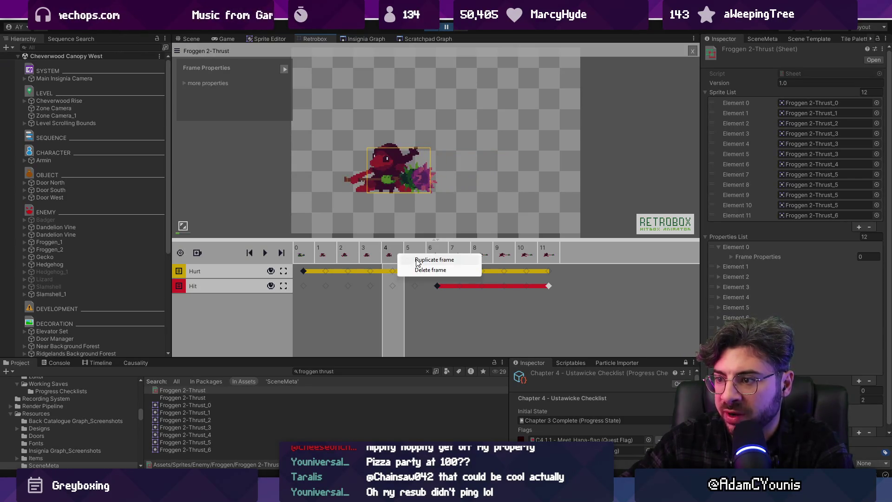
click(417, 260)
click(398, 253)
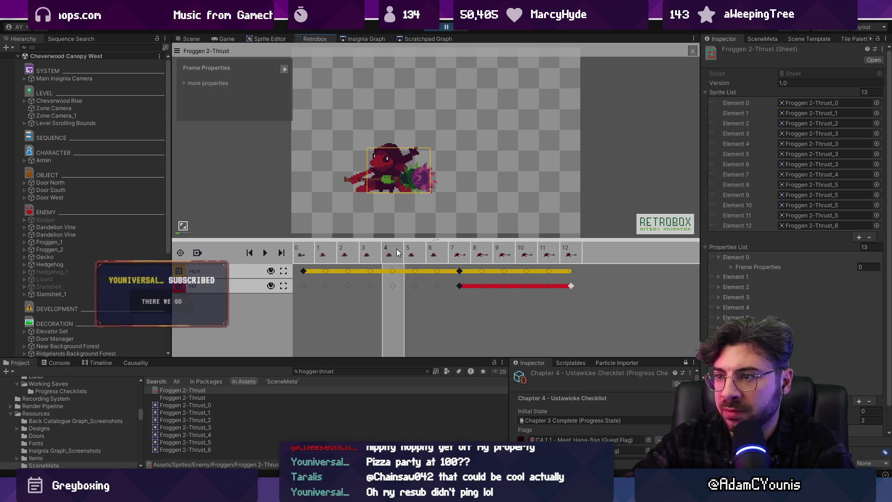
key(space)
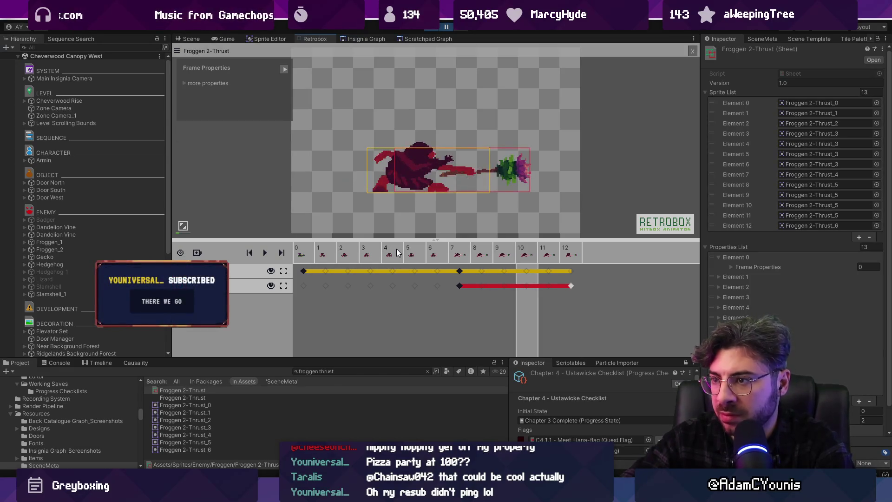
click(218, 39)
click(122, 114)
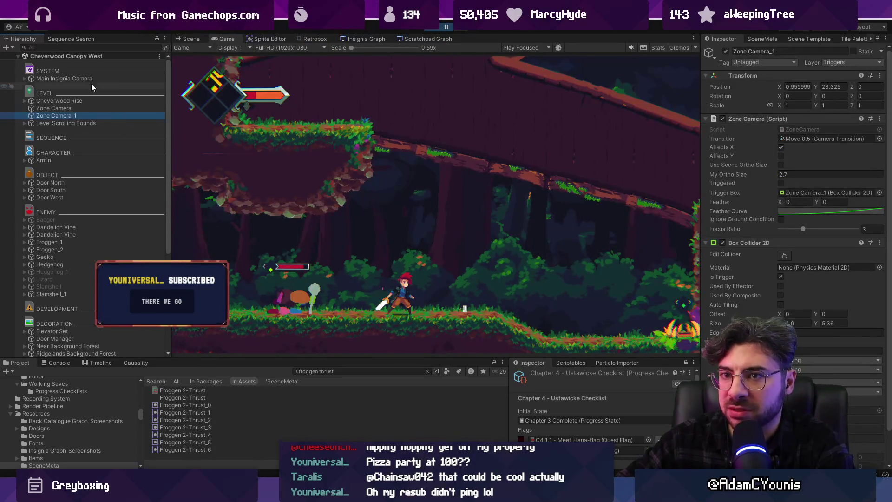
Collapse the Cheverwood Canopy West hierarchy and fight the frog enemies with repeated sword slashes
click(18, 55)
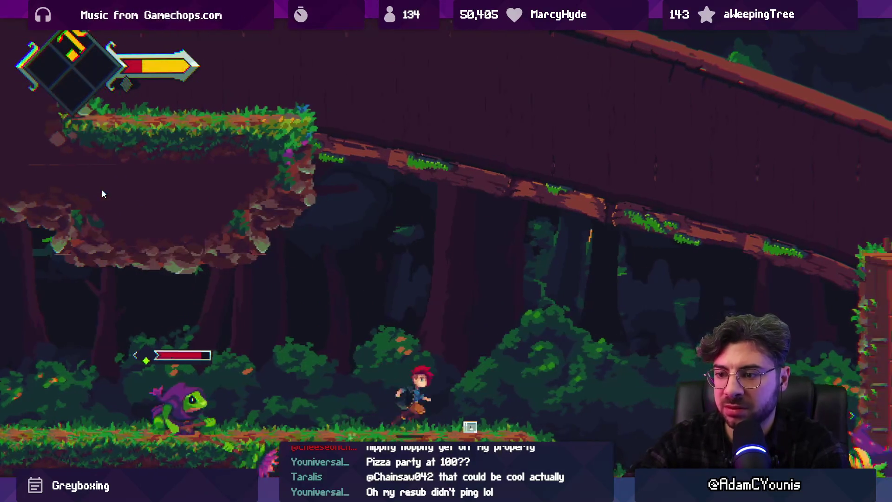
key(x)
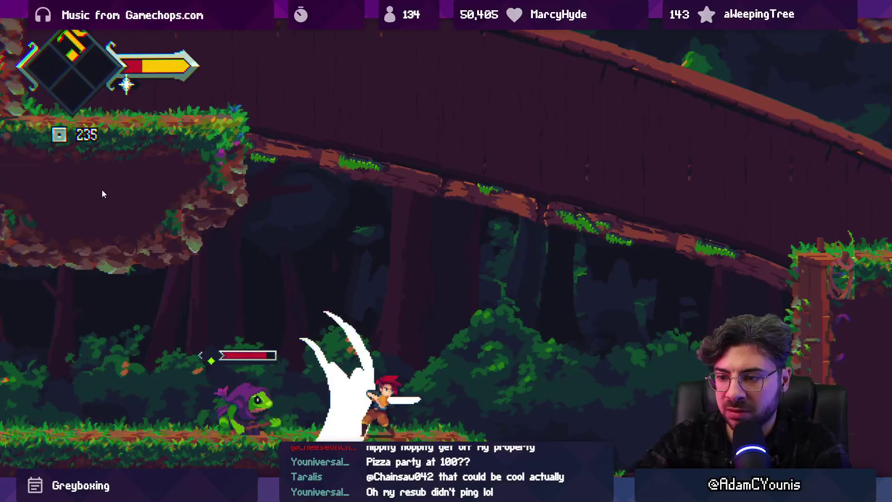
key(Right)
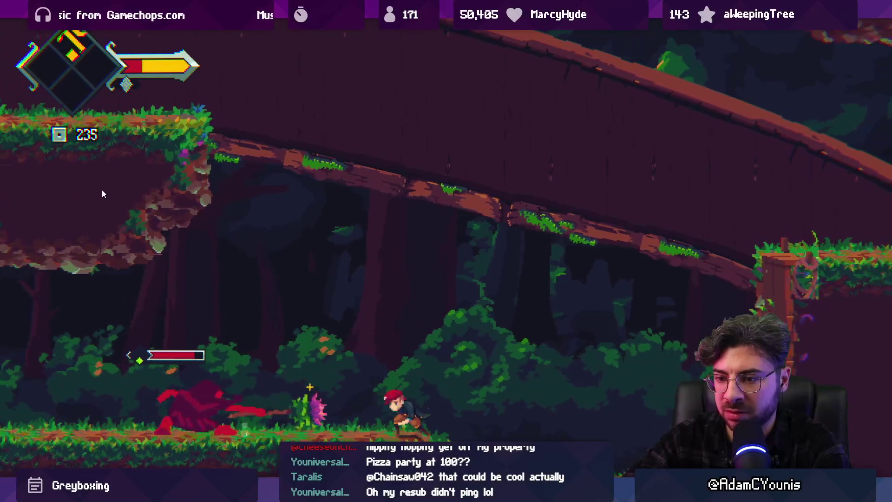
key(x)
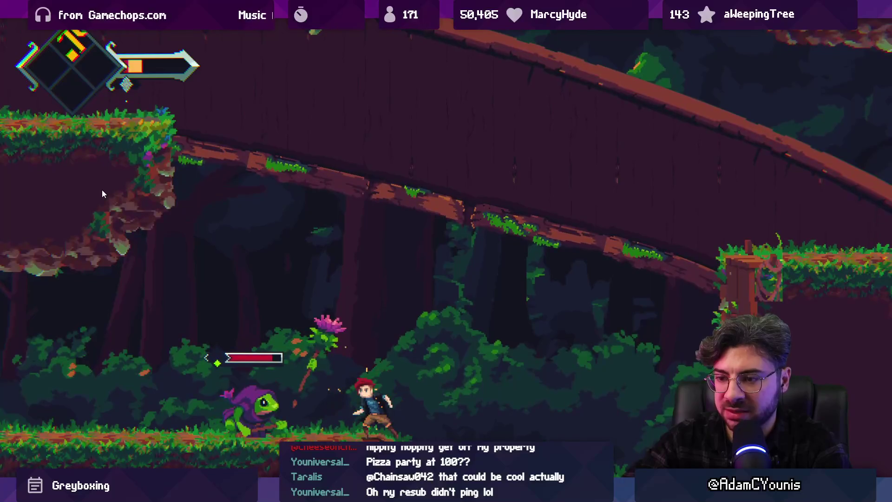
key(Right)
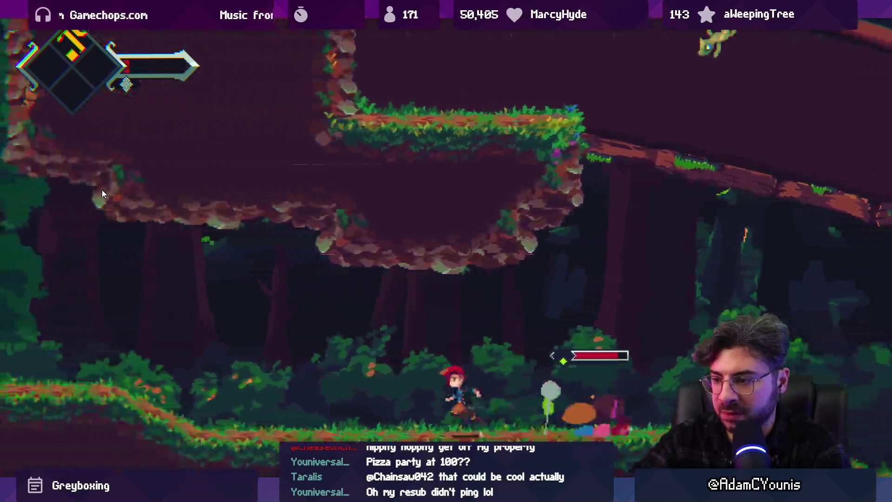
key(Right)
key(x)
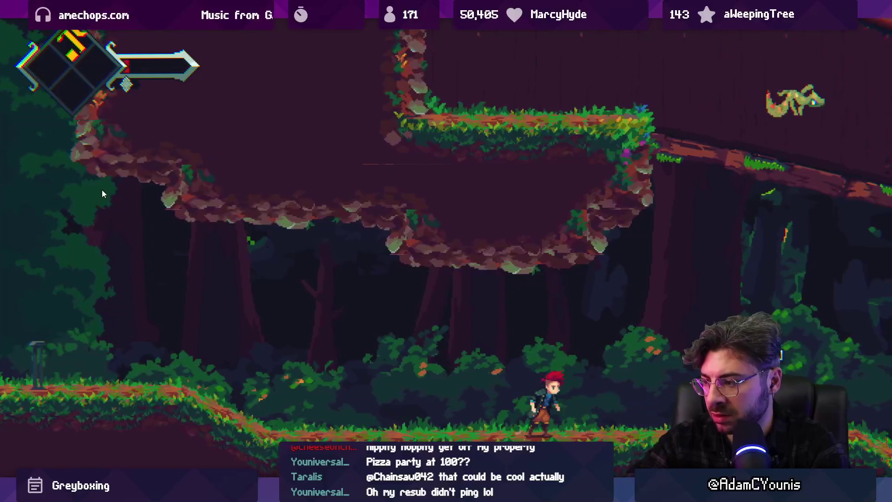
key(Right)
key(x)
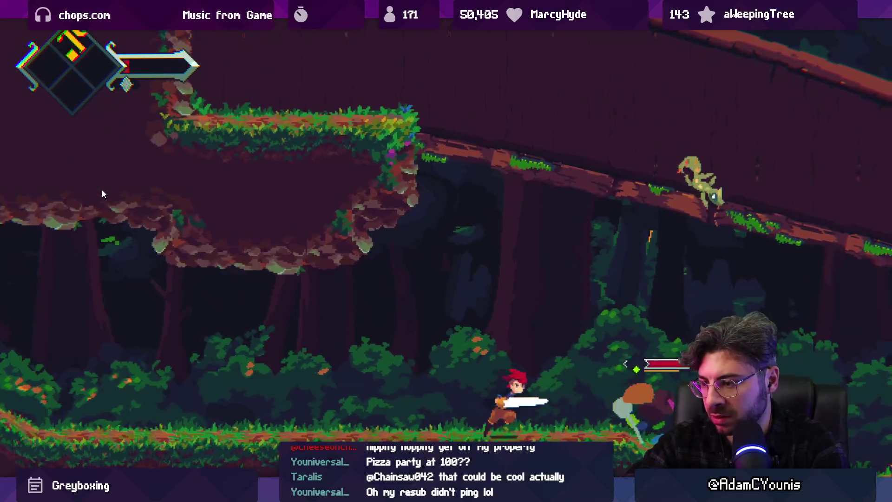
key(Right)
key(x)
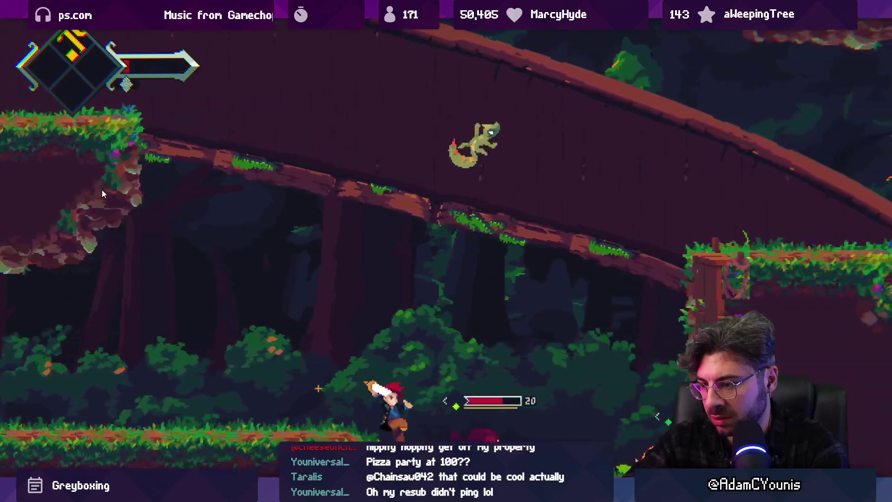
key(Right)
key(x)
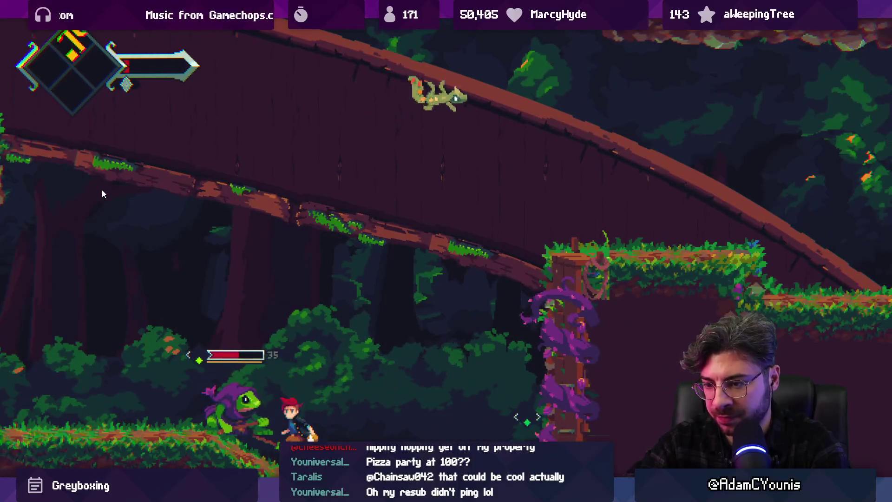
key(x)
key(Right)
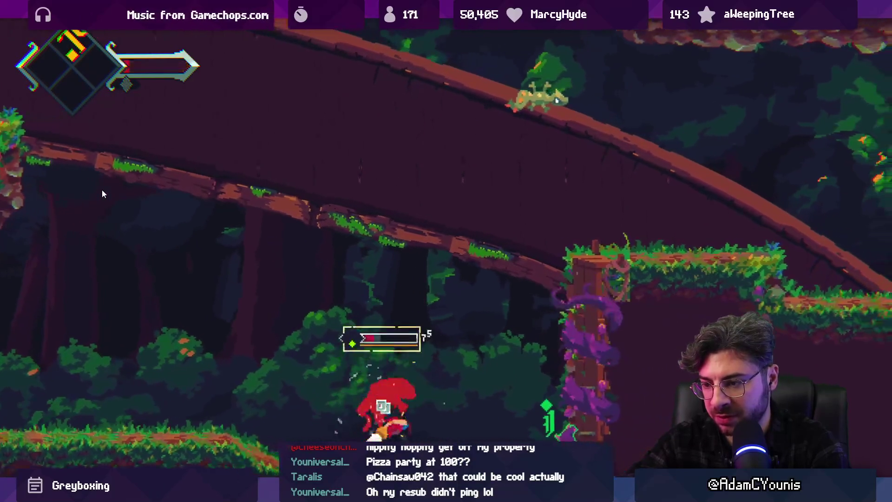
key(x)
key(Right)
key(x)
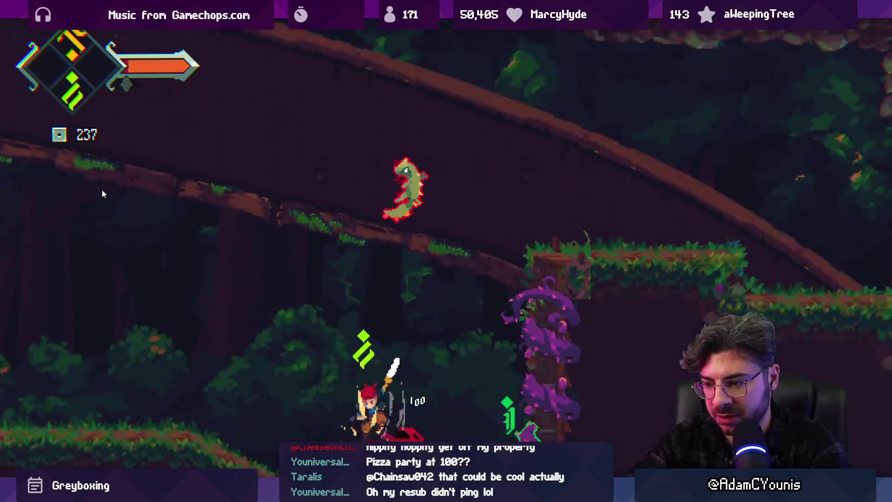
key(x)
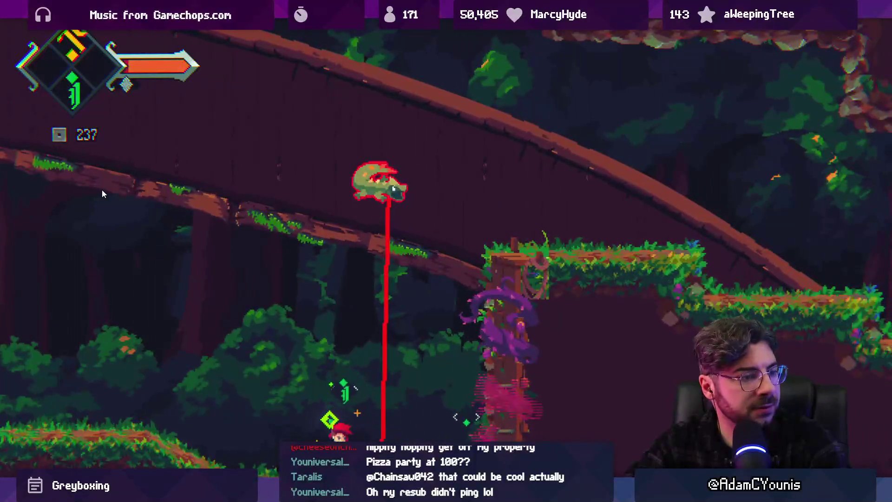
Jump across the pillars, slashing and dashing right through the forest level
key(Right)
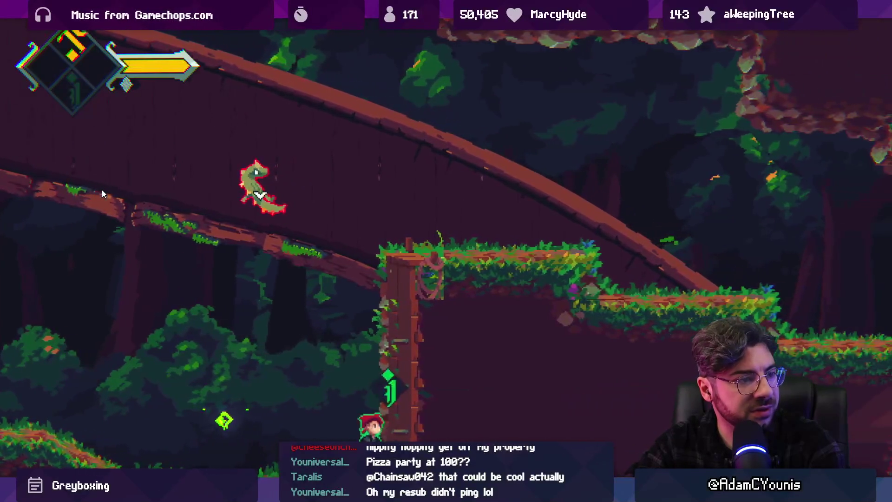
key(z)
key(x)
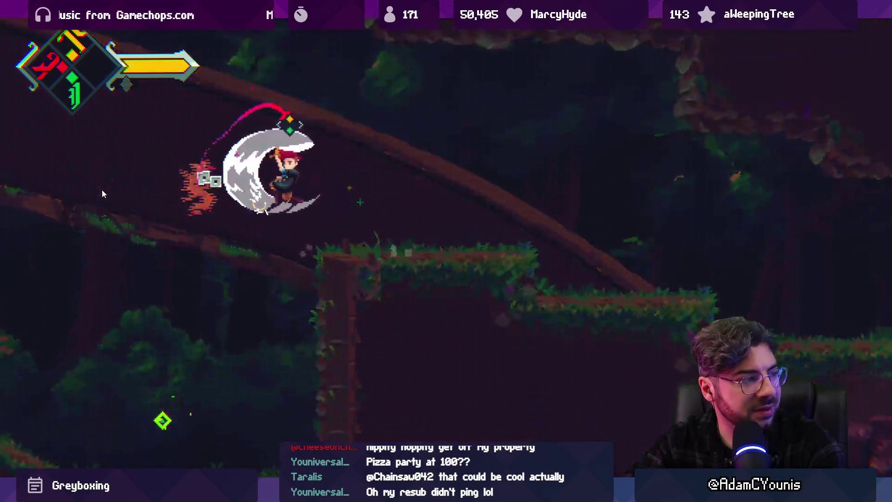
key(x)
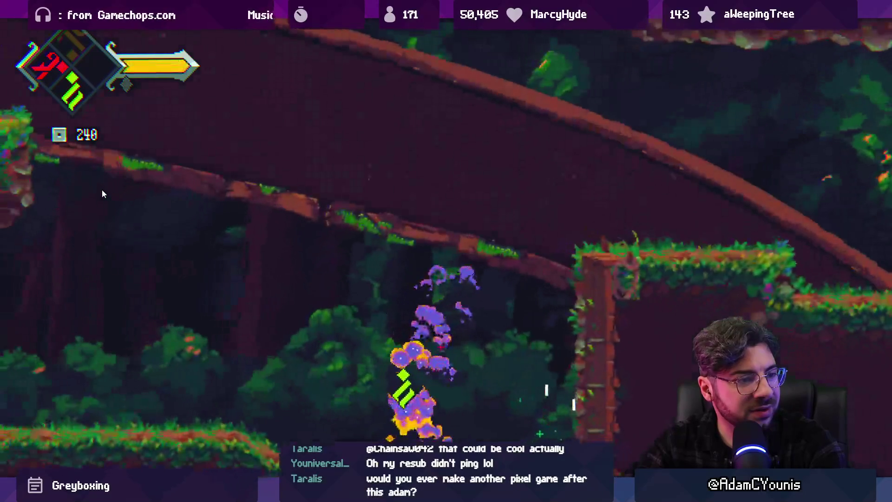
key(Right)
key(z)
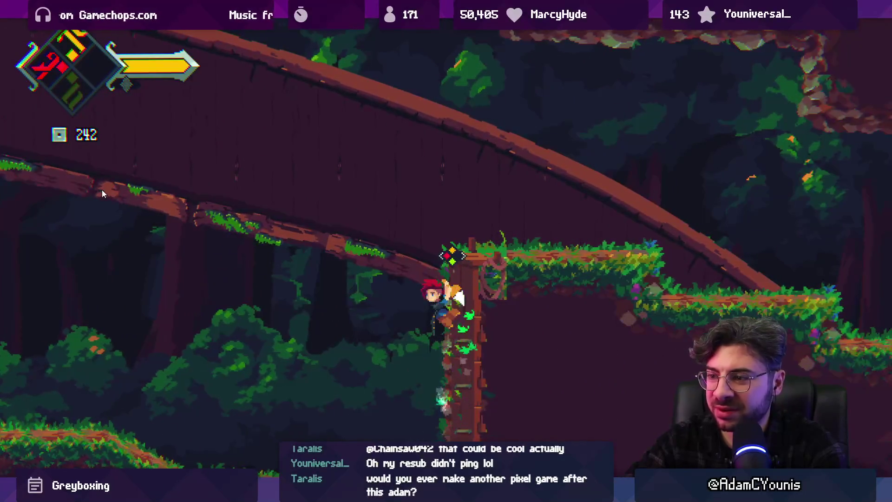
key(z)
key(x)
key(Left)
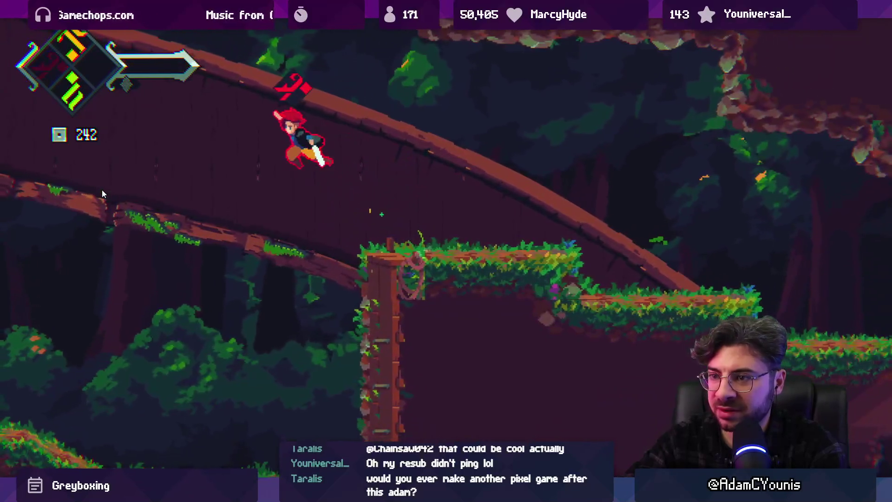
key(Right)
key(x)
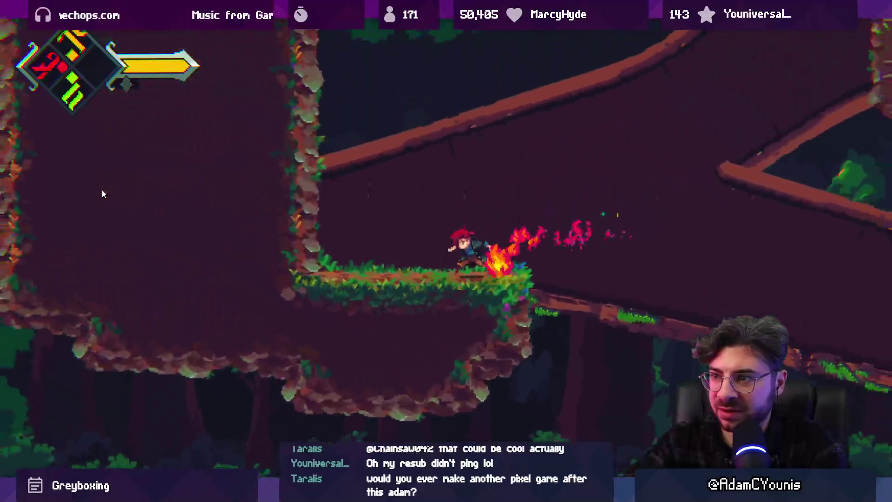
key(Right)
key(z)
key(x)
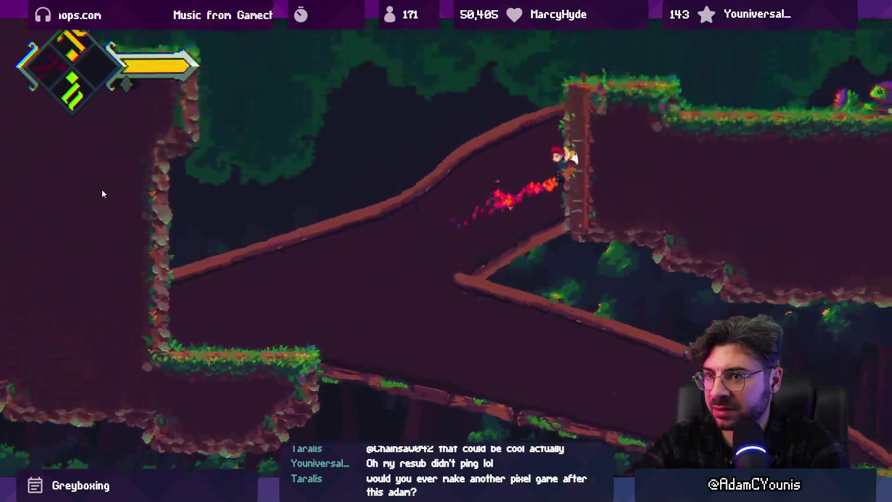
key(Right)
key(x)
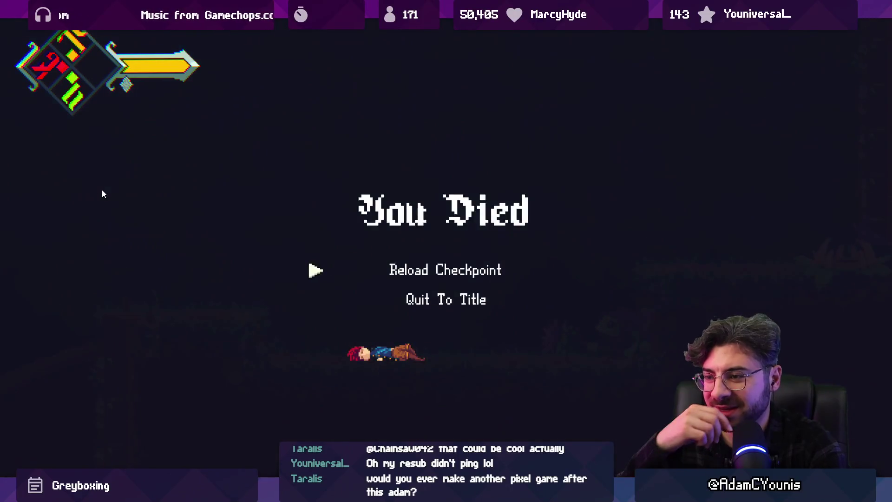
Respawn at the checkpoint, dismiss the reward screen, defeat a frog, and switch to Aseprite
key(z)
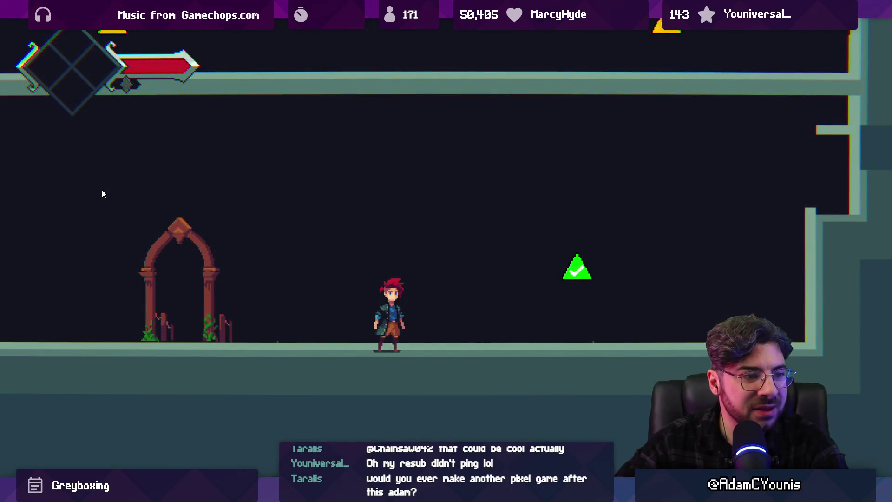
key(Right)
key(Left)
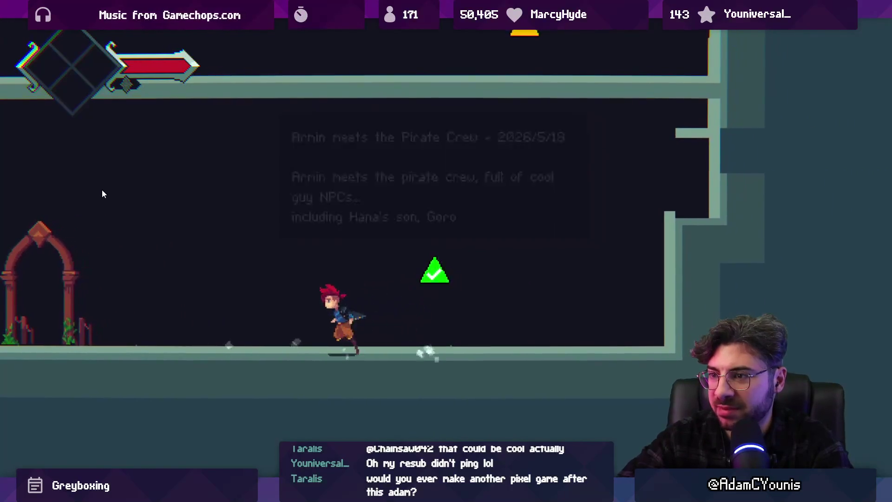
key(Escape)
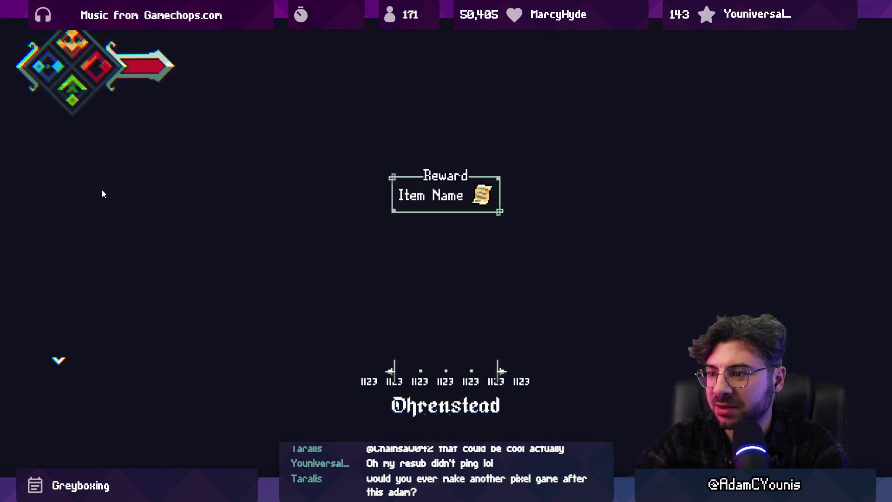
key(Escape)
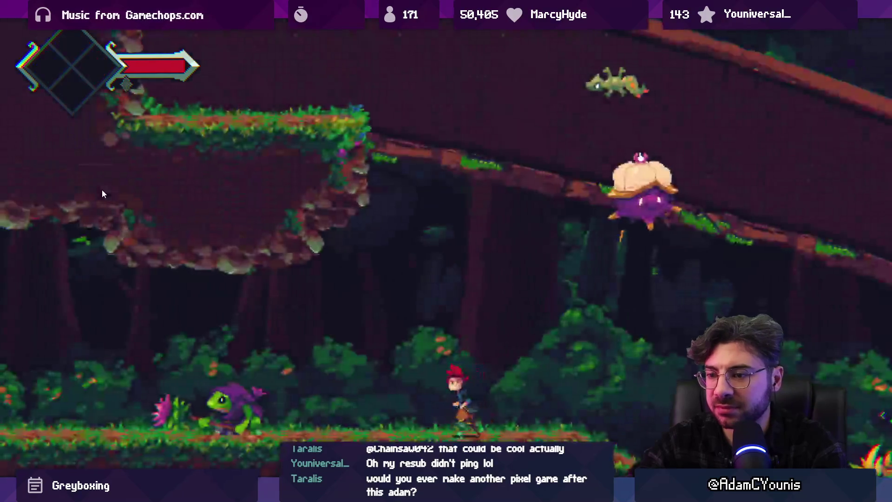
key(x)
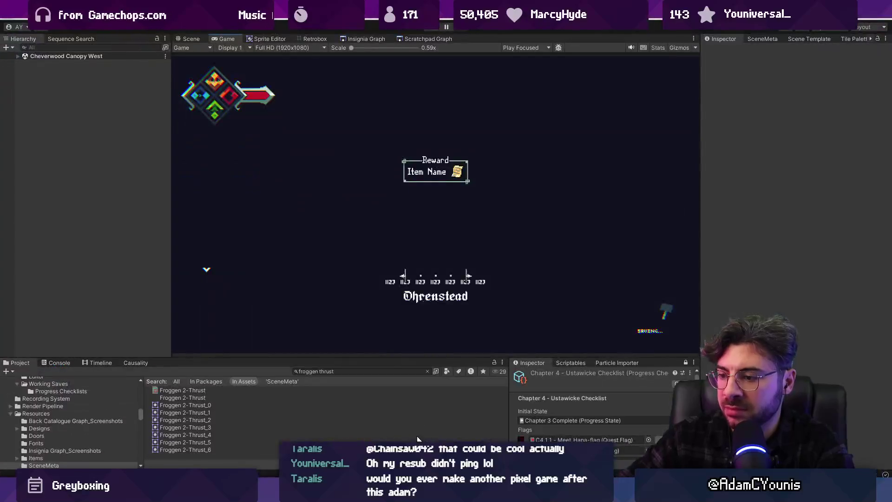
key(alt+Tab)
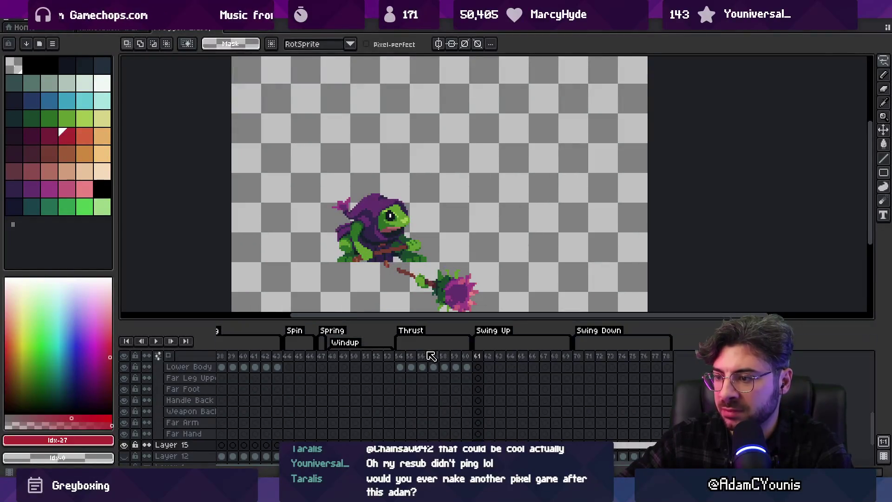
Select the Lower Body cels across Thrust frames 54–60 and trial the colour replacement without applying
click(404, 359)
click(409, 359)
key(v)
scroll(356, 251, up, 1)
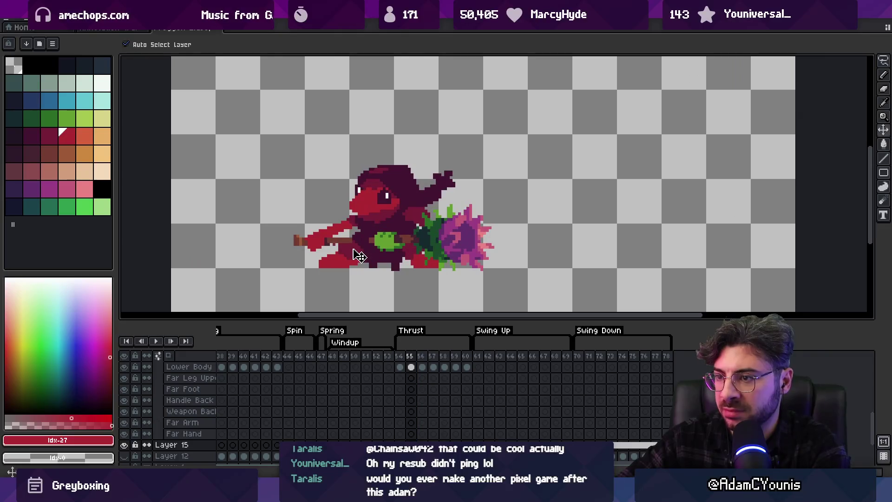
click(353, 249)
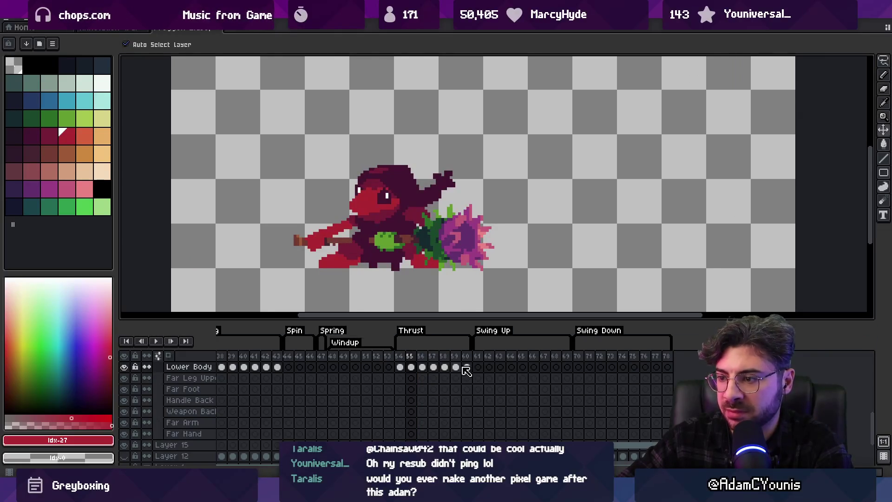
drag(467, 367, 400, 367)
key(shift+r)
key(Return)
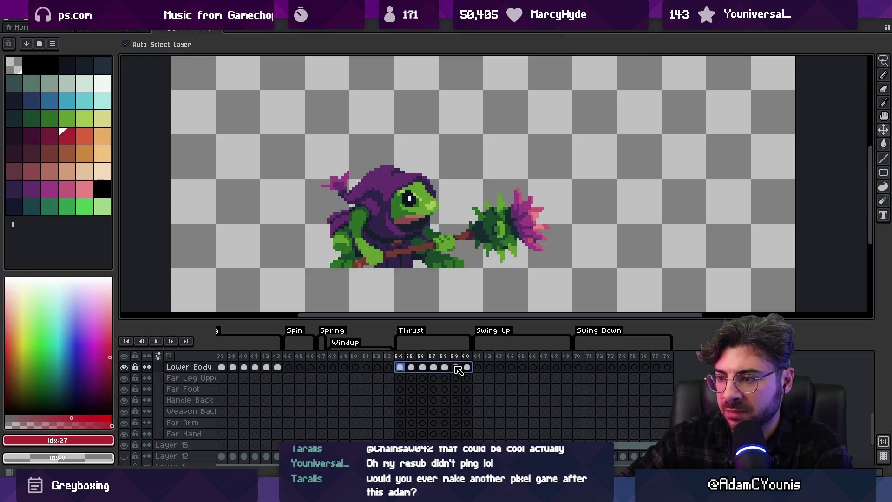
click(455, 367)
key(shift+r)
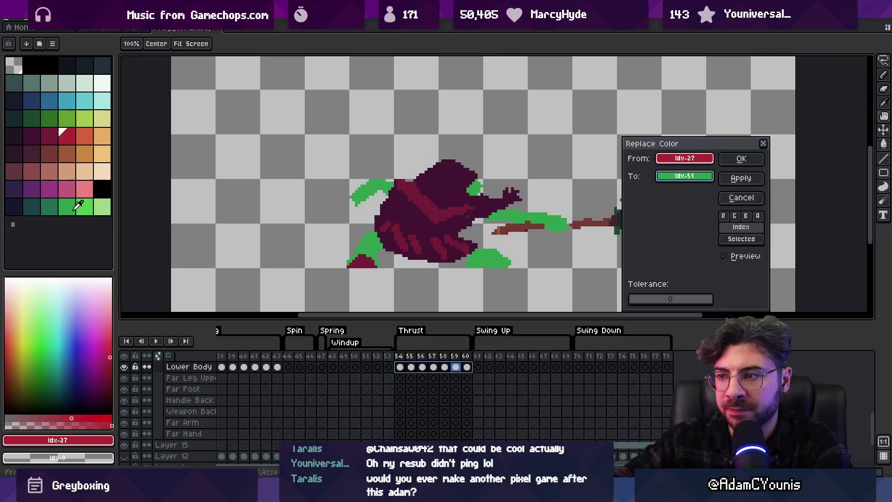
key(Escape)
click(433, 367)
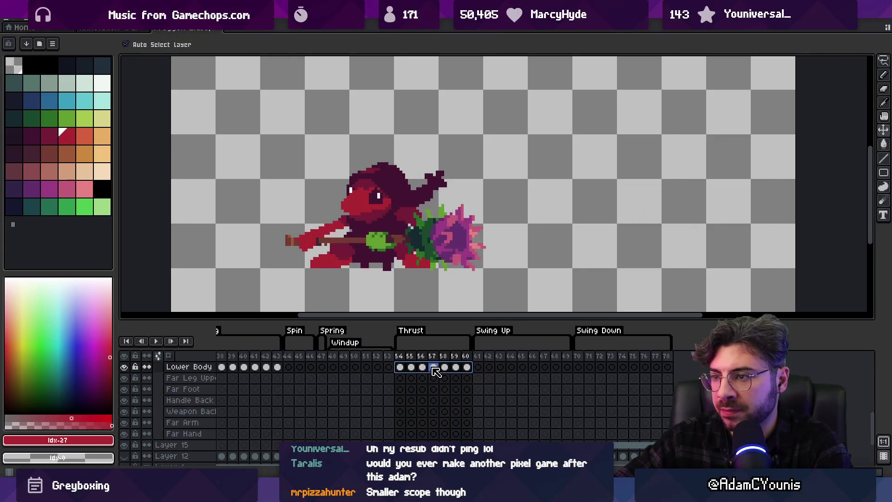
click(402, 367)
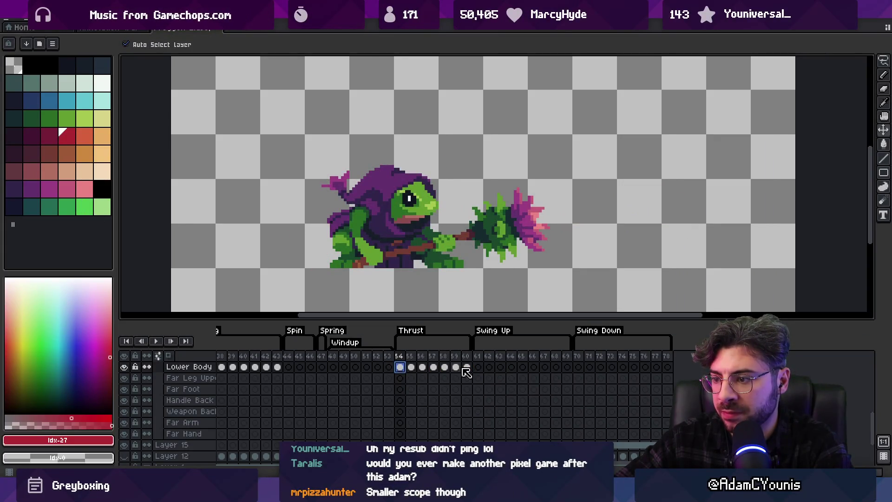
Replace the red in Lower Body frames 54–60 with bright green
drag(467, 367, 403, 367)
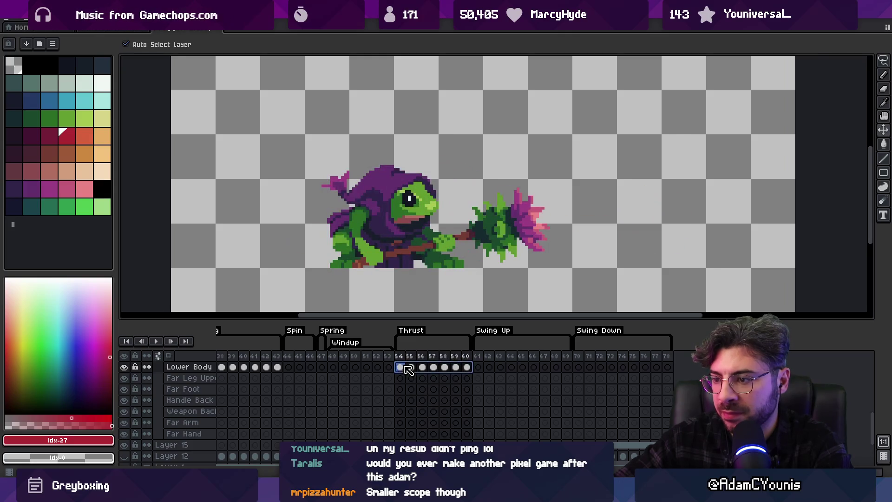
click(438, 367)
key(shift+r)
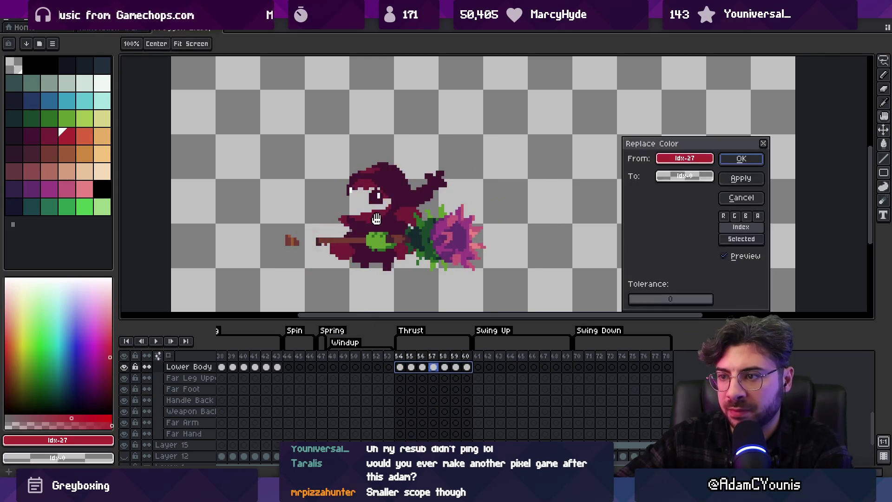
click(662, 178)
click(72, 121)
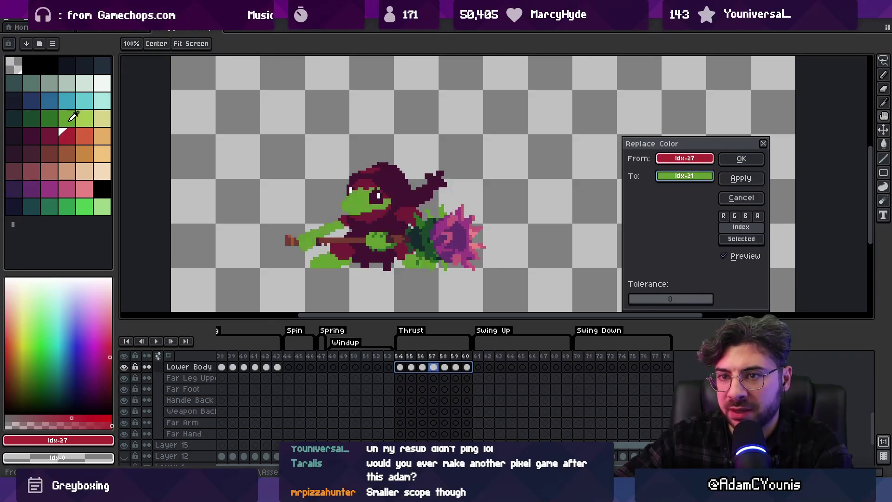
click(740, 158)
Replace the darker red shade with dark green
key(shift+r)
click(374, 169)
click(373, 171)
click(669, 176)
click(48, 118)
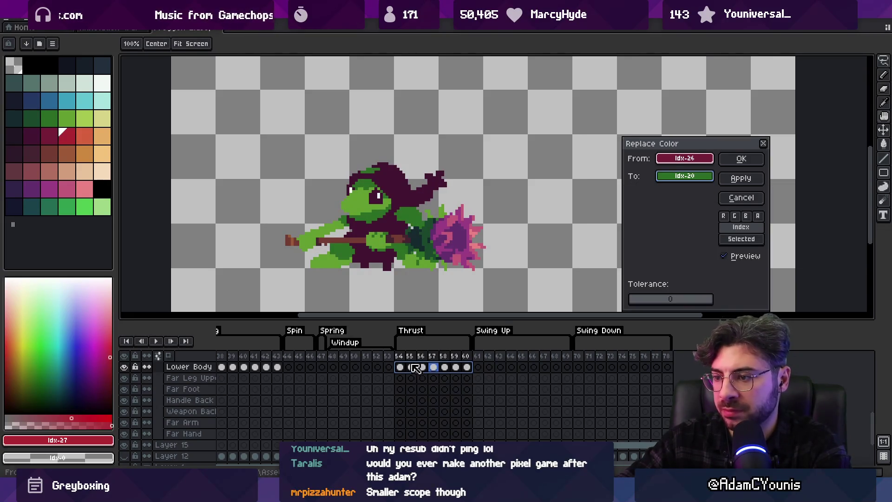
click(741, 158)
Replace the hood colour with a brighter purple across frames 54–60 and scrub to check
click(424, 356)
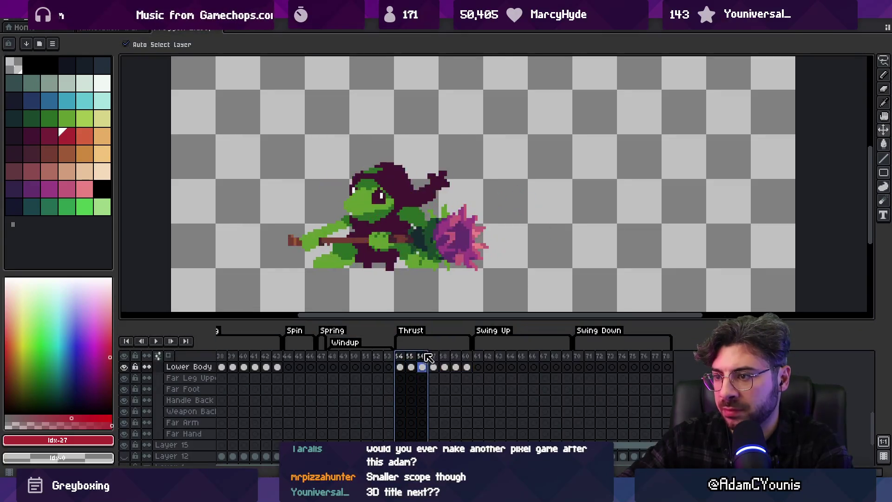
key(Return)
key(Return)
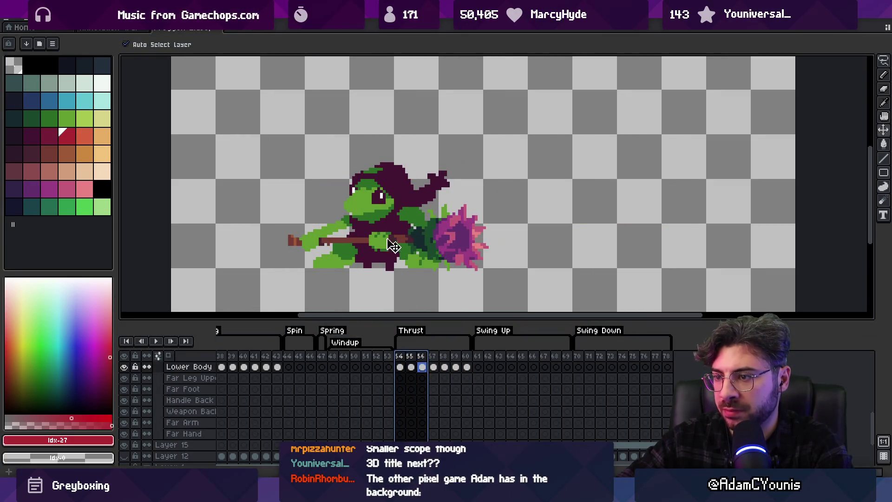
drag(400, 367, 467, 367)
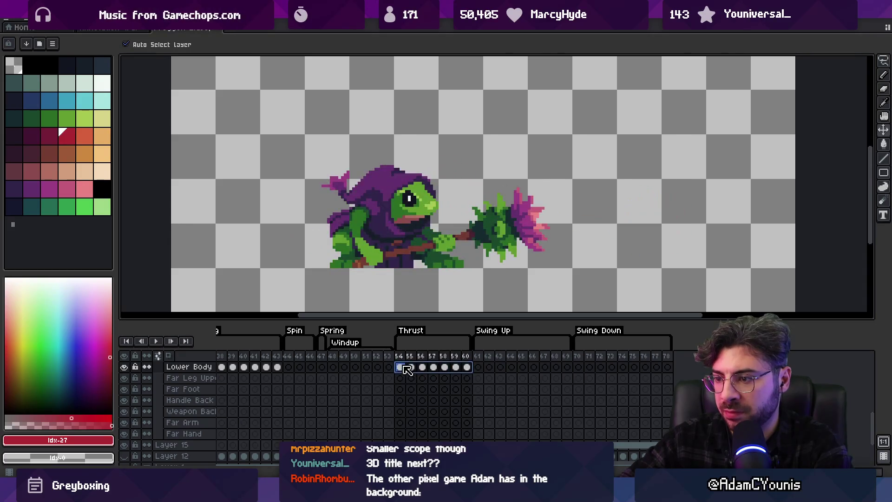
click(424, 368)
key(shift+r)
click(407, 175)
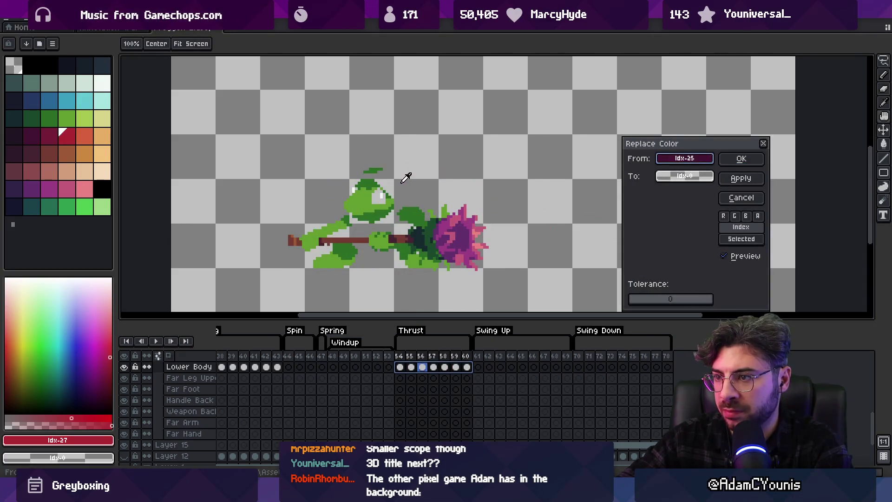
click(667, 182)
click(14, 146)
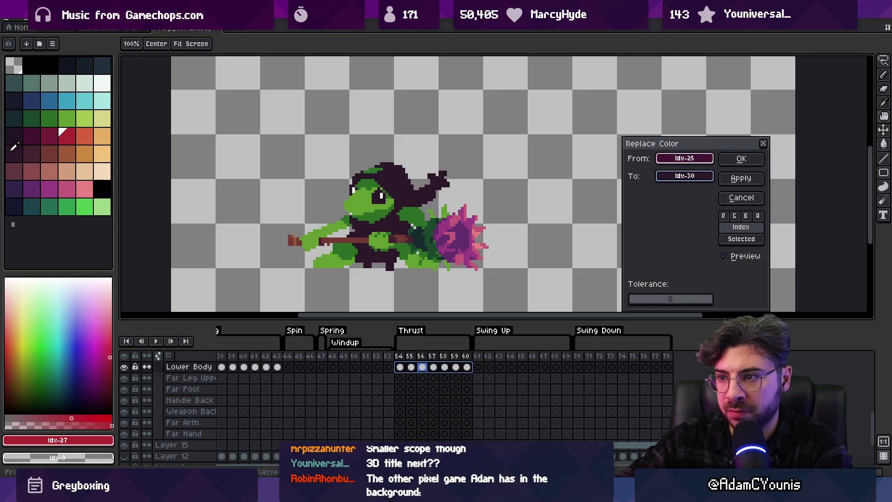
click(17, 187)
click(740, 159)
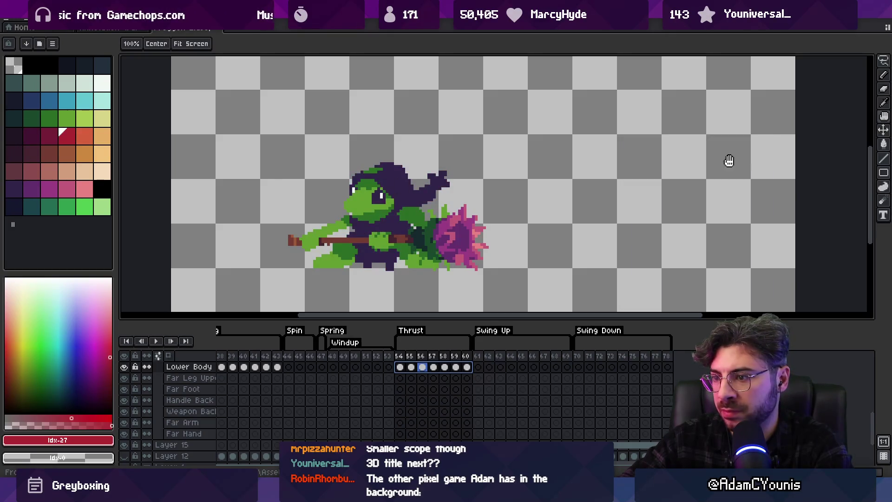
mouse_move(377, 355)
mouse_down()
mouse_move(466, 358)
mouse_move(401, 355)
mouse_move(447, 352)
mouse_up()
On frame 58, eyedrop the dark purple and brush it over the green body stripe
click(447, 352)
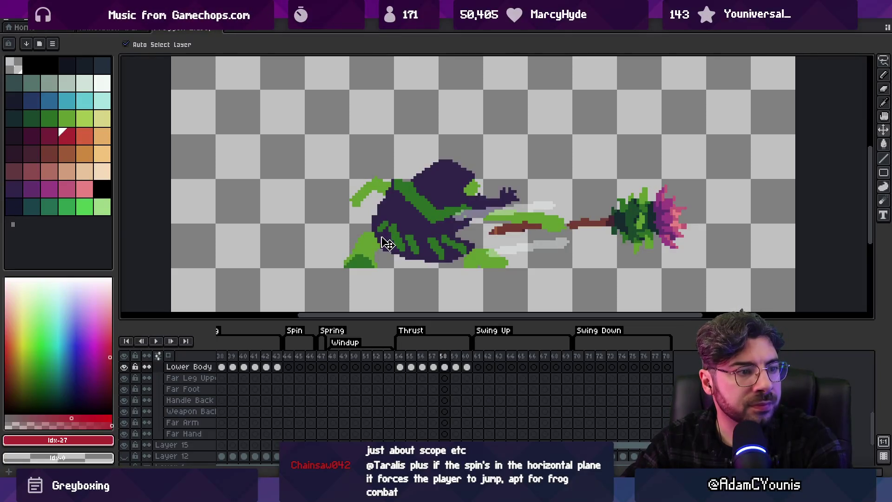
alt+click(419, 205)
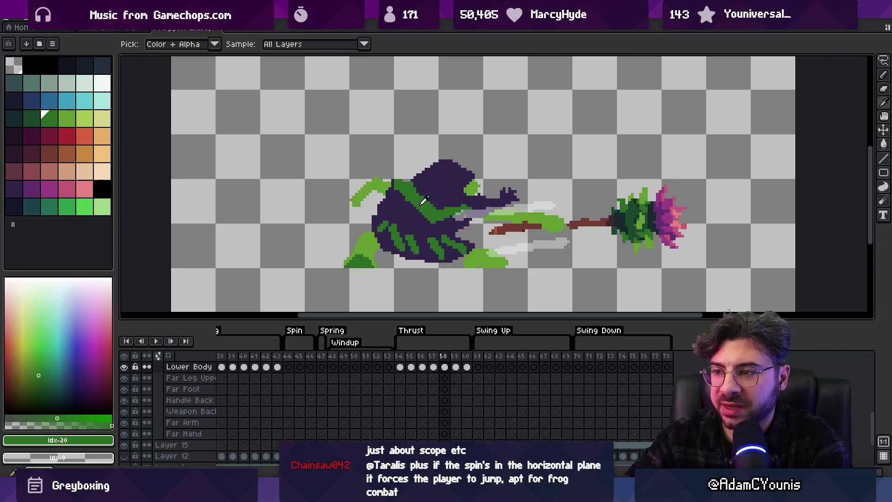
click(29, 192)
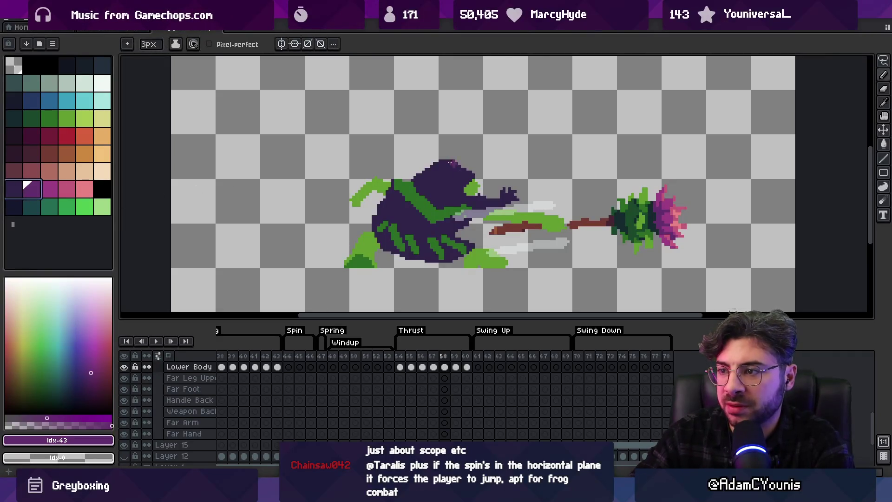
key(alt)
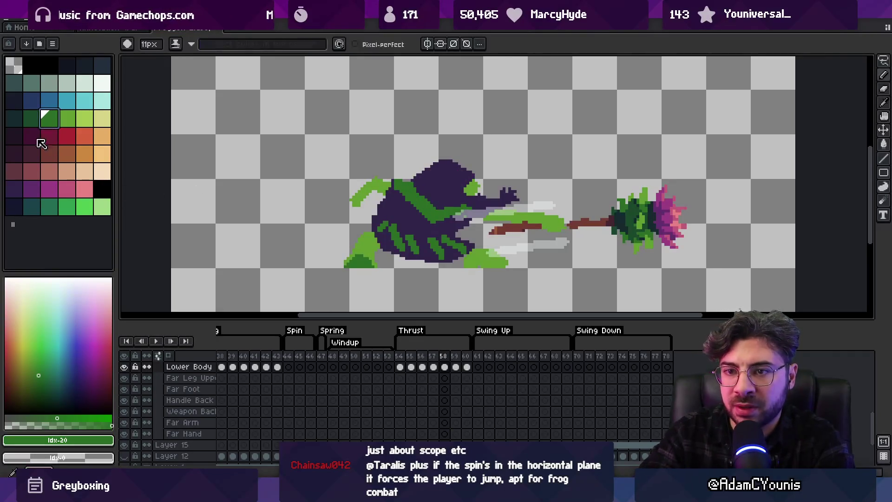
key(b)
mouse_move(418, 184)
mouse_down()
mouse_move(405, 206)
mouse_move(424, 223)
mouse_up()
key(x)
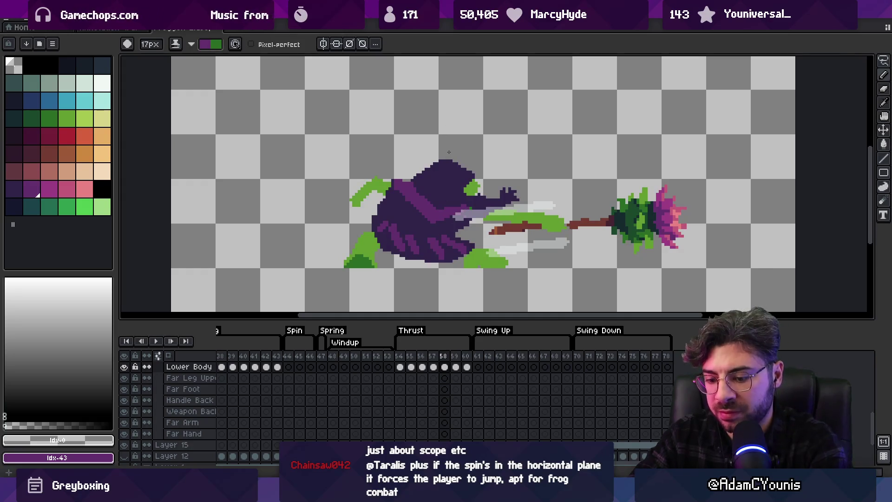
Cover the lower-body green stripes on frame 60 with purple, then play the Thrust tag
key(Left)
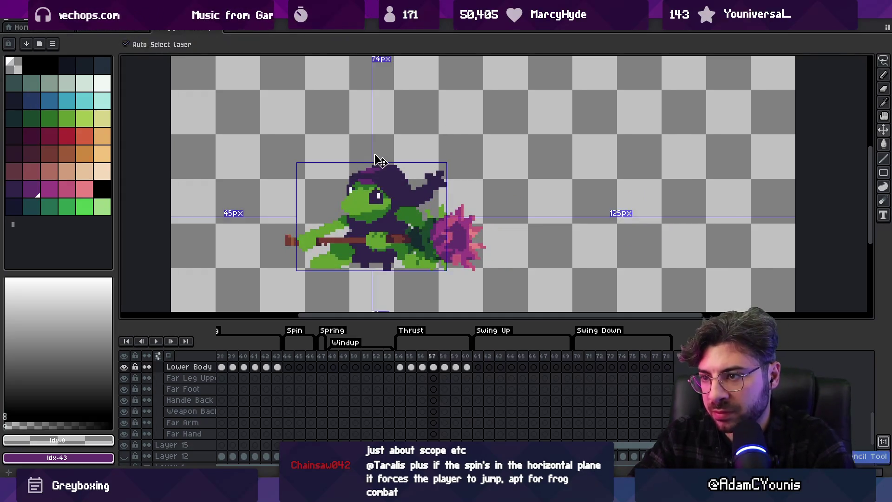
key(Right)
key(Right)
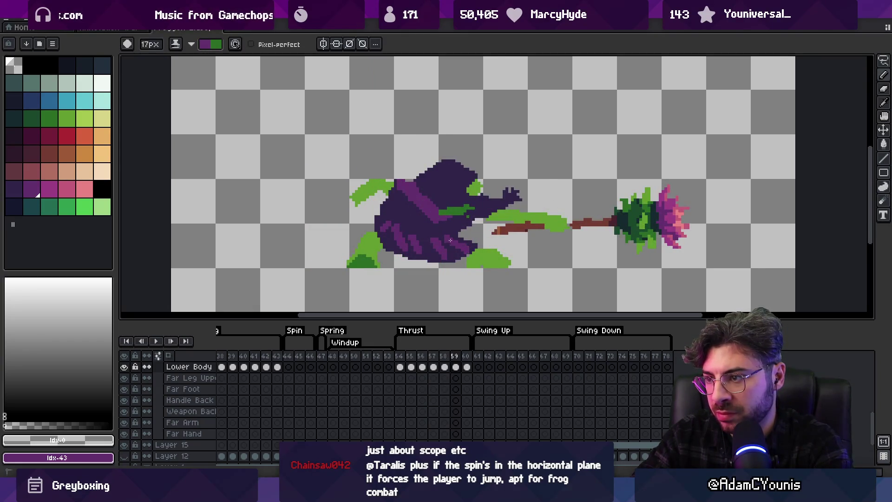
key(Right)
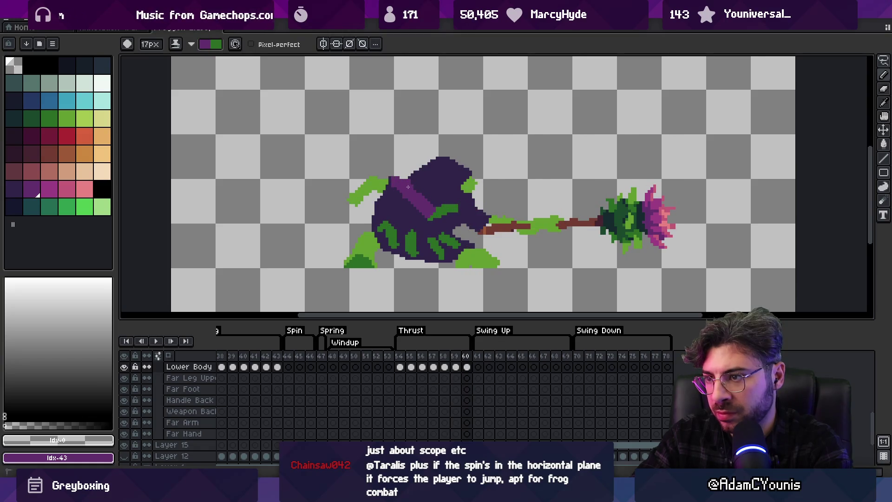
drag(412, 234, 437, 238)
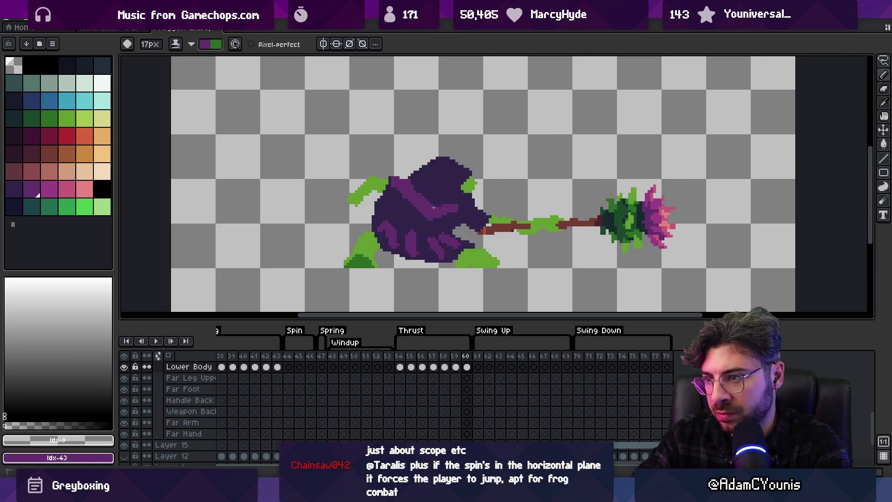
key(Right)
scroll(414, 144, down, 1)
key(Return)
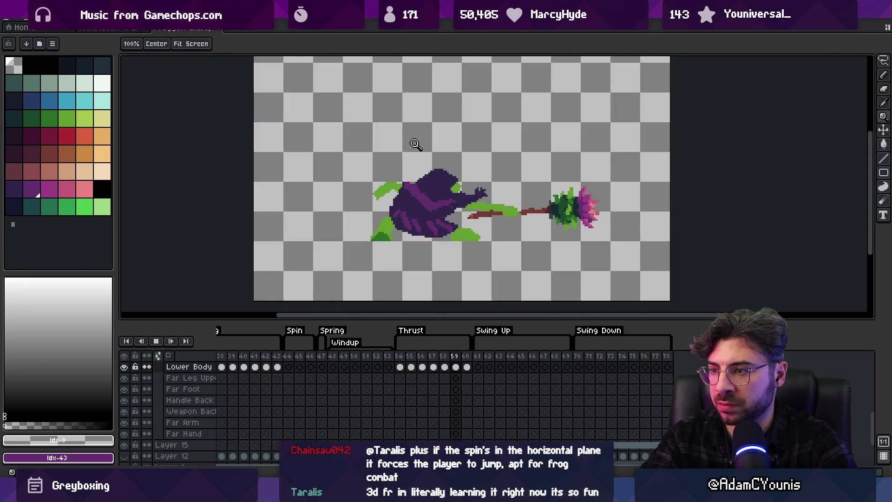
Repaint limbs with green idx-20 at 10px on frames 58–60, swap back to purple and preview
key(Return)
scroll(436, 192, up, 1)
key(v)
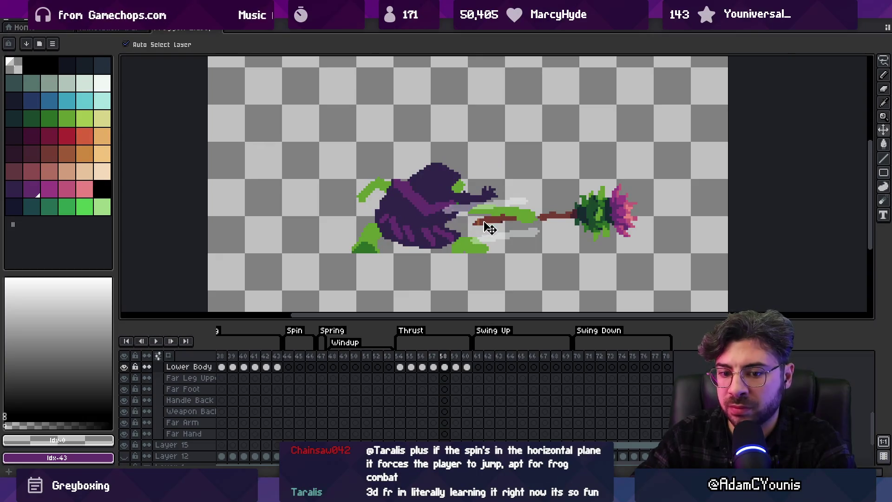
alt+click(455, 197)
key(b)
key(minus)
key(minus)
key(minus)
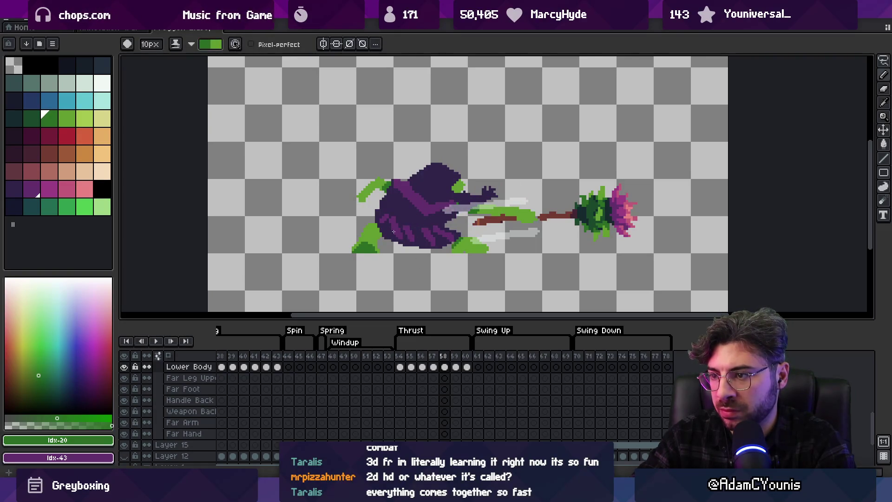
key(period)
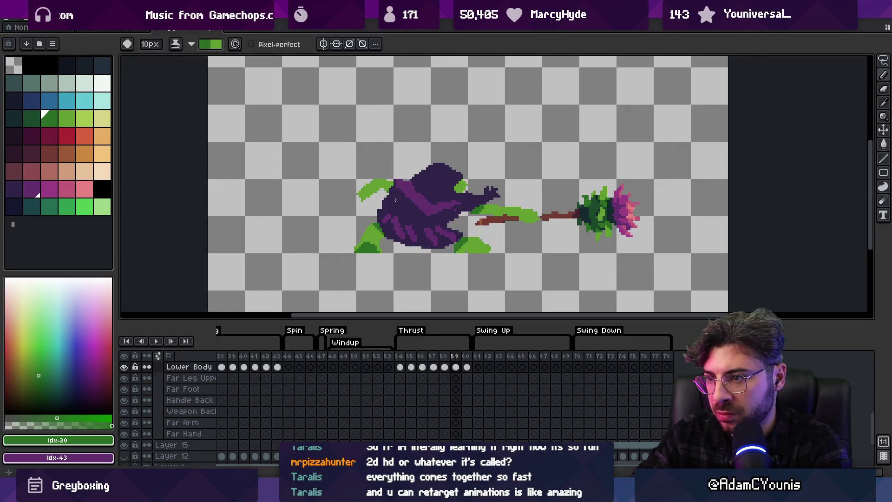
key(period)
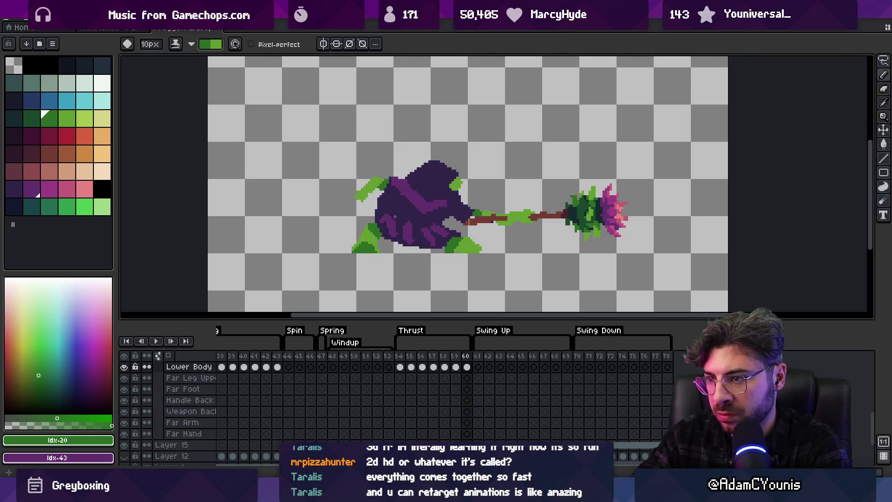
key(x)
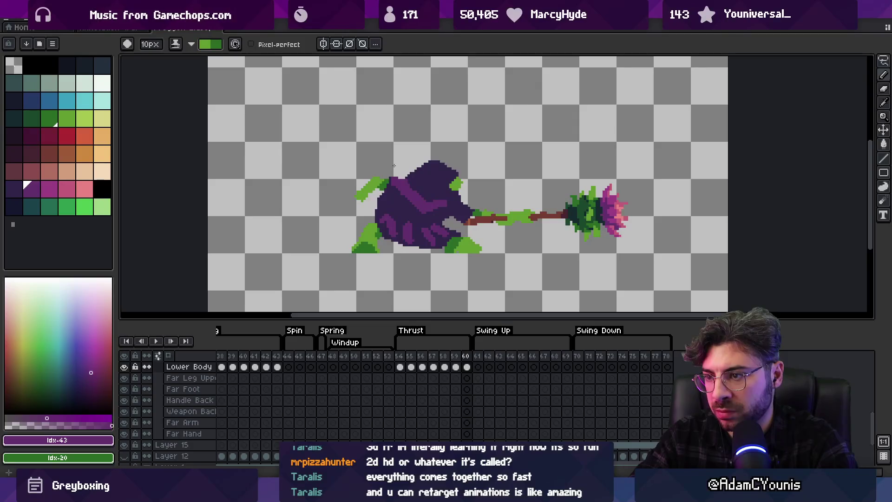
key(Return)
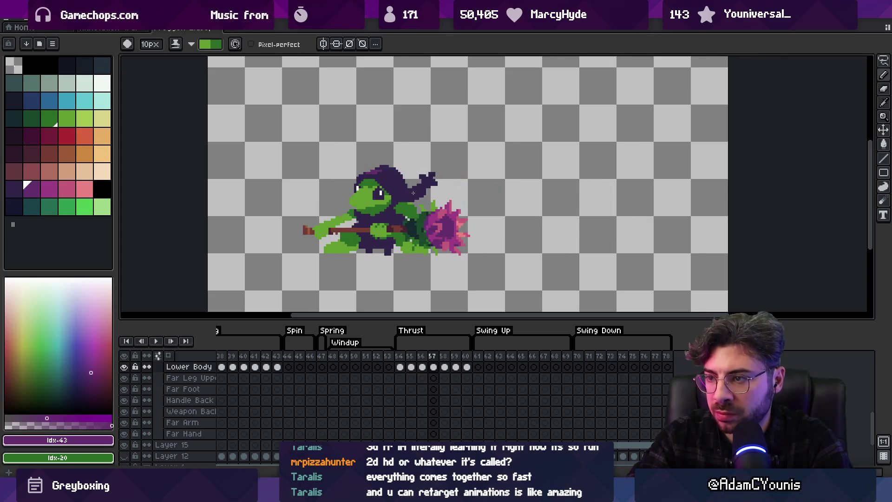
Save the sprite, confirm the sprite sheet export, and switch to the running Unity game
key(ctrl+s)
key(Return)
key(b)
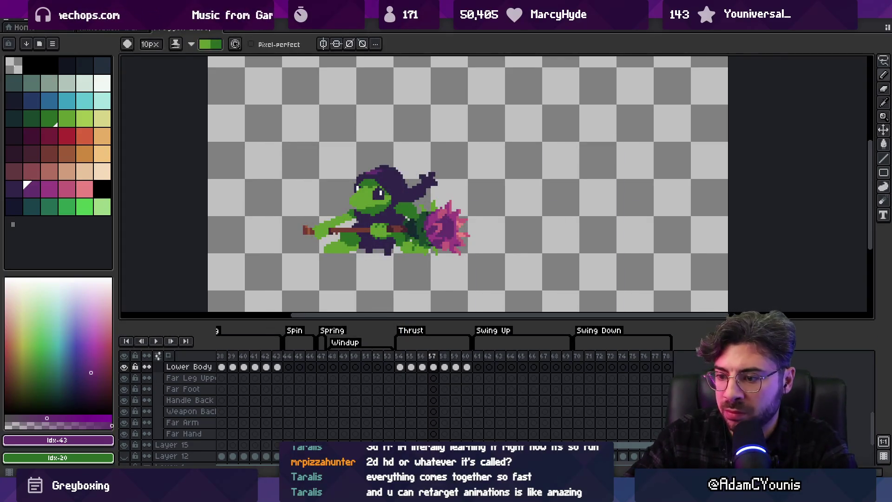
key(alt+Tab)
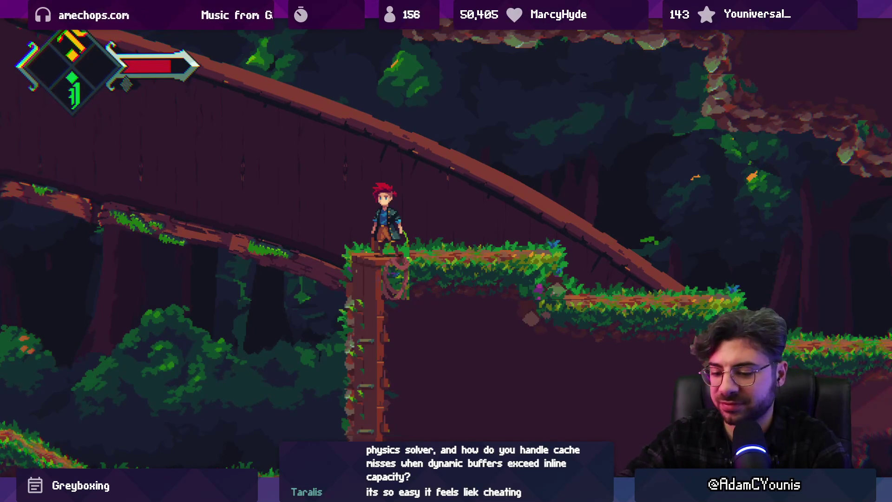
Drop the hero off the pillar, swing the sword, run left with a hop, and dodge-roll
key(Left)
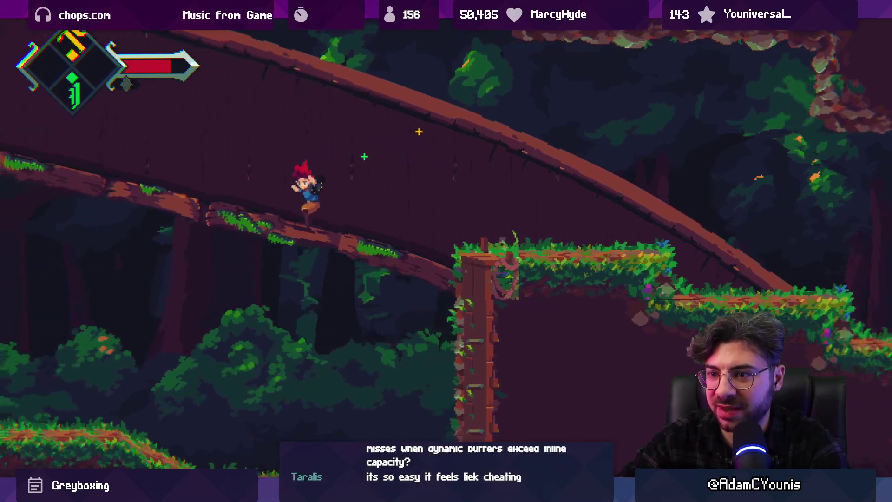
key(x)
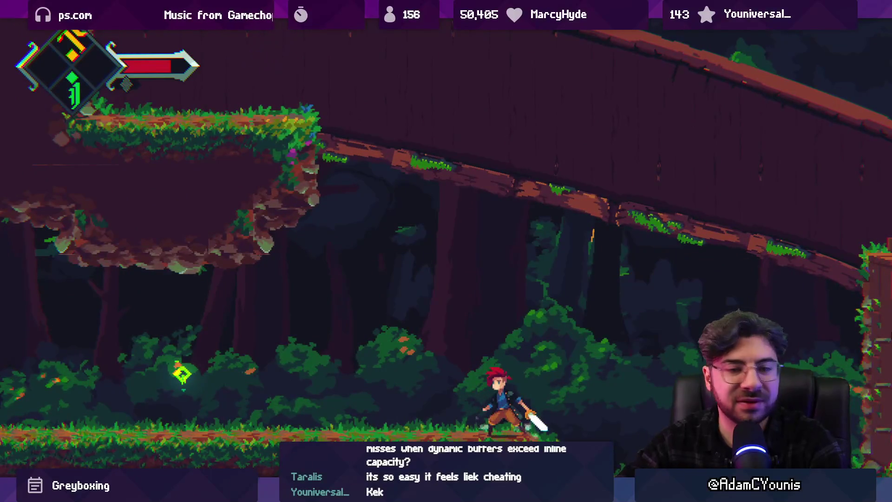
key(Left)
key(Left)
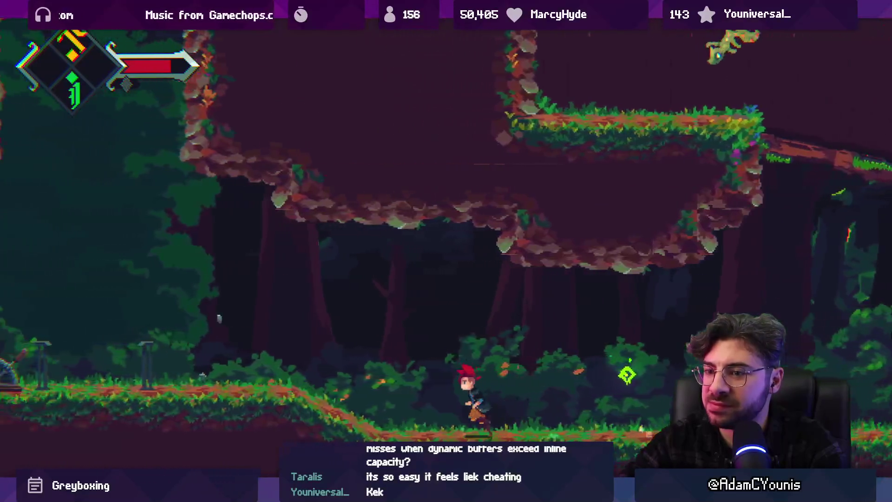
key(z)
key(Left)
key(c)
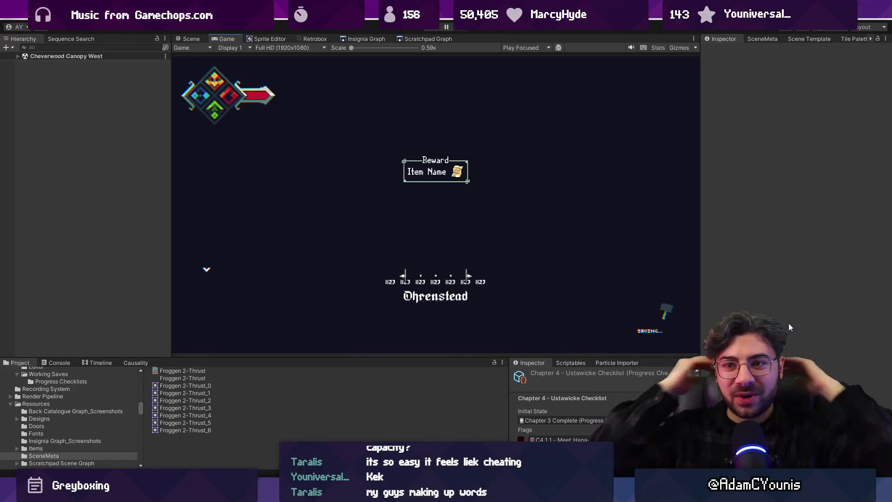
Expand the Cheverwood Canopy West scene contents and show the level layout in the Scene view
click(18, 56)
scroll(103, 160, down, 3)
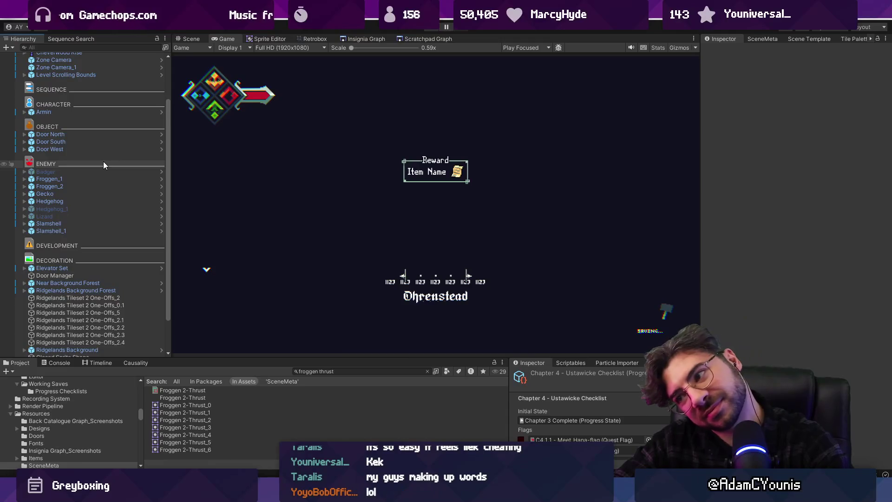
click(199, 39)
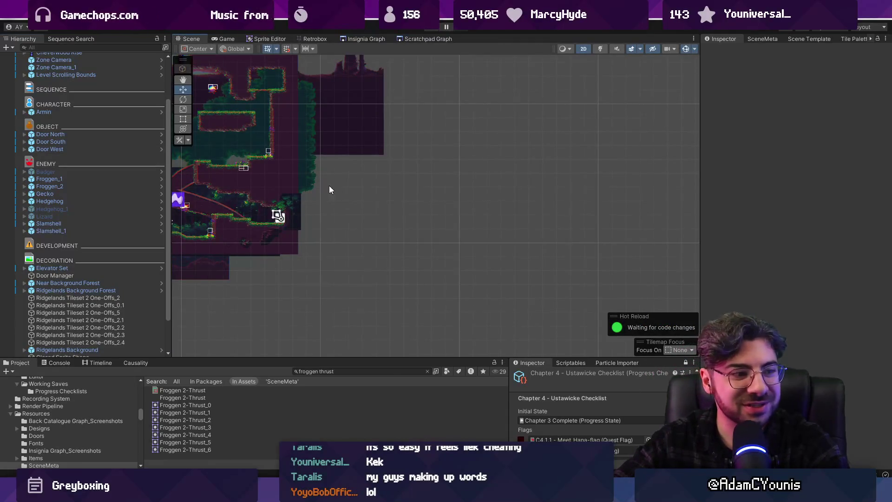
scroll(330, 186, up, 5)
scroll(447, 319, up, 1)
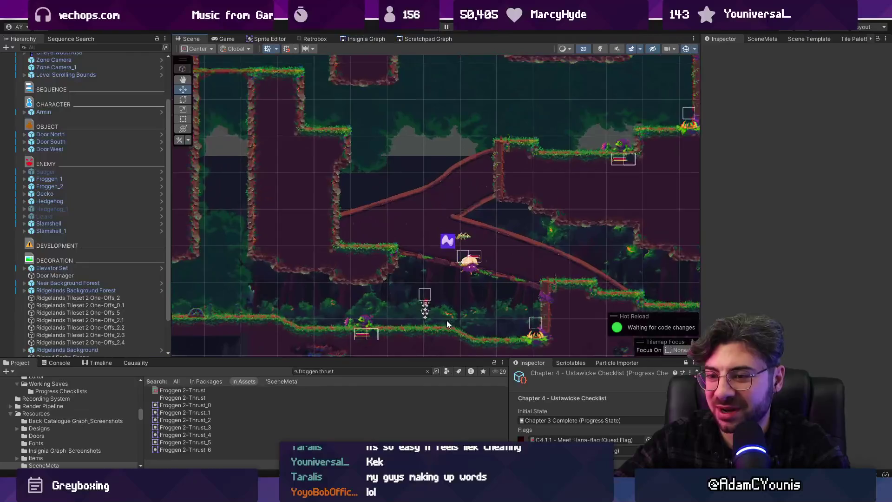
mouse_move(528, 495)
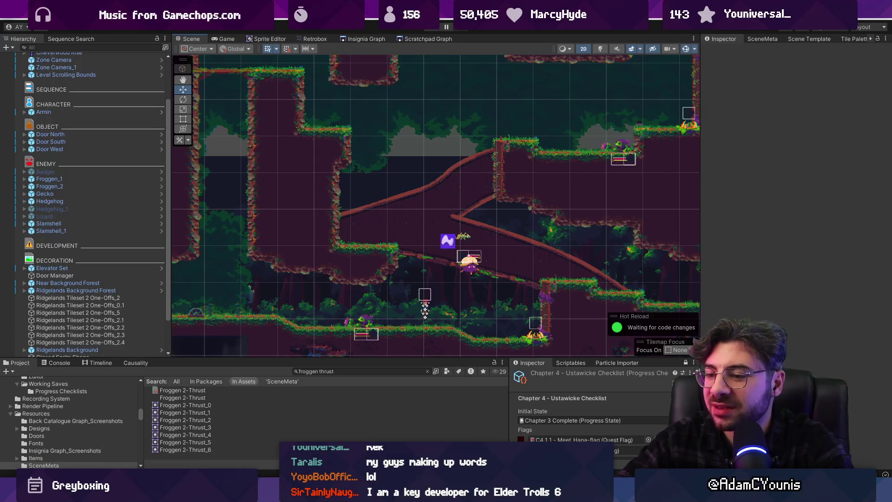
Alt-Tab to VS Code and back, then select the Thrust frames in Aseprite
key(alt+Tab)
key(alt+Tab)
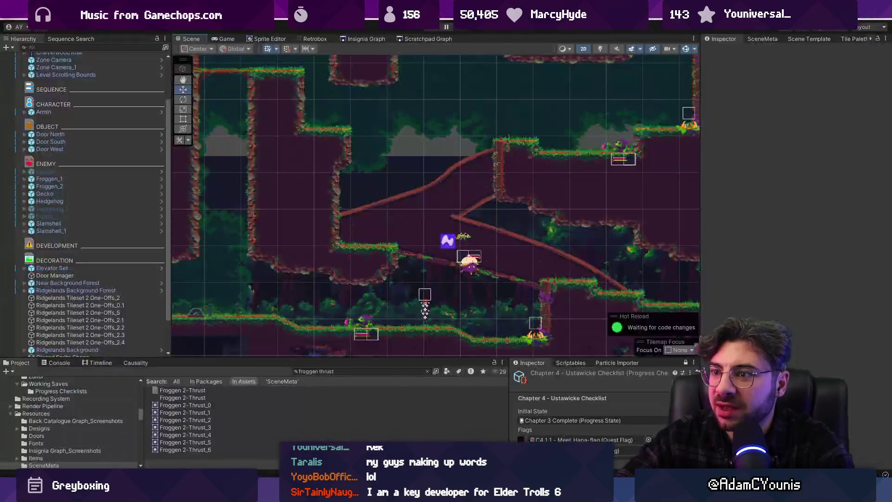
key(alt+Tab)
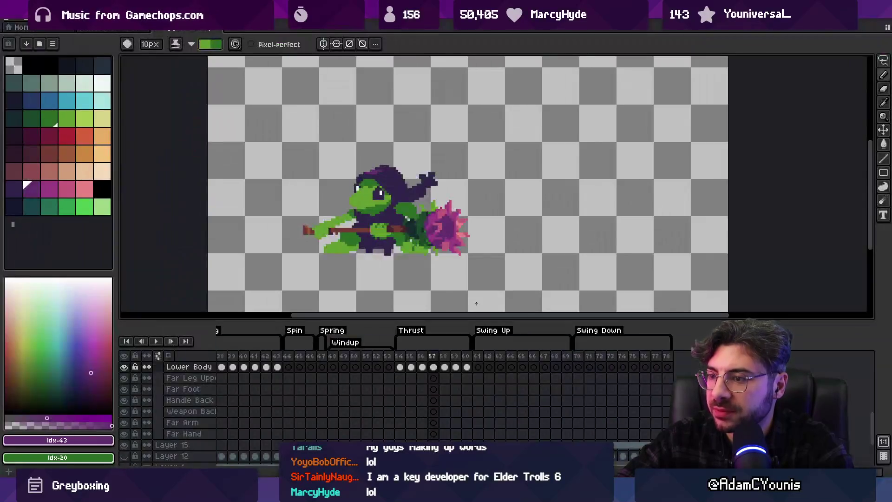
shift+click(456, 366)
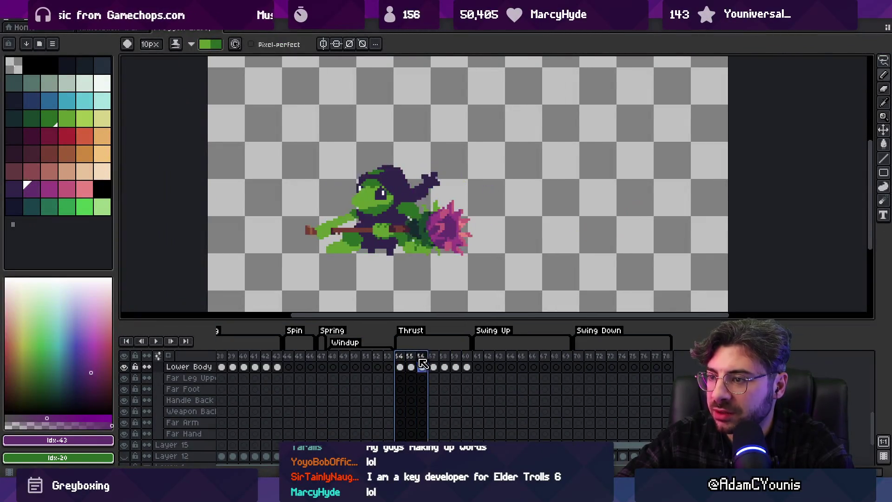
Extend the timeline selection from Thrust into Swing Up frames 61–63 and play the animation
mouse_move(466, 365)
mouse_down()
mouse_move(534, 363)
mouse_move(474, 364)
mouse_move(519, 367)
mouse_up()
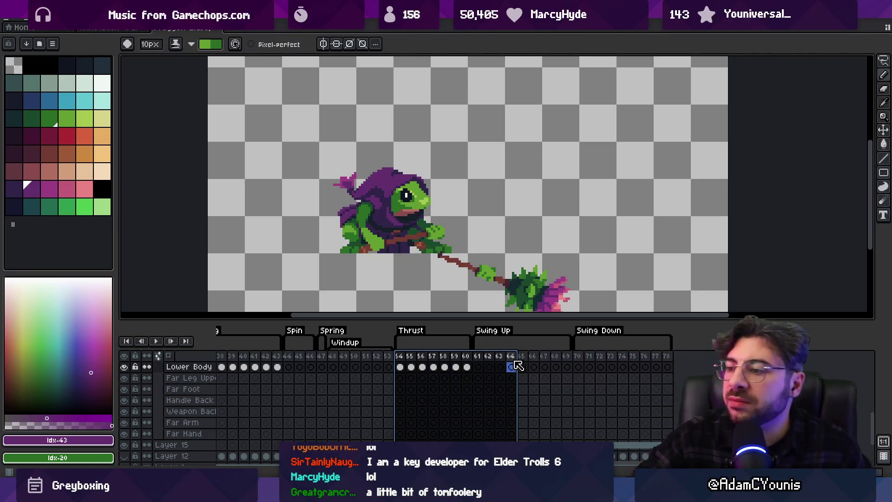
click(482, 358)
drag(483, 360, 518, 363)
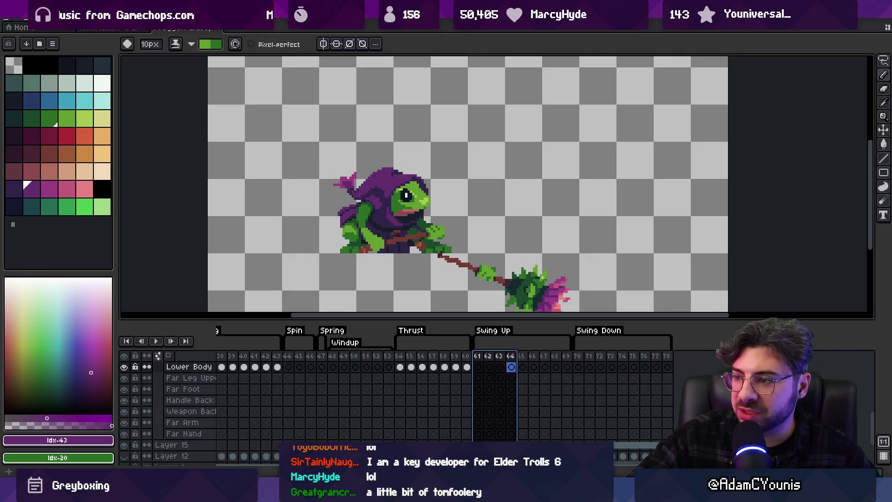
scroll(510, 231, down, 2)
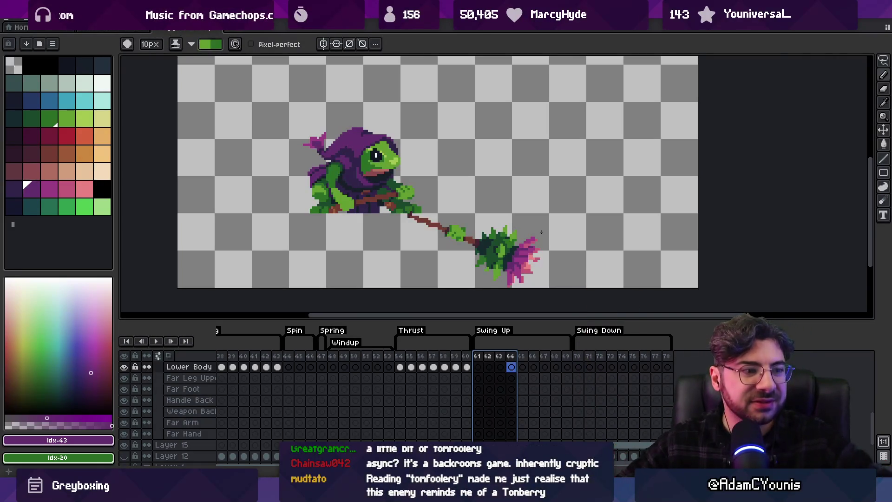
key(Return)
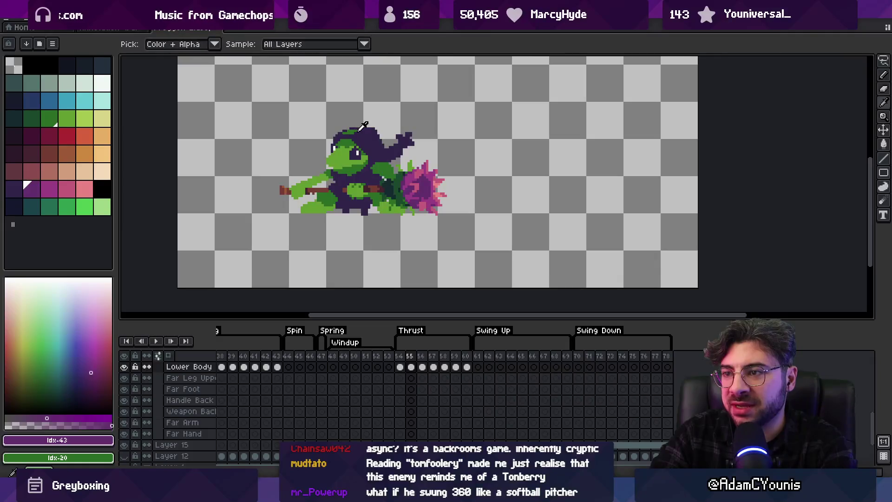
Set the frog's green as primary and the darker purple Idx-42 as secondary colour
alt+click(344, 139)
right_click(34, 189)
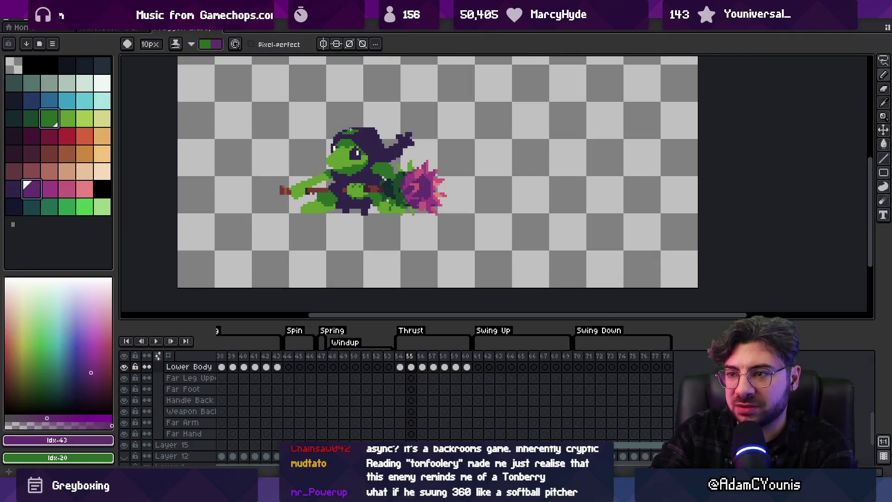
key(Right)
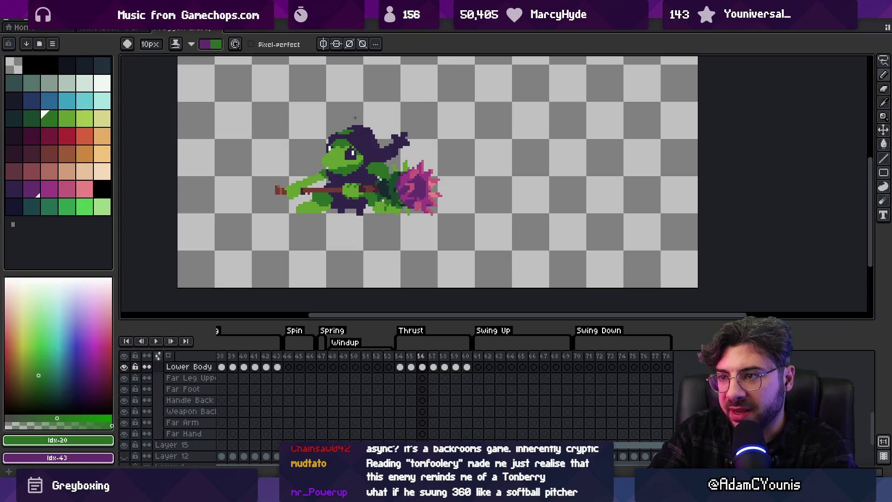
key(Right)
key(Right)
key(Right)
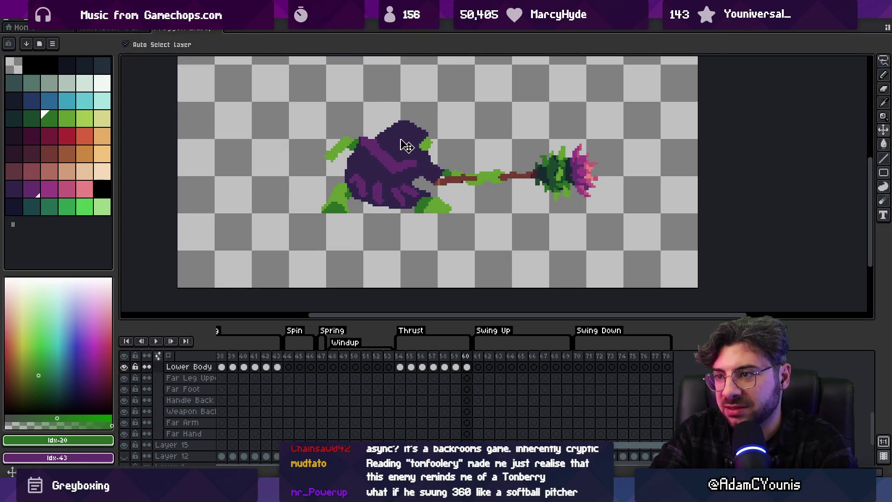
key(x)
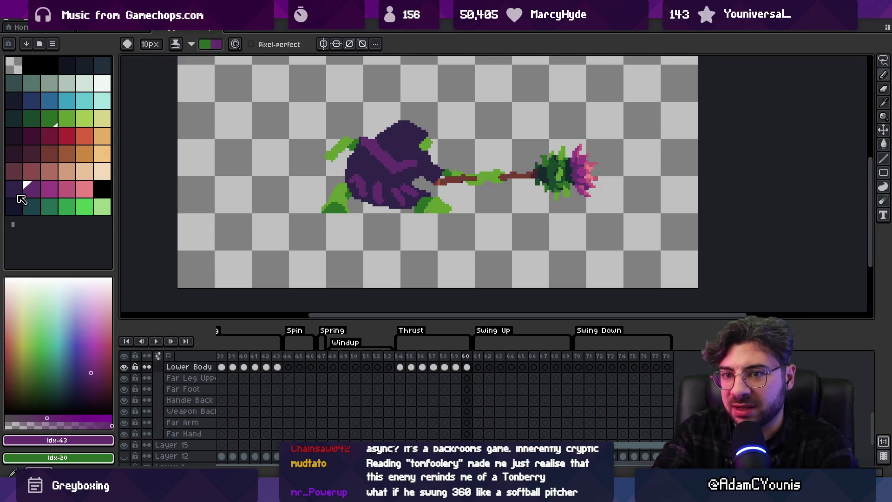
click(17, 195)
key(x)
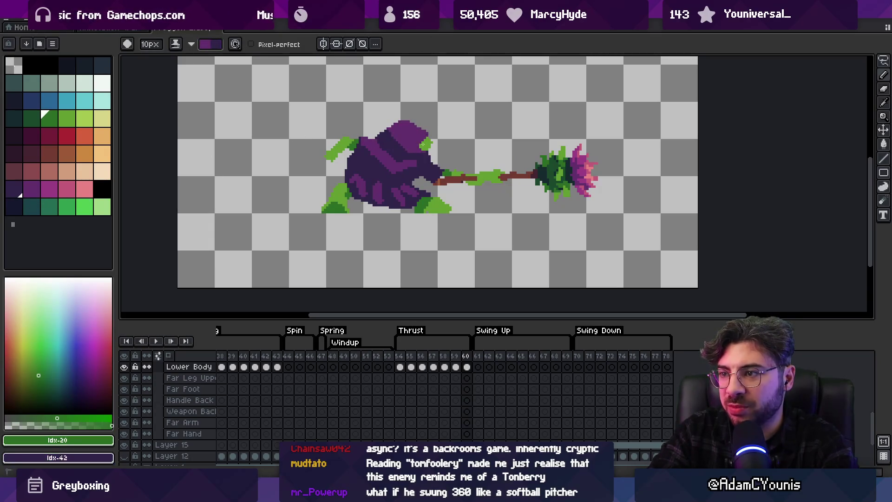
Back on frame 58, switch to a 4px pencil and compare frames 58 and 59
key(Left)
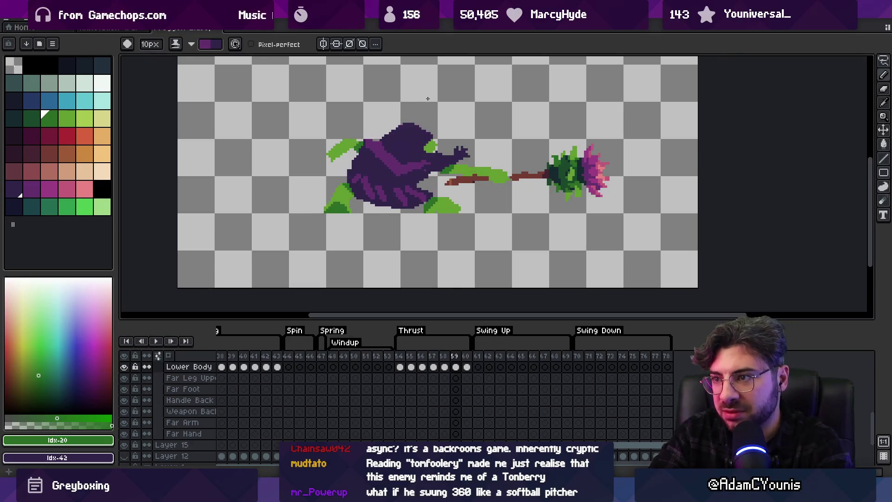
key(Left)
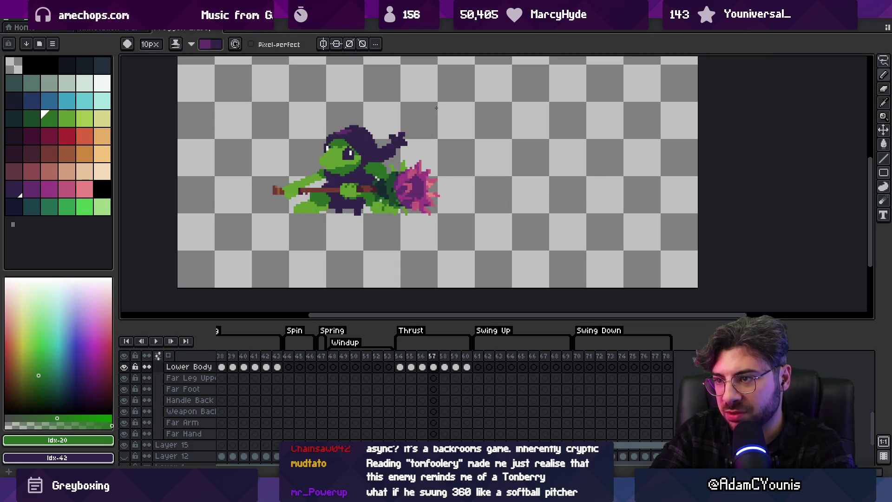
key(x)
key(b)
key(minus)
key(minus)
key(minus)
key(x)
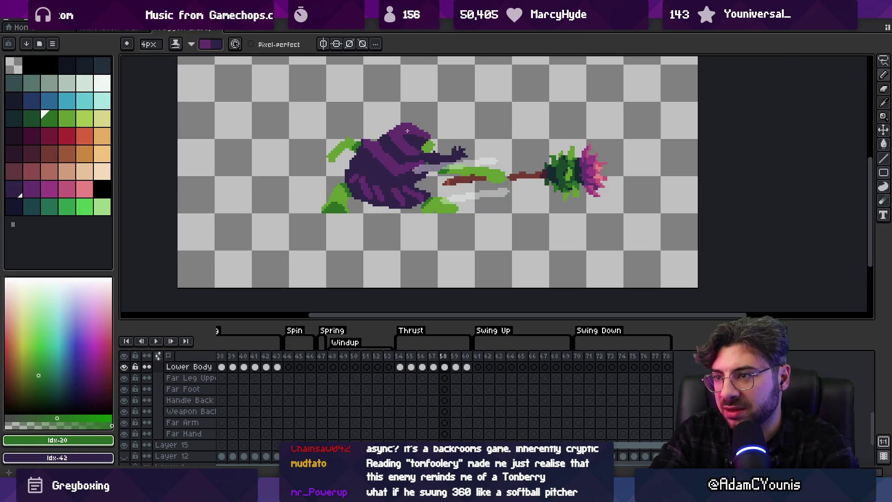
key(Left)
key(Right)
key(Right)
key(x)
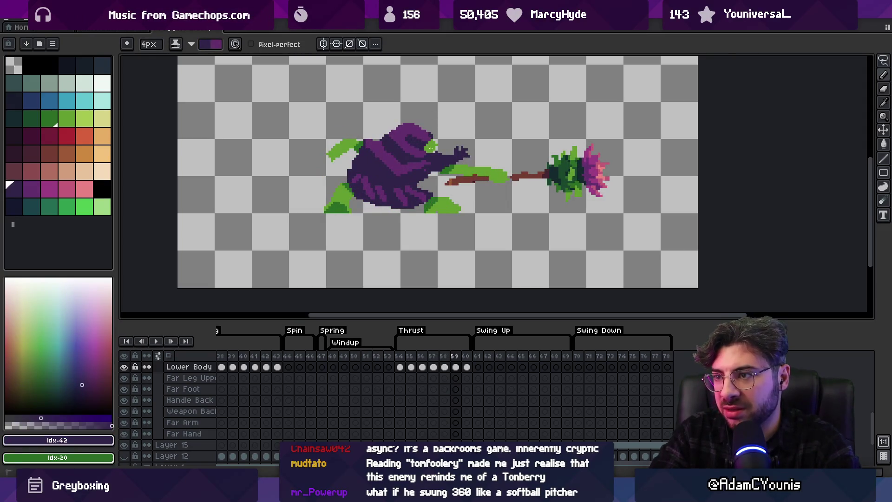
Advance to frame 60 with green as the drawing colour and re-zoom on the frog
key(x)
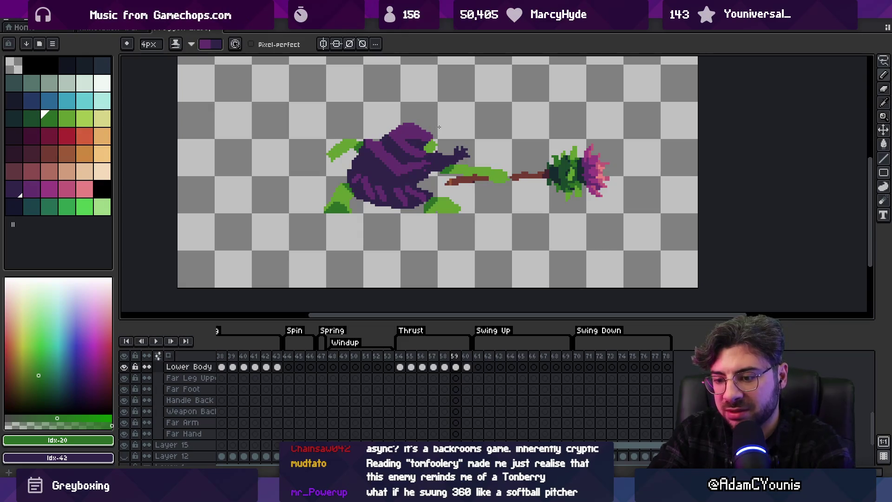
key(Right)
key(x)
key(x)
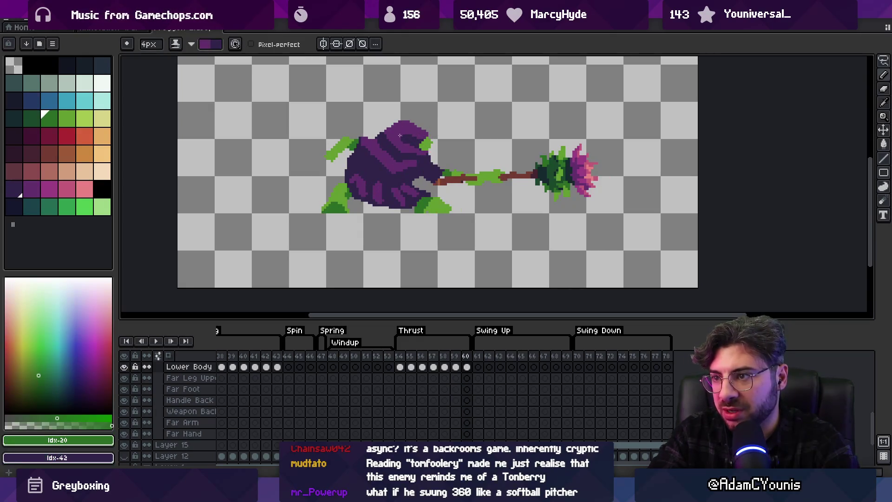
key(x)
key(x)
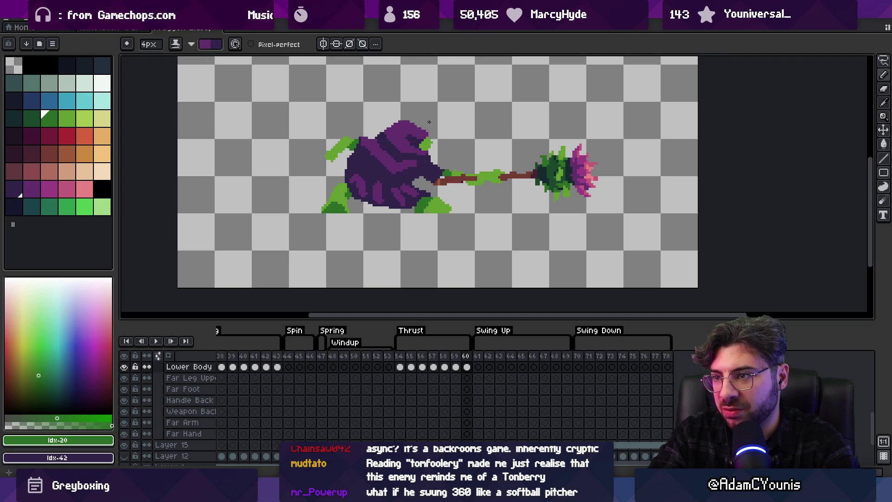
key(z)
scroll(437, 113, down, 3)
click(447, 119)
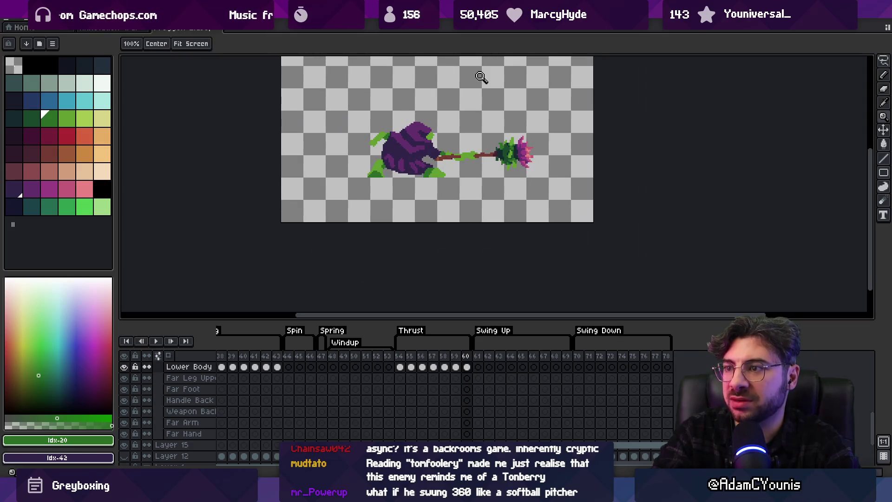
Play the animation, save the file, and sample the cloak's dark purple for the pencil
key(Return)
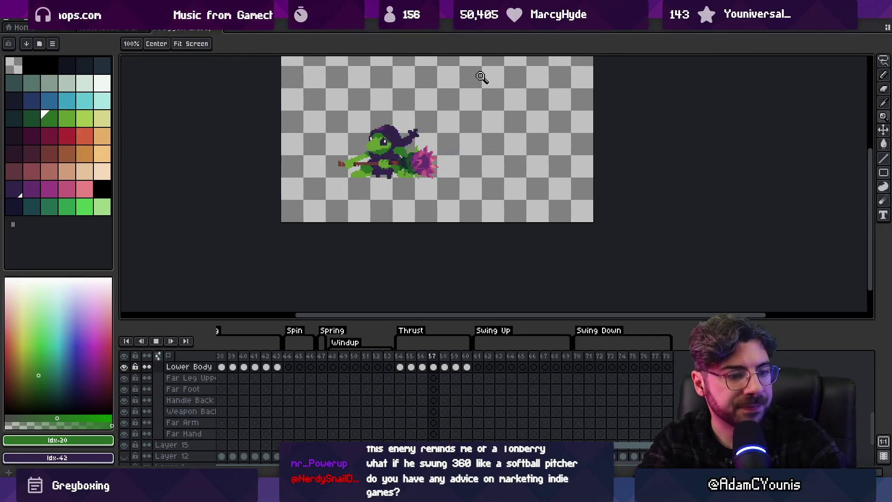
key(ctrl+s)
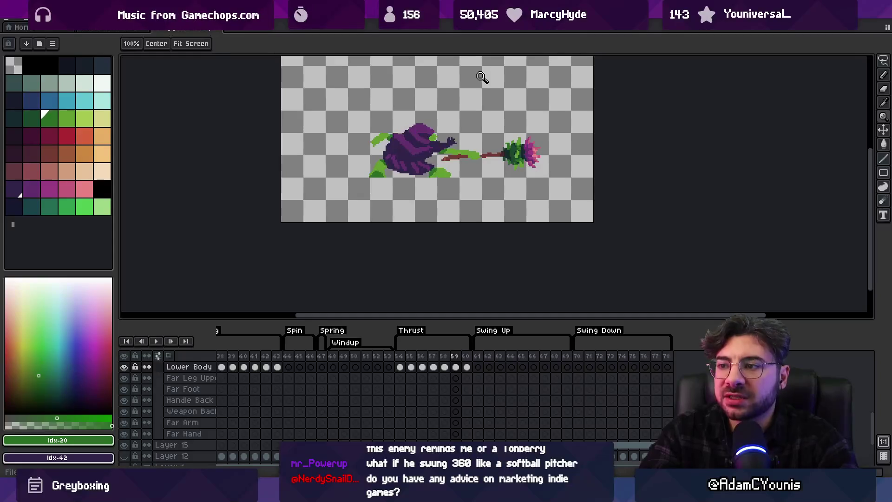
click(431, 144)
key(v)
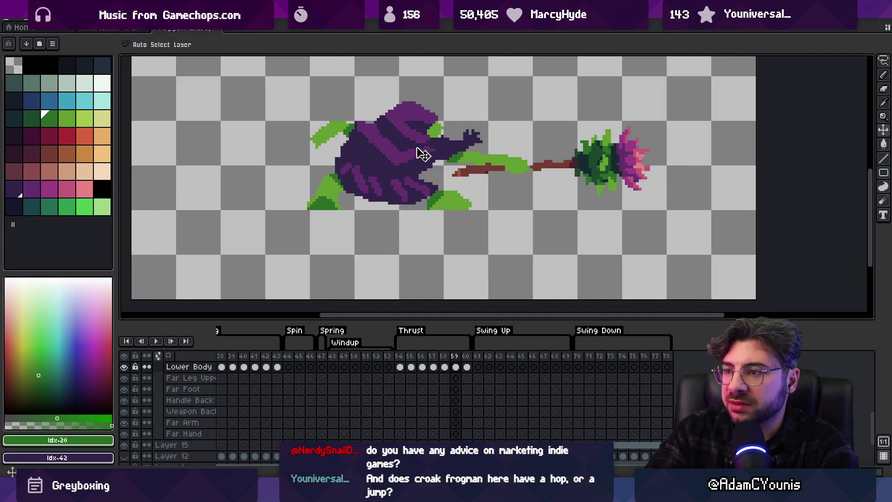
scroll(423, 154, up, 1)
alt+click(428, 145)
key(b)
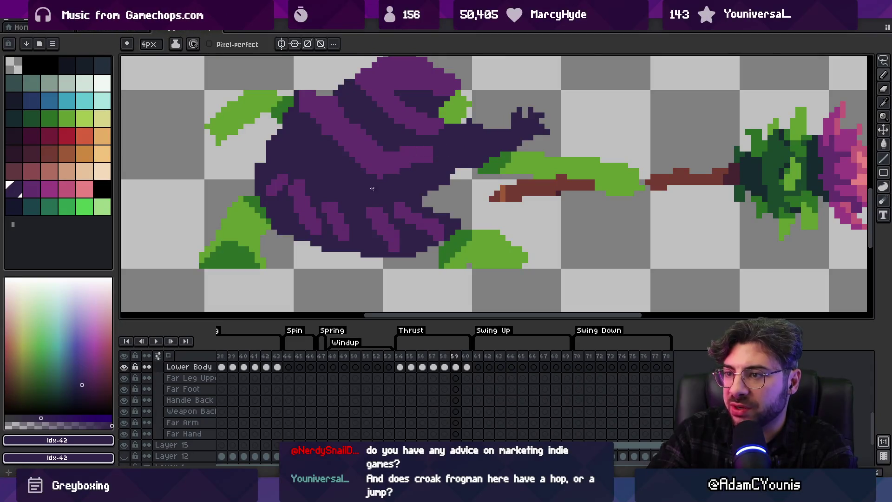
Paint a lighter purple highlight along the arm, then replay from frame 58
key(z)
scroll(415, 169, down, 3)
scroll(419, 167, up, 3)
key(b)
alt+click(418, 170)
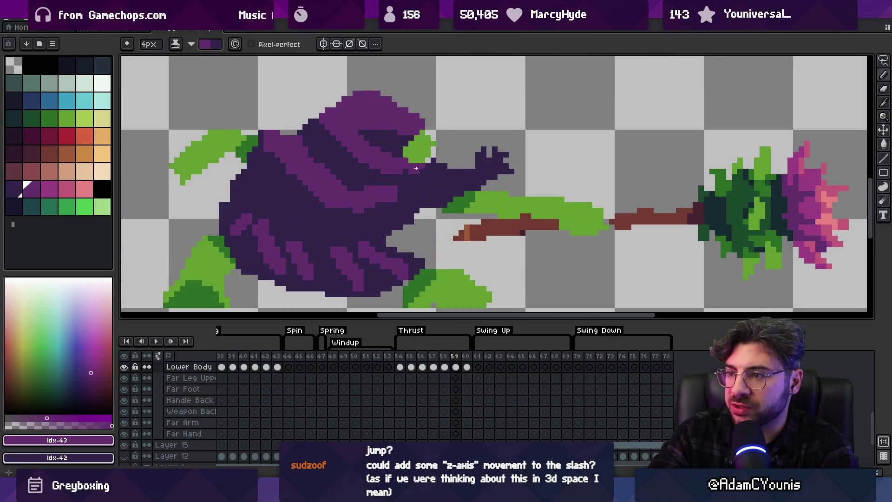
drag(416, 168, 456, 168)
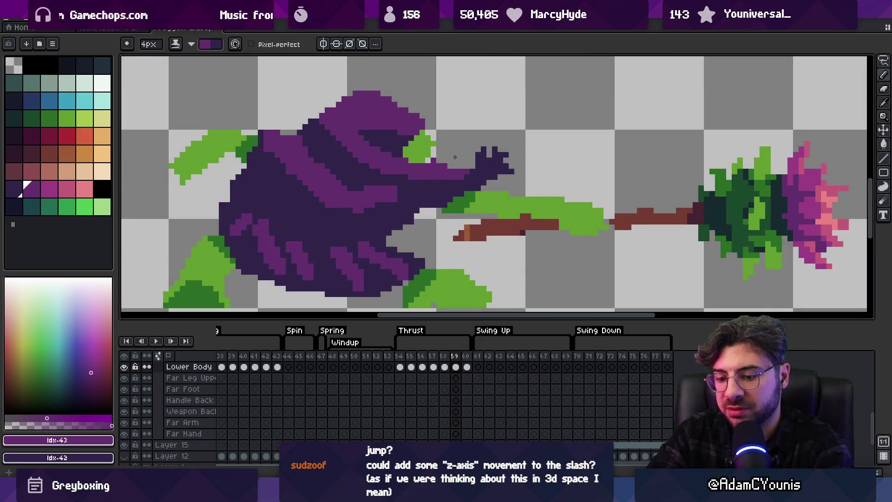
key(Left)
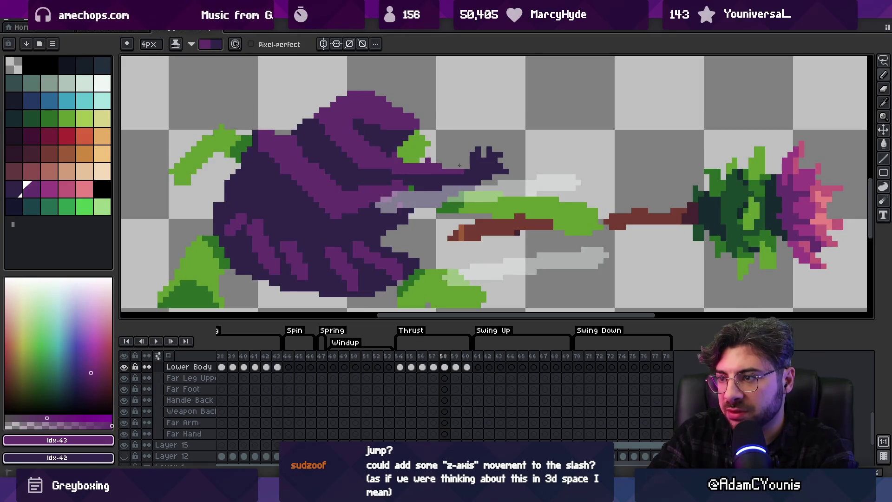
key(Return)
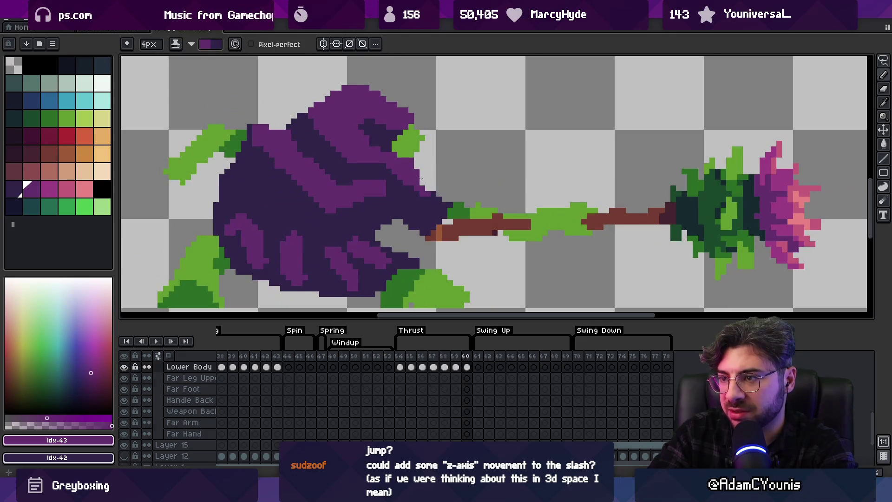
Sample the green, dark purple and lighter purple from the hood, then zoom the view
alt+click(417, 150)
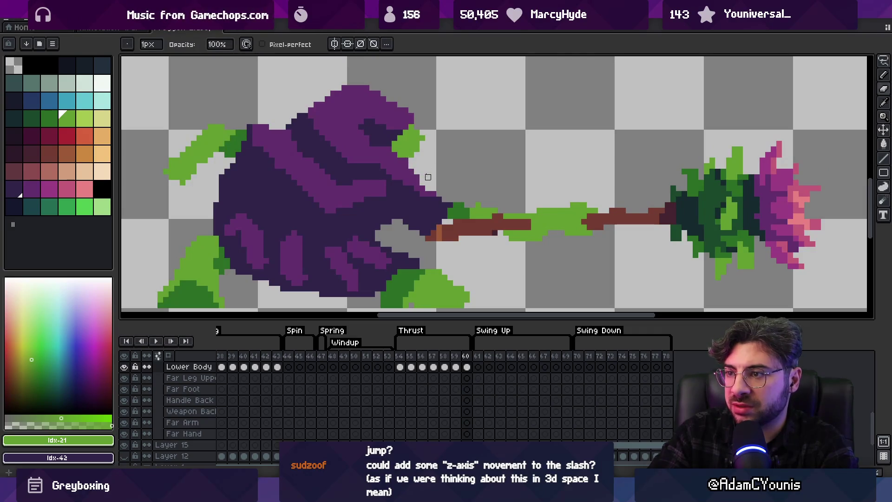
alt+click(386, 137)
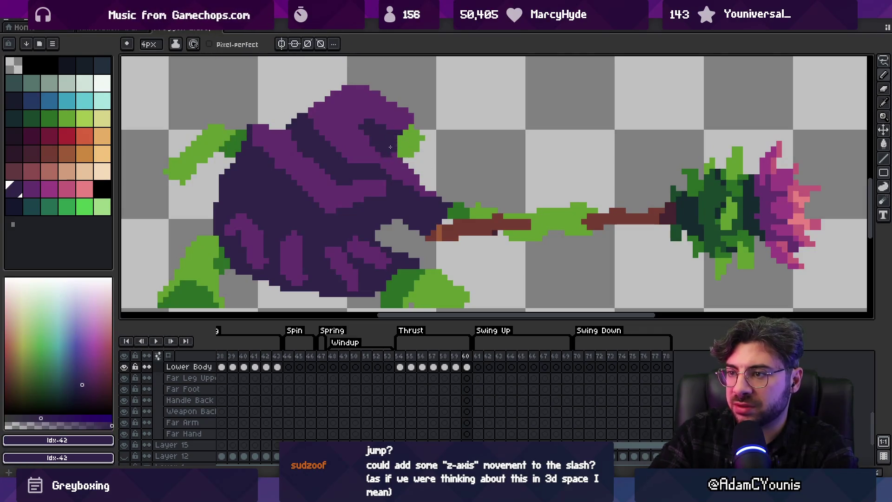
key(alt)
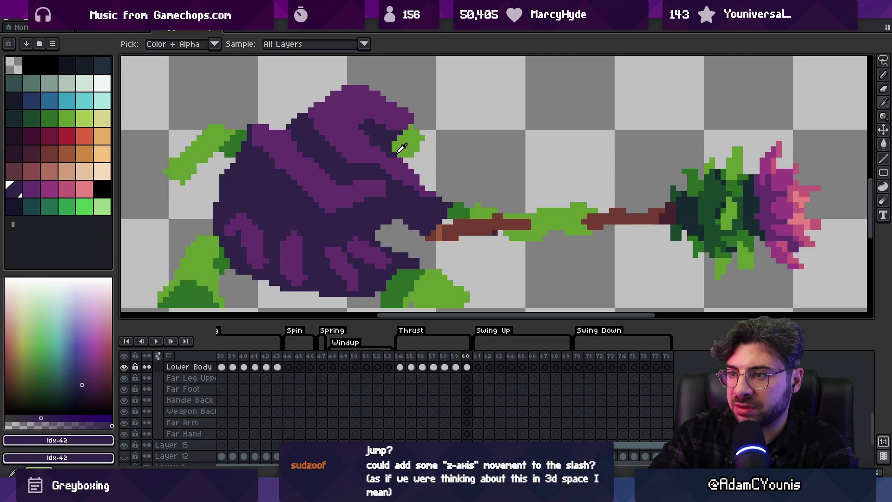
alt+click(409, 177)
key(z)
scroll(418, 153, down, 4)
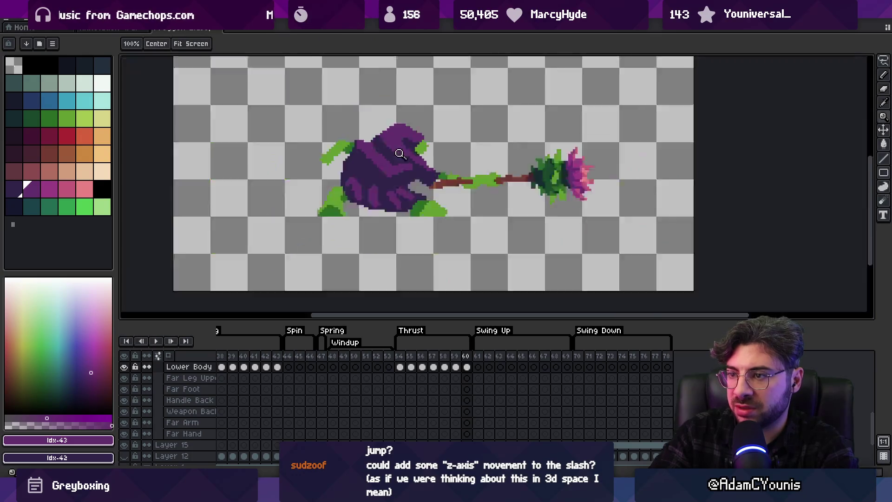
scroll(441, 148, up, 3)
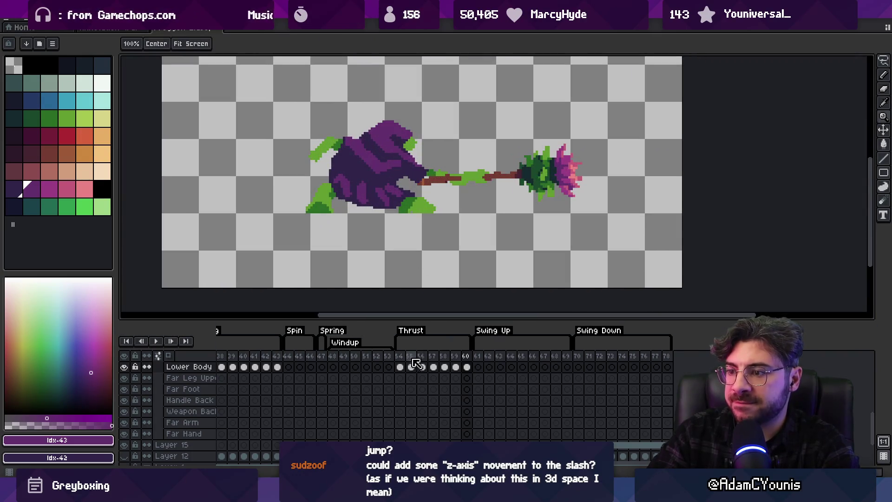
Play the Thrust animation, then select frames 44 to 46
key(Return)
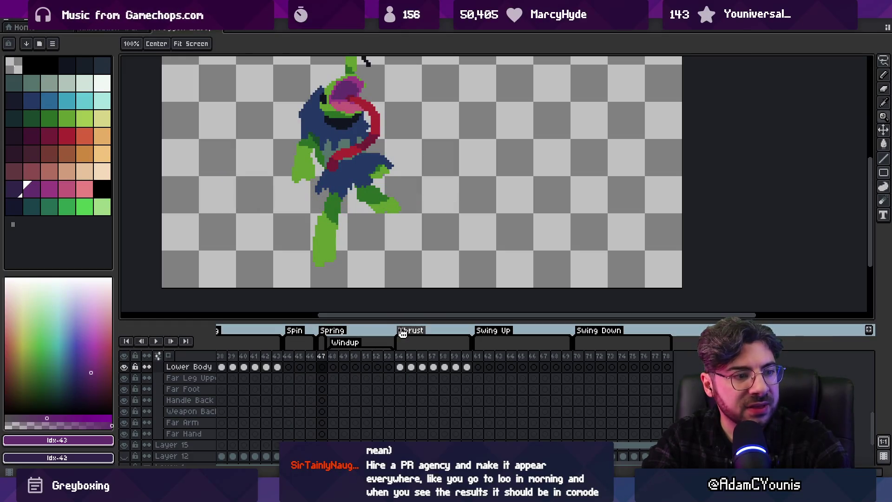
scroll(364, 282, down, 2)
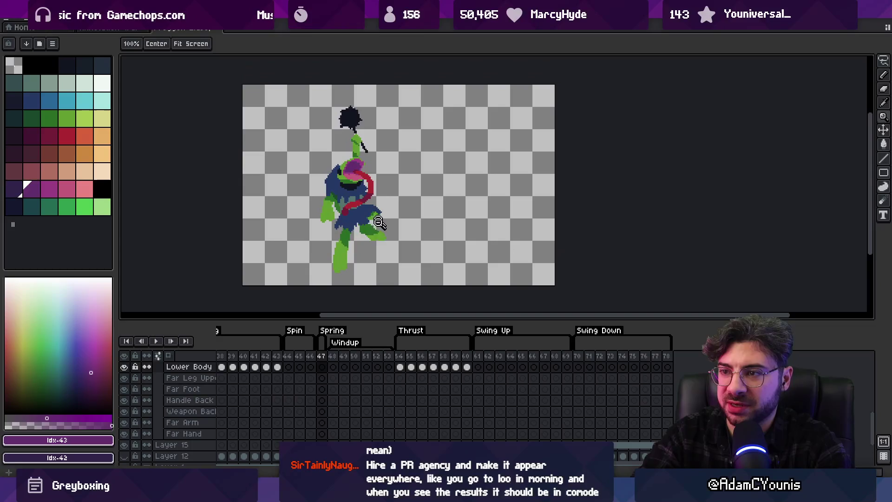
click(288, 360)
drag(297, 361, 485, 359)
Select frames 19 to 24, then frames 61 to 63 of Swing Up
scroll(304, 365, left, 5)
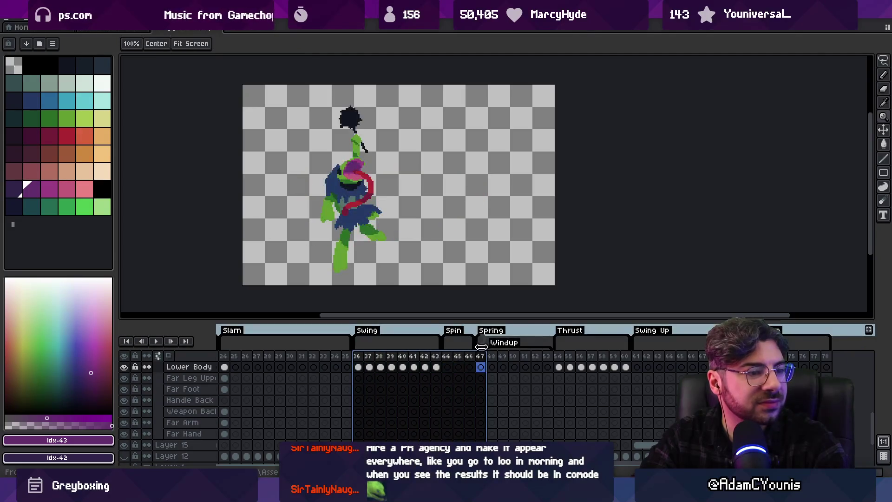
scroll(371, 368, left, 5)
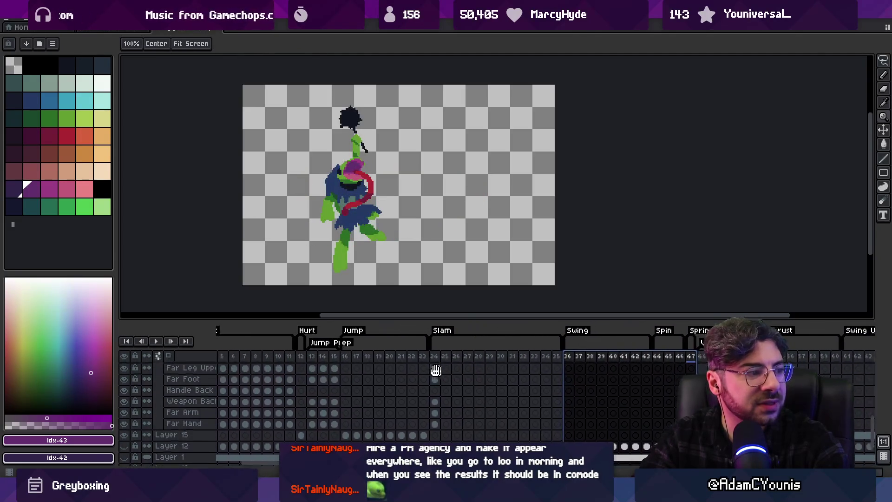
click(380, 360)
mouse_move(385, 364)
mouse_down()
mouse_move(462, 359)
mouse_move(335, 361)
mouse_move(497, 357)
mouse_up()
scroll(312, 364, right, 10)
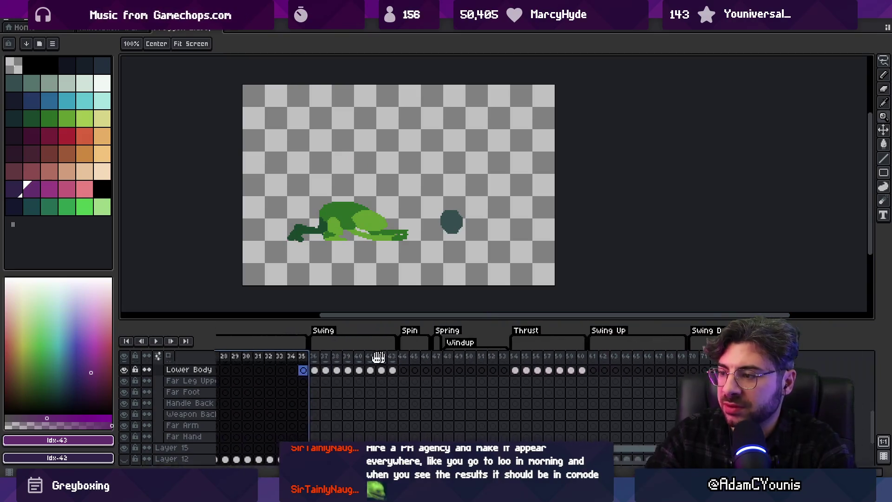
mouse_move(451, 360)
mouse_down()
mouse_move(497, 365)
mouse_move(469, 368)
mouse_up()
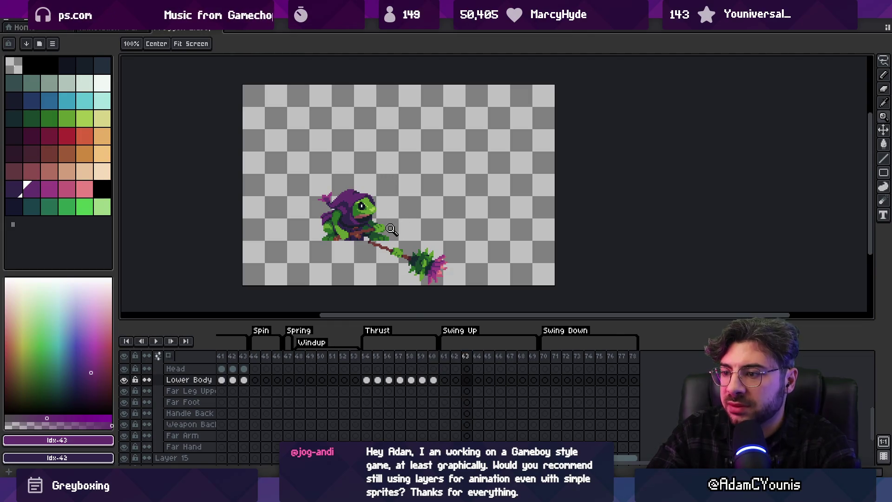
Select the Lower Body cel on frame 61 and try red and pale cyan palette colours
click(445, 359)
click(445, 380)
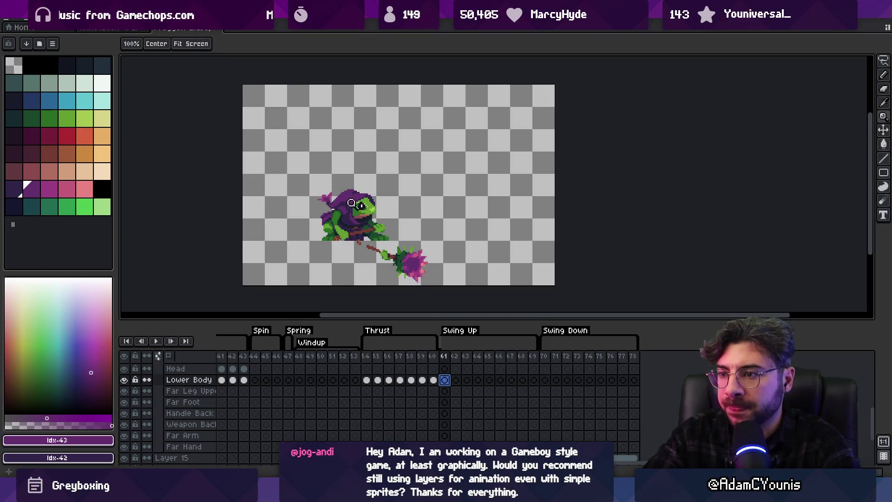
click(67, 139)
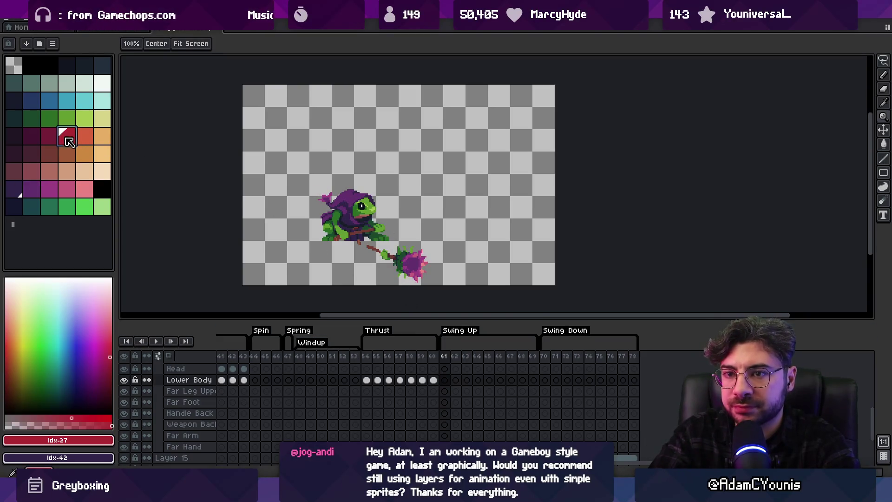
click(101, 84)
key(b)
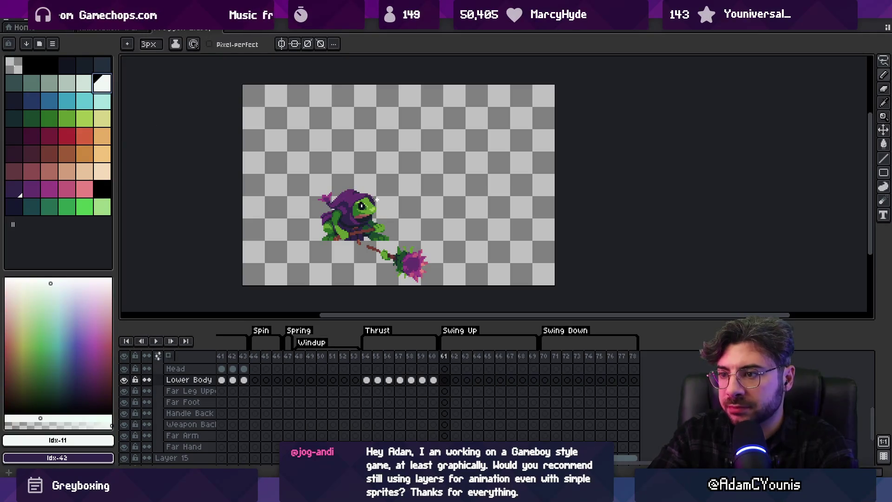
key(h)
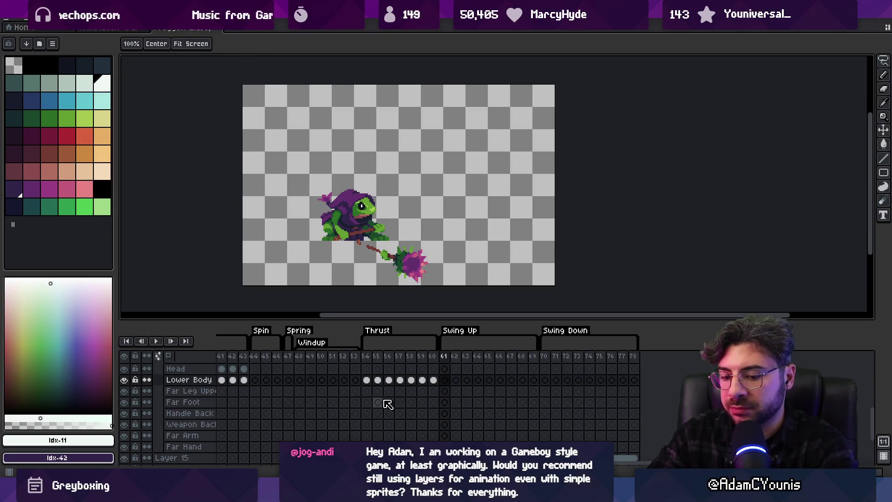
scroll(383, 406, down, 5)
key(b)
Make Layers 13 and 16 visible and flood-fill Layer 13's background dark grey
click(124, 448)
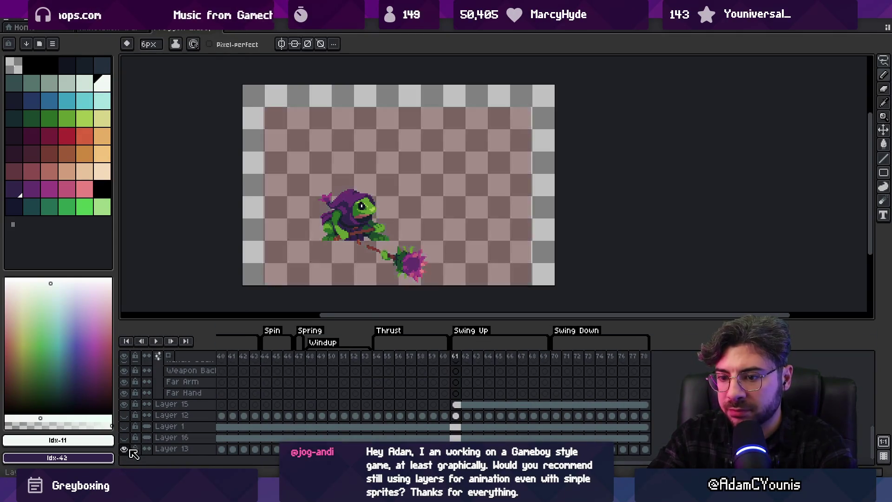
click(125, 437)
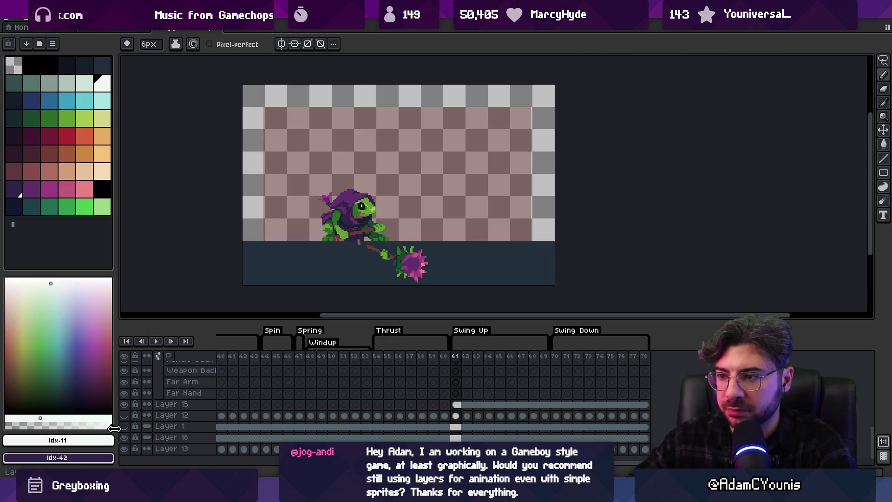
key(v)
click(270, 240)
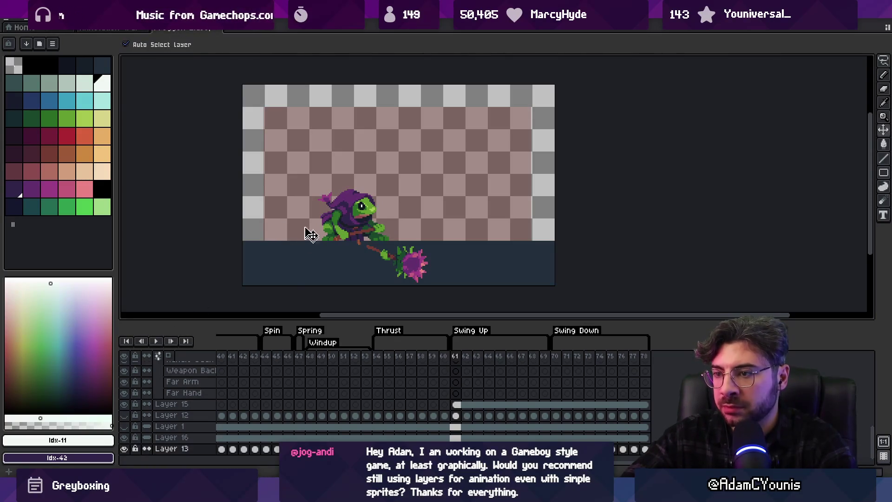
click(67, 65)
key(g)
click(301, 164)
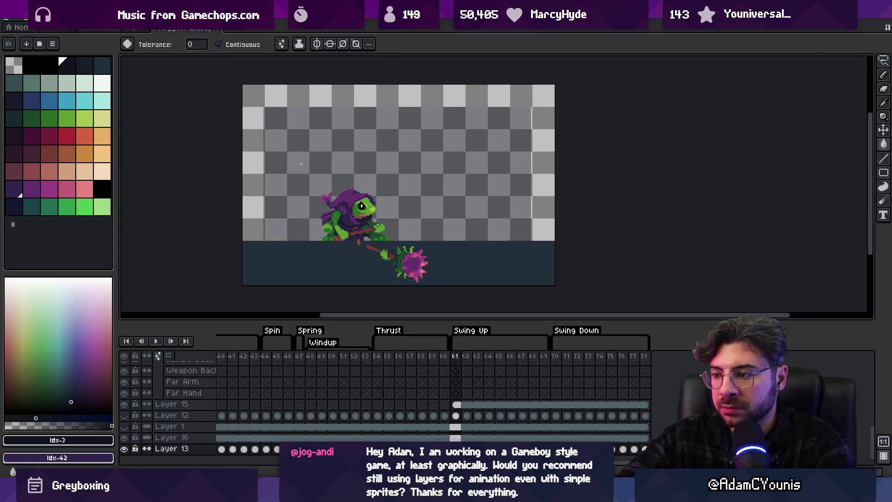
click(255, 109)
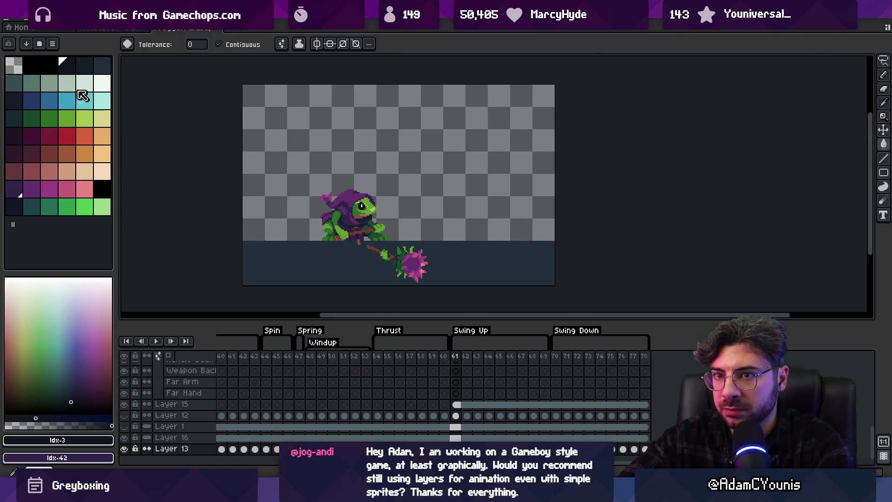
click(49, 65)
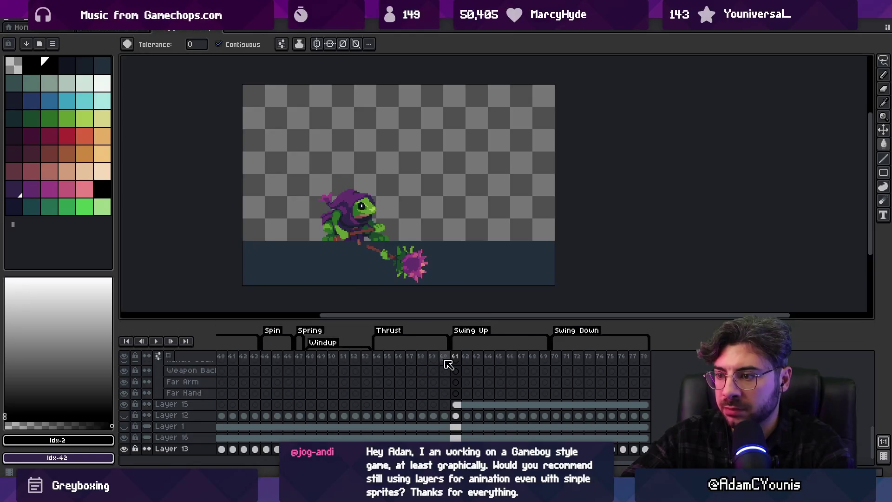
Play the Swing Up frames 61–69, then return to the first frame
click(444, 357)
click(453, 361)
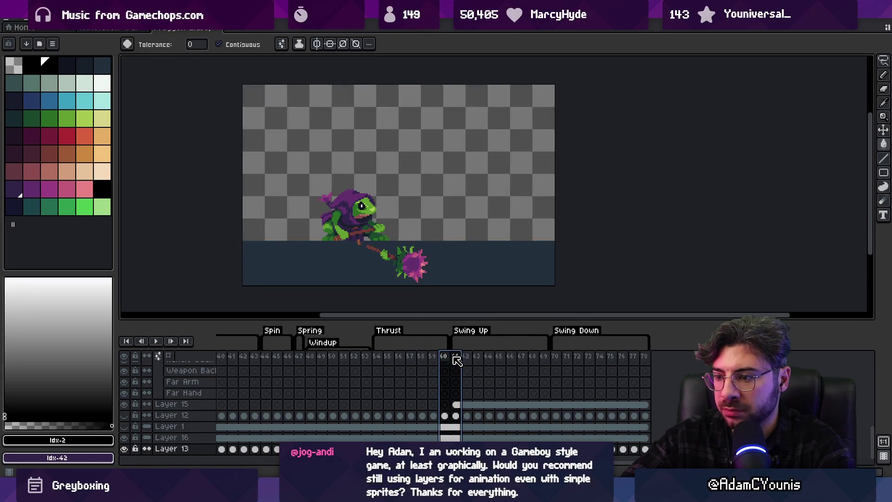
key(v)
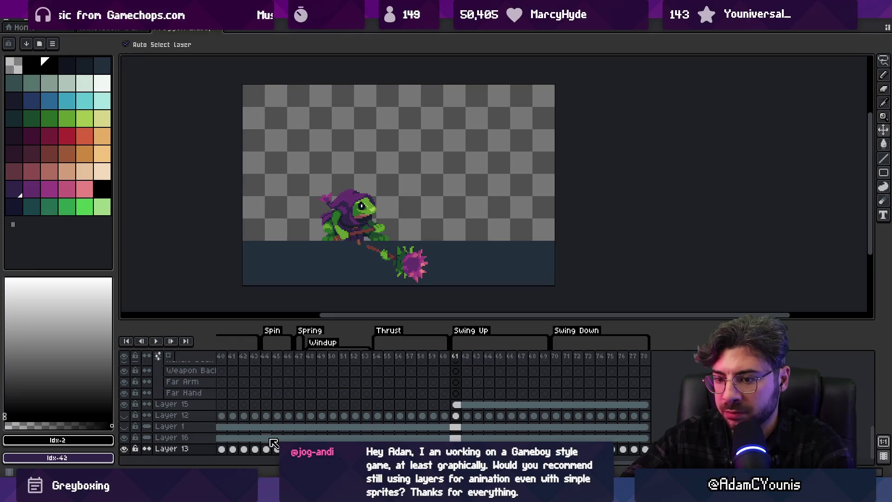
click(471, 330)
key(Return)
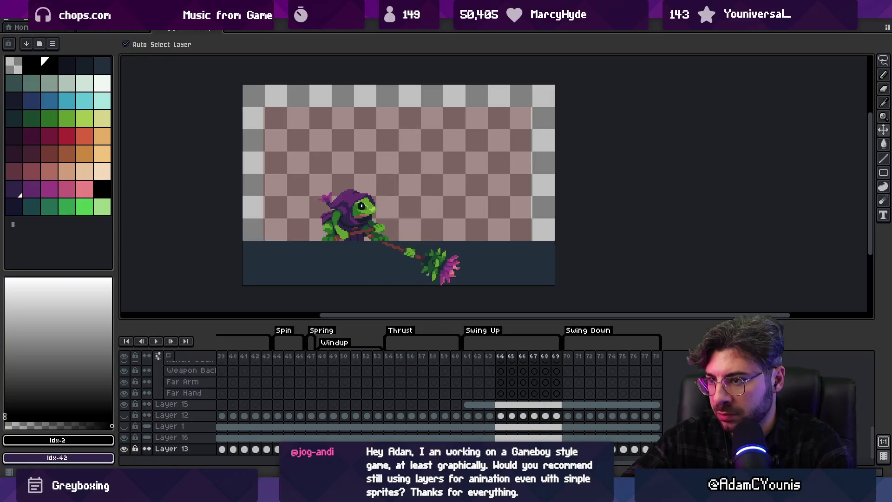
key(Return)
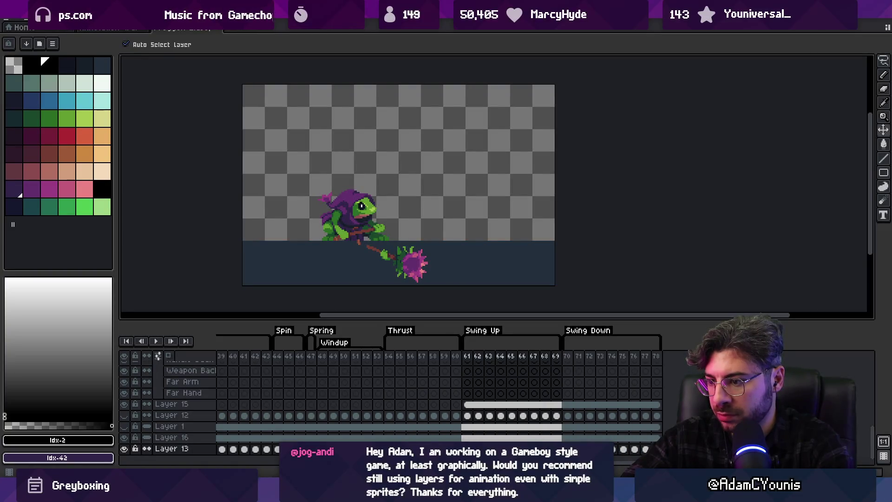
key(Home)
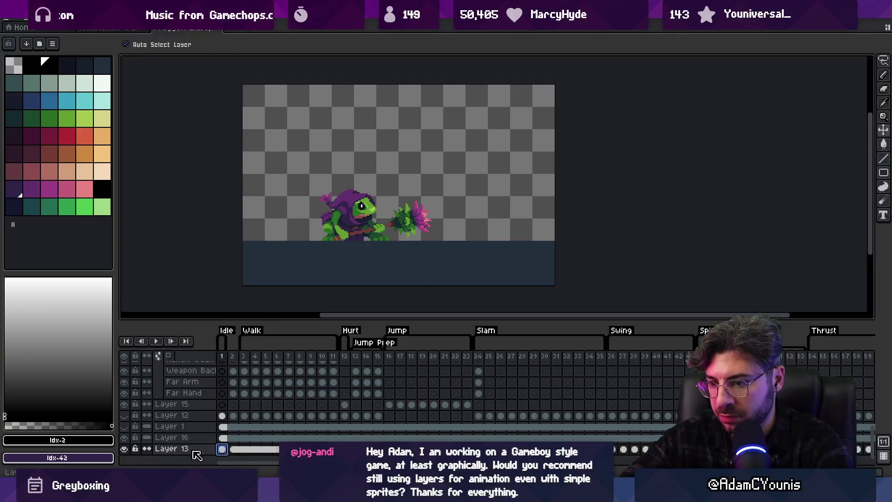
Play the whole animation, then clear the timeline frame range selection
key(Return)
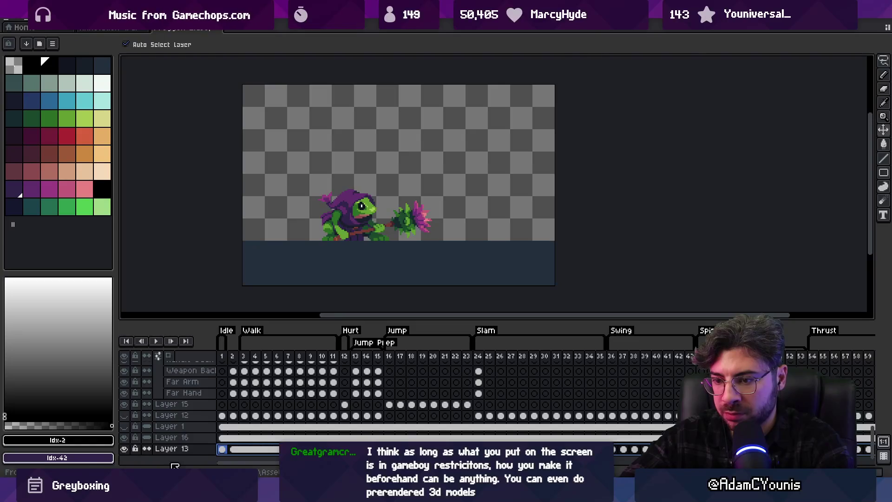
right_click(218, 466)
key(Escape)
scroll(473, 412, right, 3)
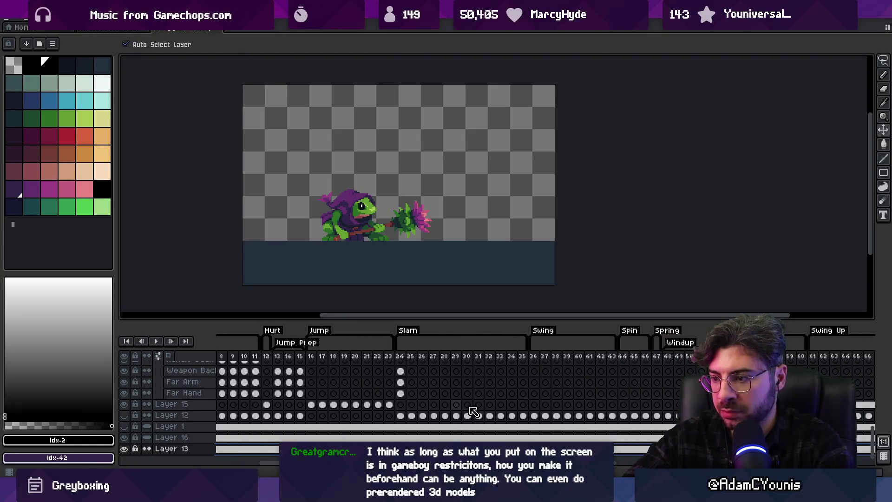
scroll(473, 412, right, 10)
mouse_move(445, 357)
mouse_down()
mouse_move(566, 362)
mouse_move(553, 365)
mouse_up()
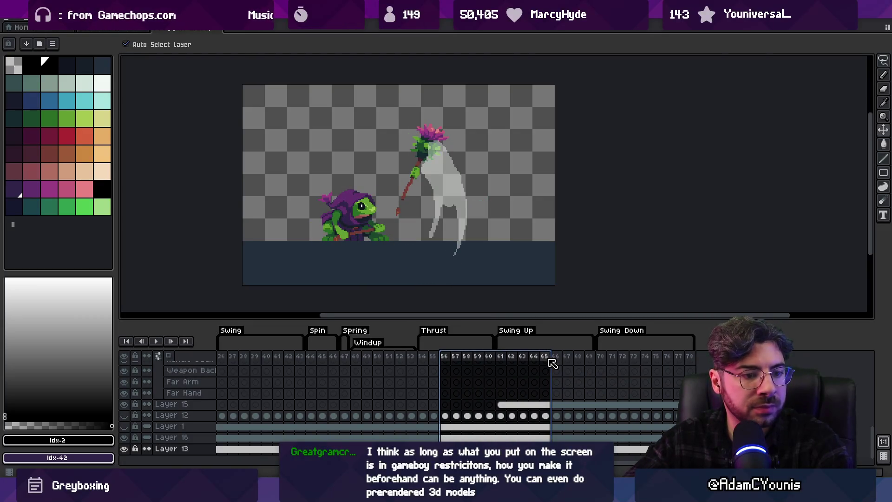
click(547, 360)
Select the Head layer cel at frame 61 and pick white for the pencil
mouse_move(514, 330)
mouse_down()
mouse_move(474, 406)
mouse_move(460, 404)
mouse_move(465, 420)
mouse_up()
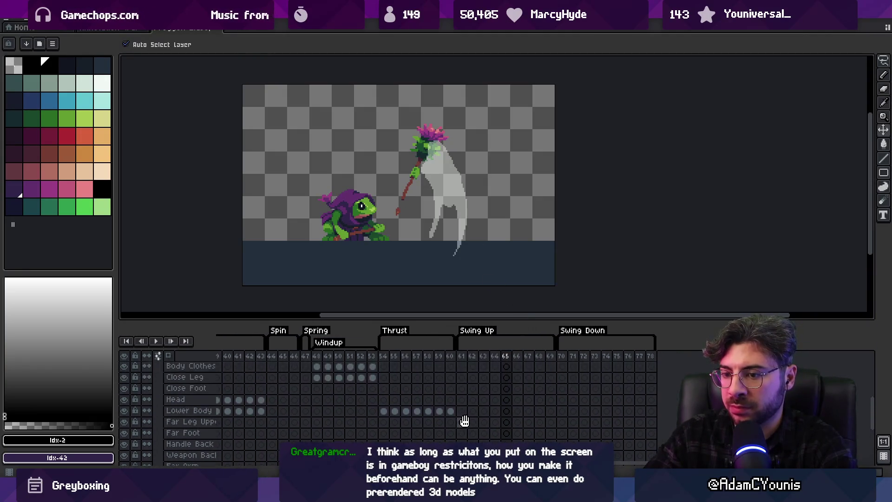
click(461, 400)
key(b)
click(102, 83)
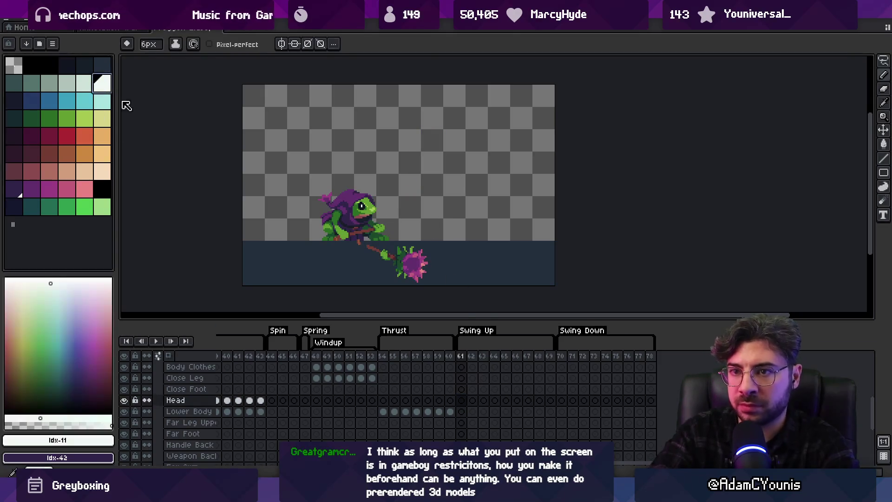
Undo the white test stroke, enlarge the brush, and step from frame 62 back to 61
key(ctrl+z)
key(plus)
key(plus)
key(plus)
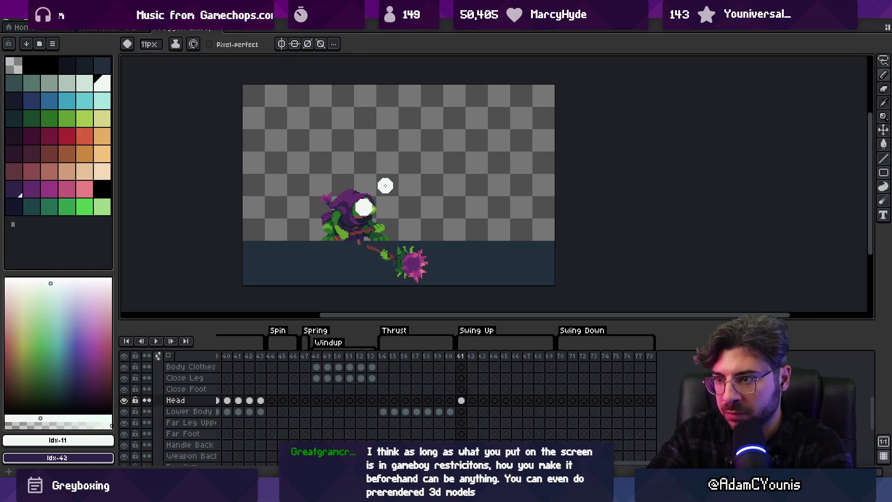
key(Right)
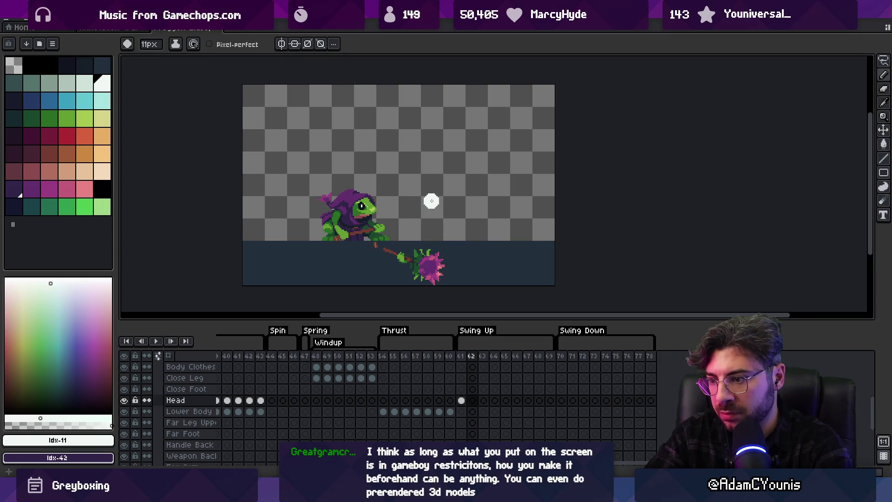
key(Left)
scroll(470, 406, down, 5)
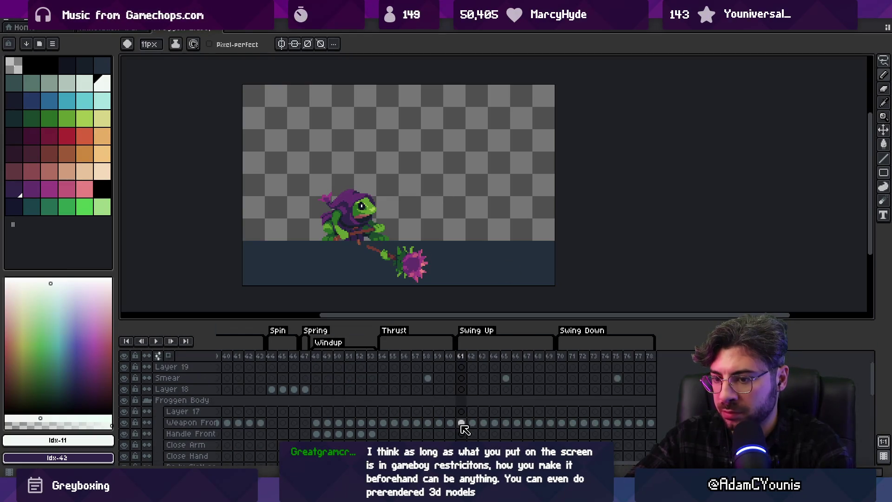
Collapse and hide the Froggen Body group, then select Layer 18's cel at frame 61
click(148, 401)
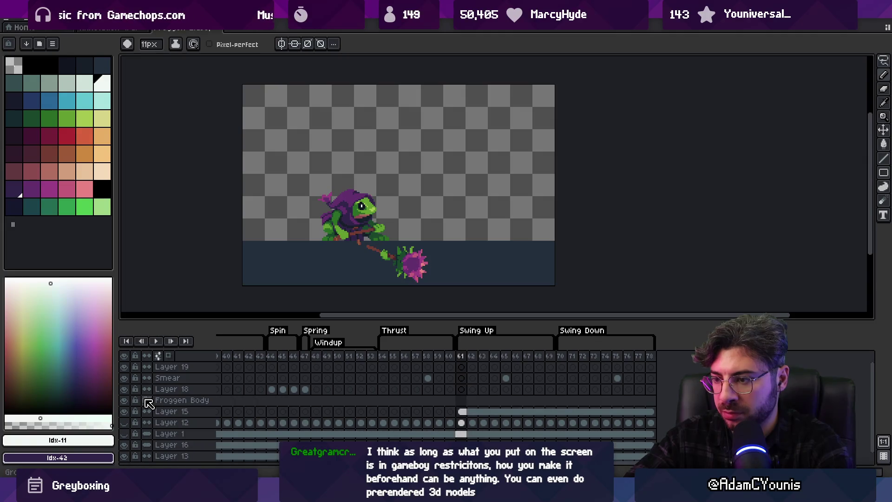
click(124, 400)
click(462, 390)
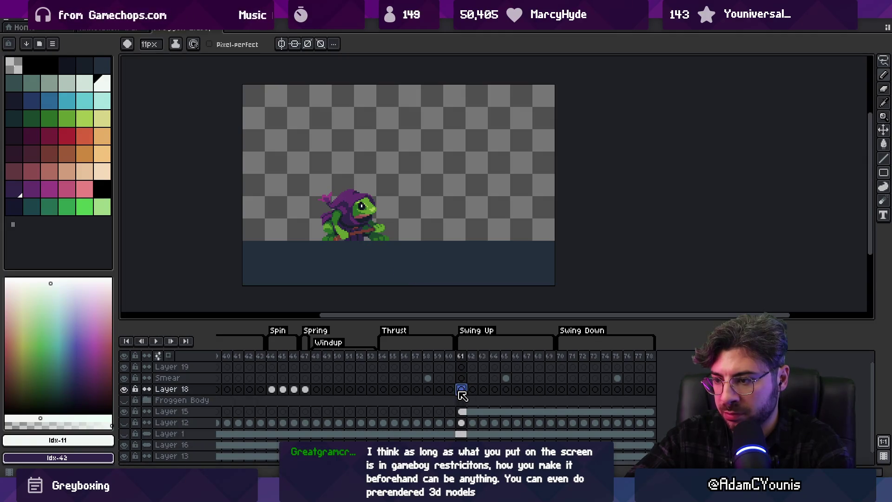
Undo a stray white stroke over the frog and step forward to frame 62
mouse_move(379, 198)
mouse_down()
mouse_move(370, 209)
mouse_move(393, 223)
mouse_up()
key(ctrl+z)
key(period)
key(period)
key(period)
key(period)
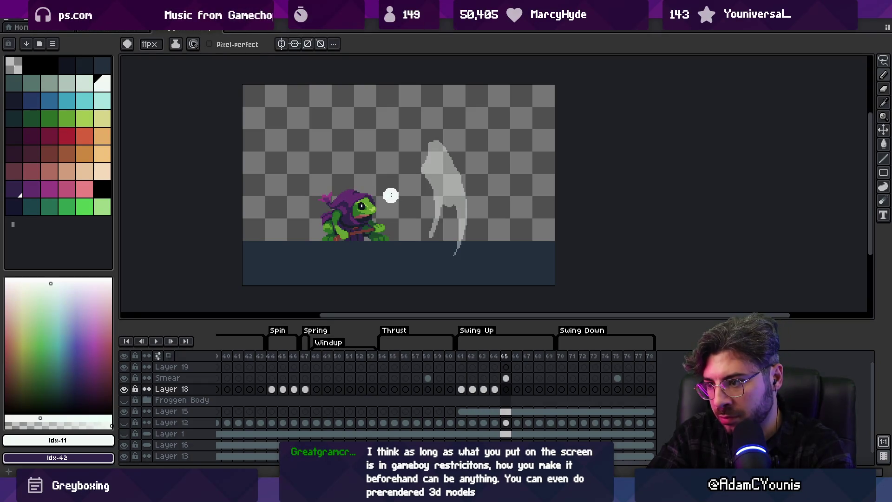
Move the Smear layer into the Froggen Body group, then collapse and hide the group
click(186, 377)
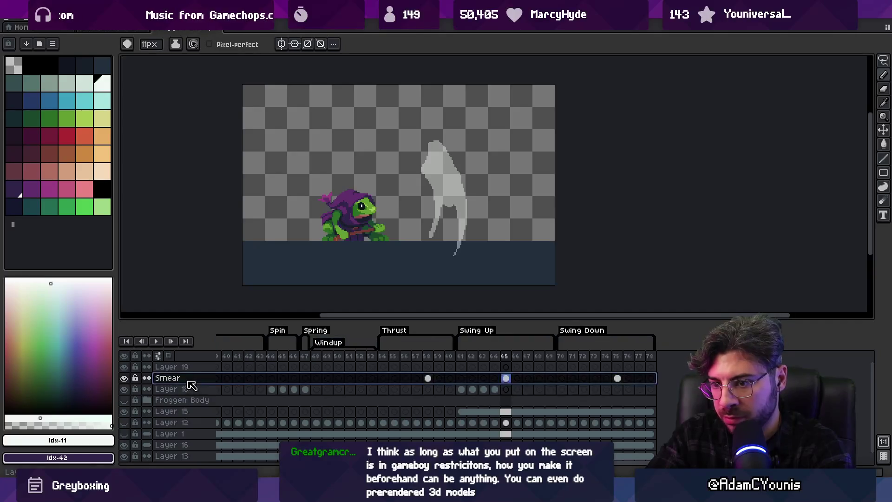
drag(188, 376, 188, 404)
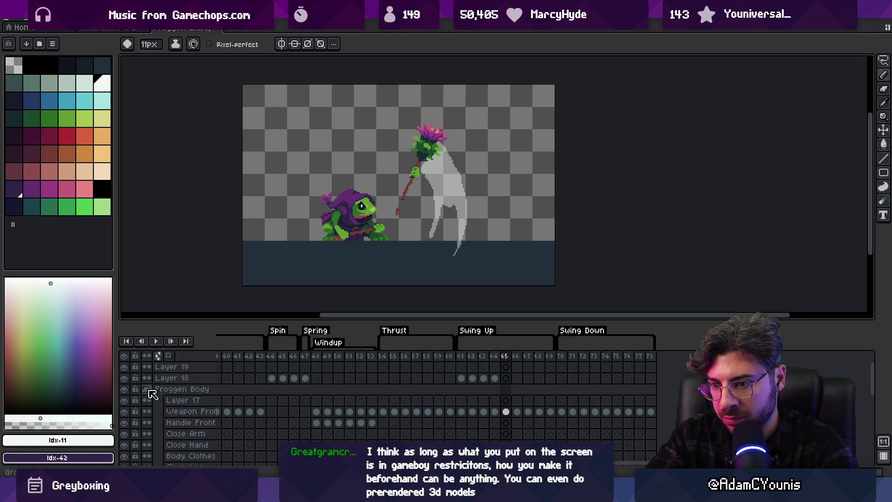
mouse_move(161, 406)
mouse_down()
mouse_move(167, 392)
mouse_move(169, 411)
mouse_up()
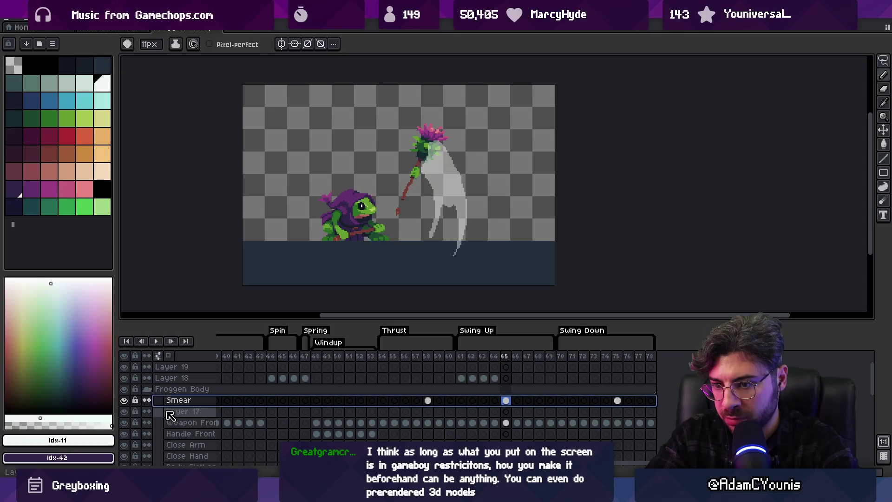
click(148, 391)
click(124, 389)
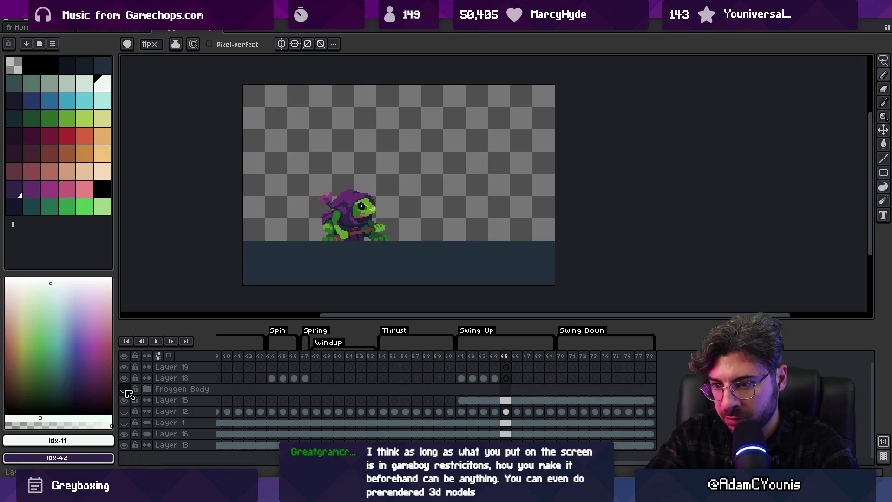
Preview Swing Up, then move Layer 18's cels 61–64 to just past frame 78
click(461, 378)
key(Return)
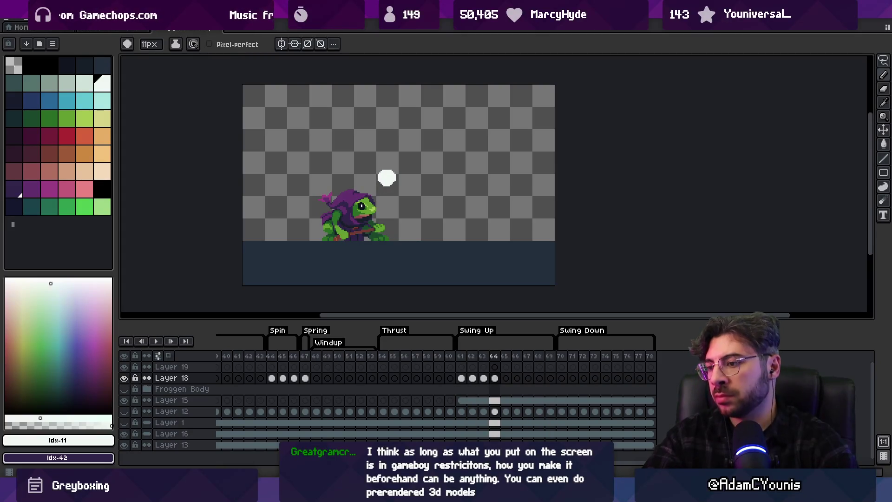
click(466, 381)
shift+click(495, 378)
click(469, 380)
drag(469, 380, 673, 385)
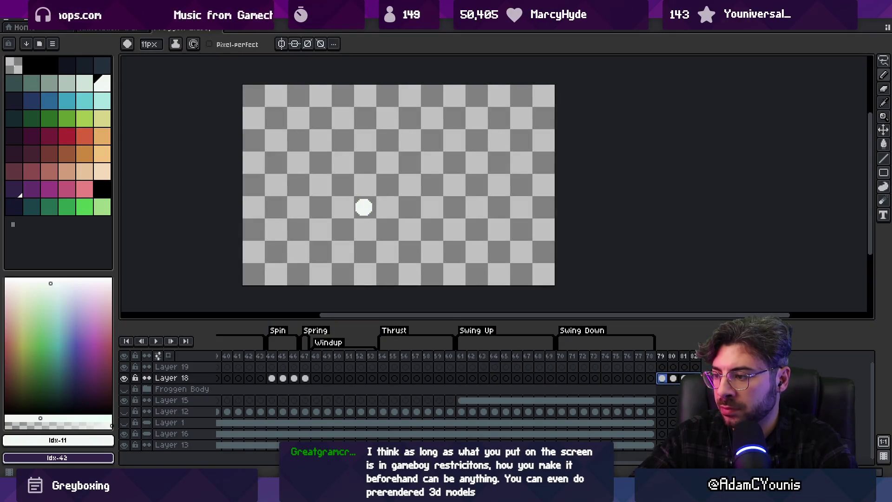
Adjust the moved frames, make Layer 18 active, select frames 79–82, and create a new tag
mouse_move(650, 445)
mouse_down()
mouse_move(641, 402)
mouse_move(637, 446)
mouse_up()
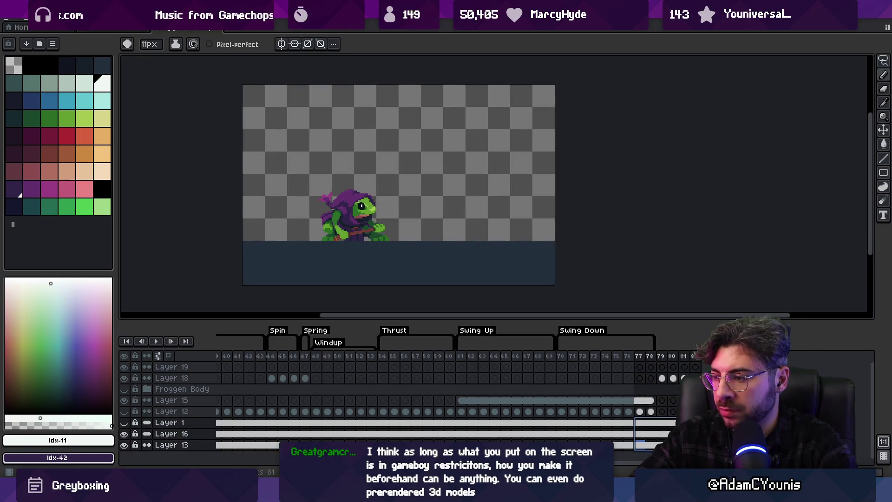
click(664, 360)
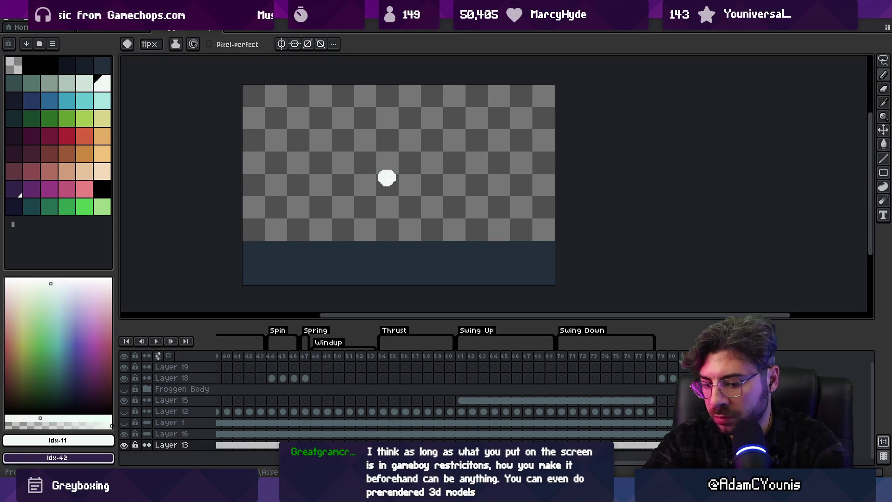
key(ctrl+b)
key(Escape)
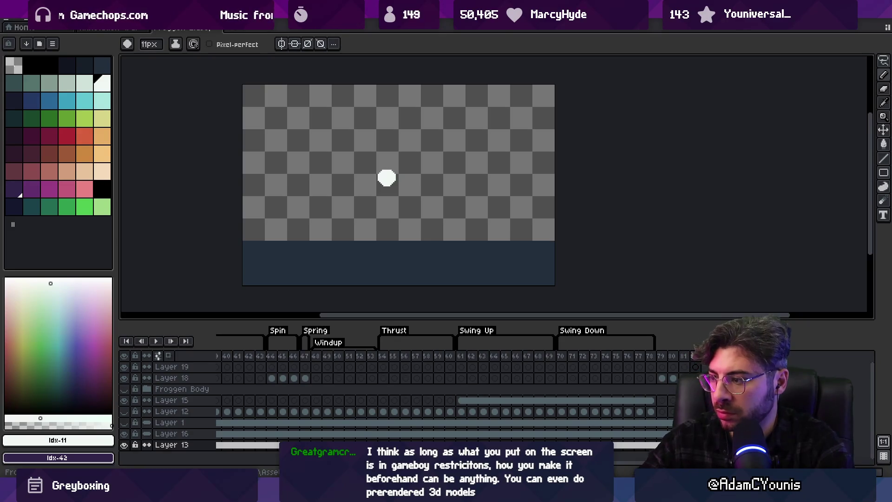
click(171, 377)
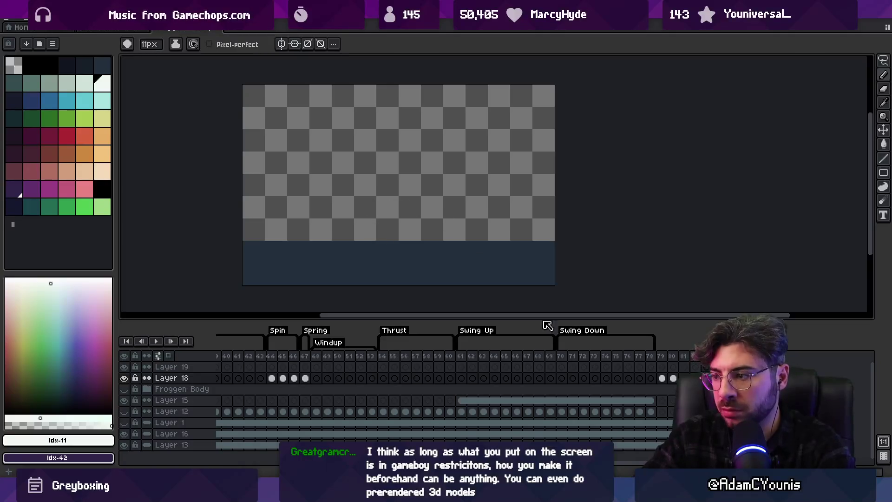
drag(666, 356, 701, 364)
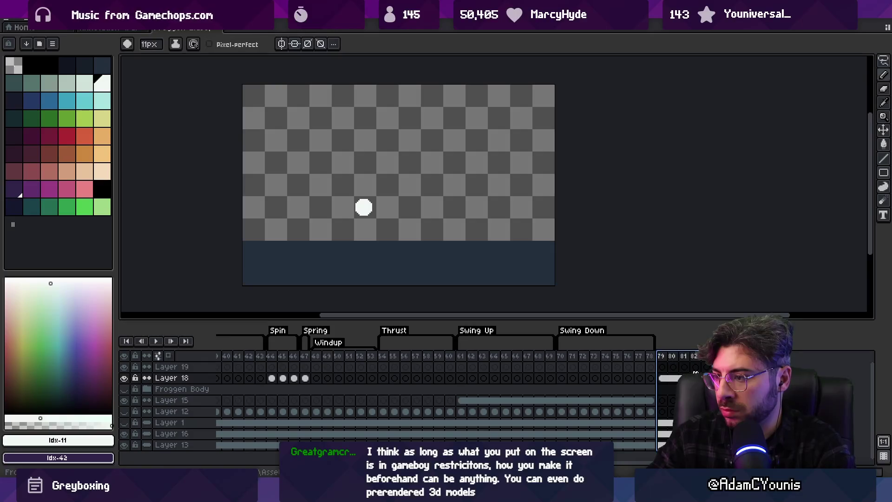
key(alt+F2)
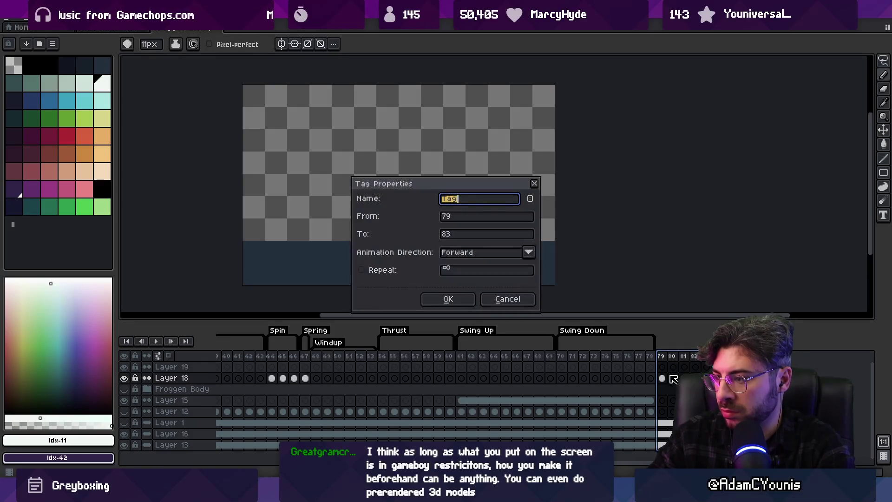
Confirm the new tag, select Layer 18 at frame 79, and turn on onion skinning
click(432, 298)
click(661, 377)
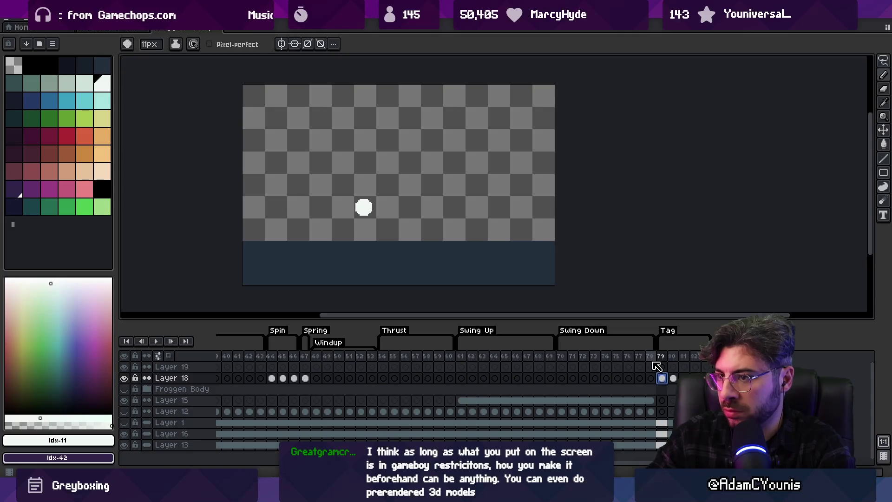
key(F3)
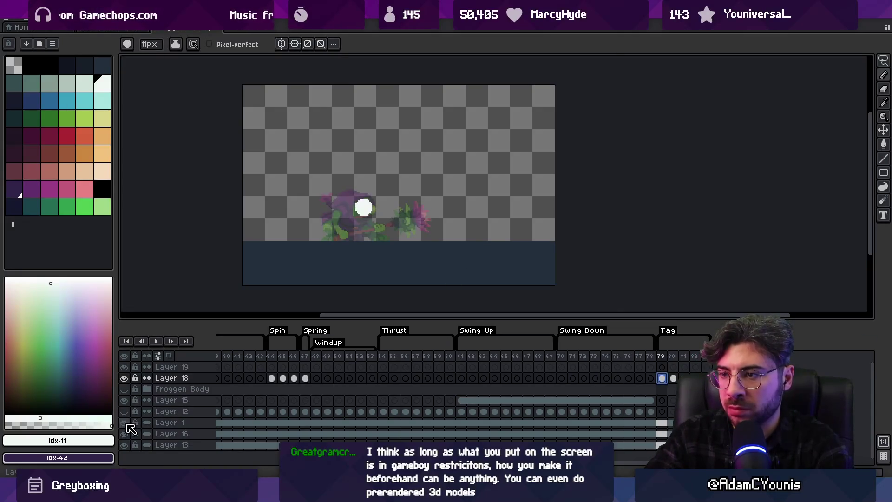
key(v)
Step between frames 79 and 80 to compare them, switching back to the brush
click(673, 378)
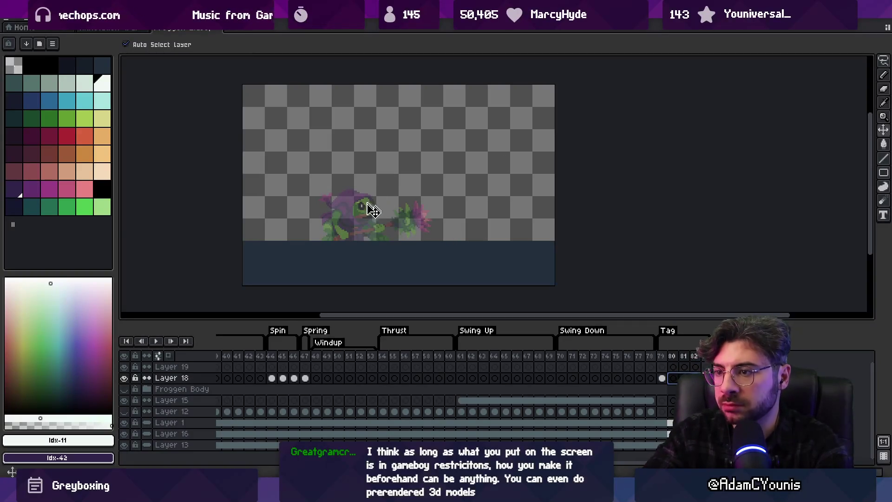
key(alt)
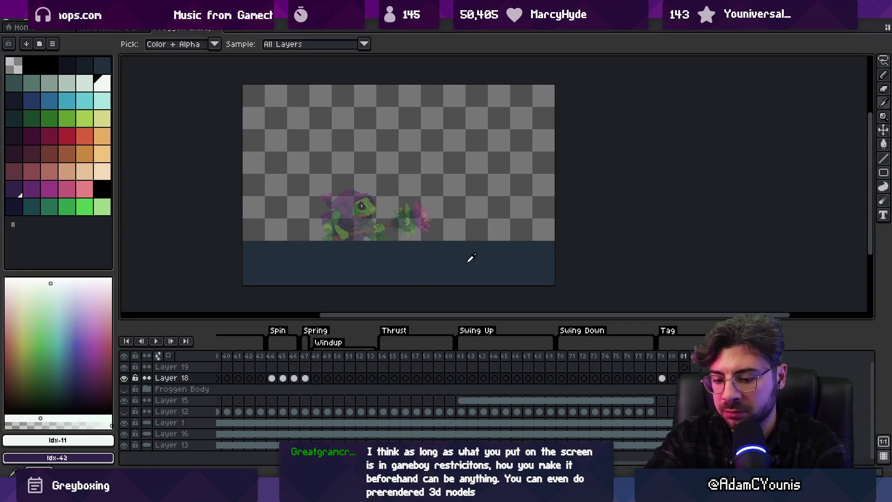
key(comma)
key(comma)
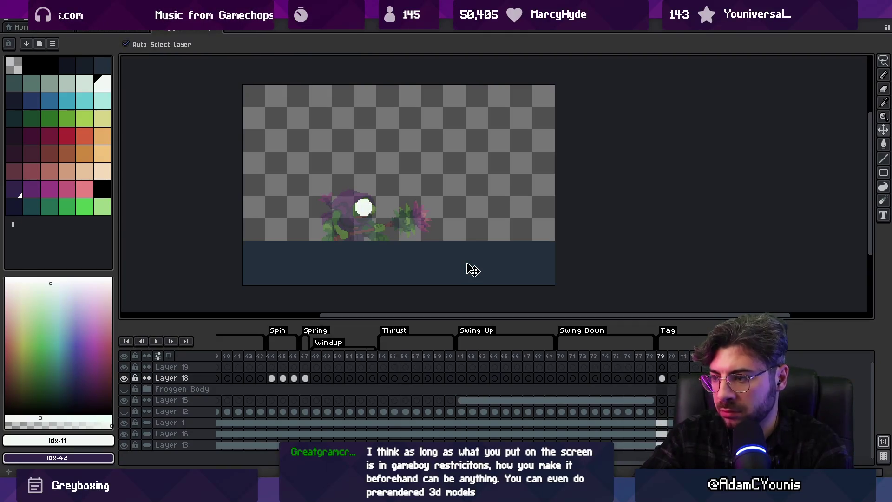
key(b)
key(period)
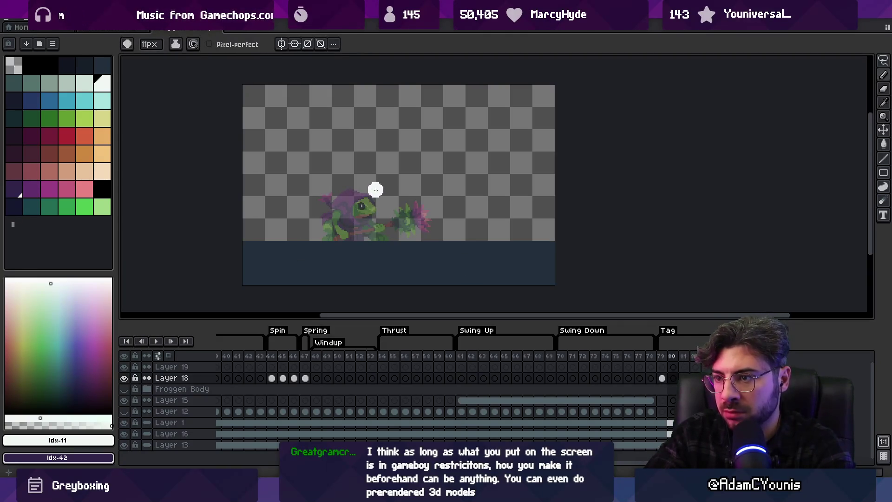
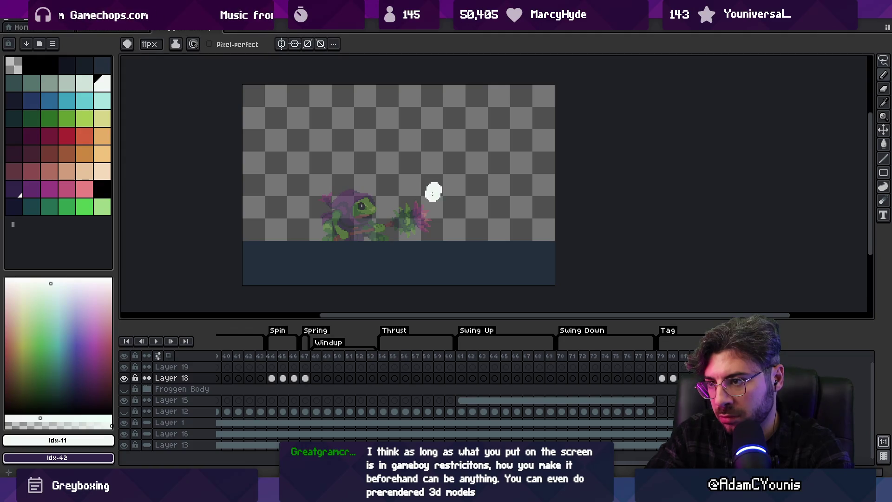
Preview the swing animation from frame 79 and settle back on frame 80
key(Right)
key(Return)
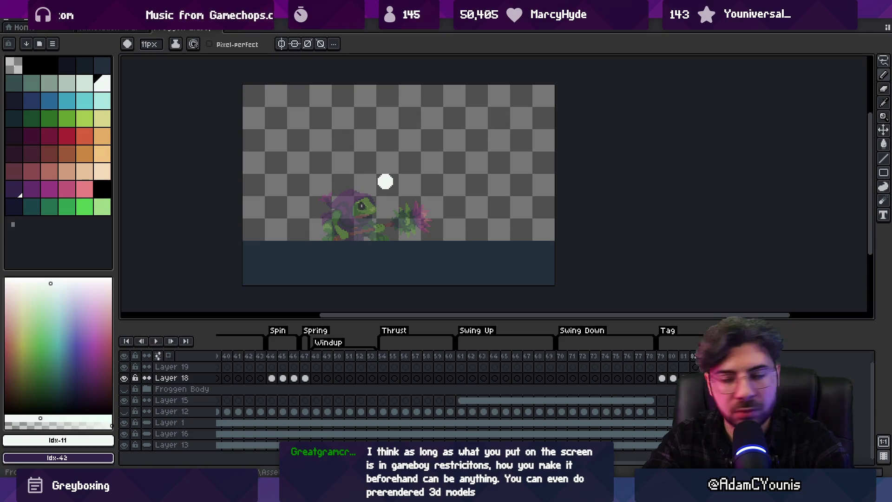
key(m)
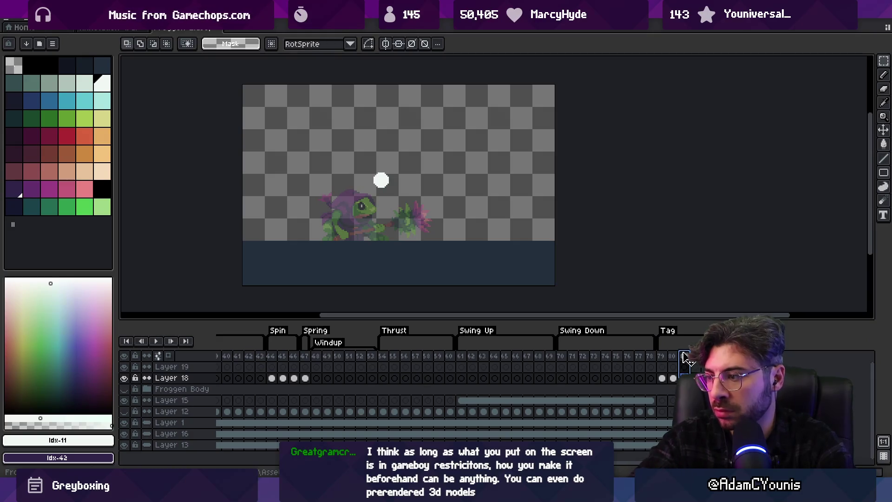
key(Return)
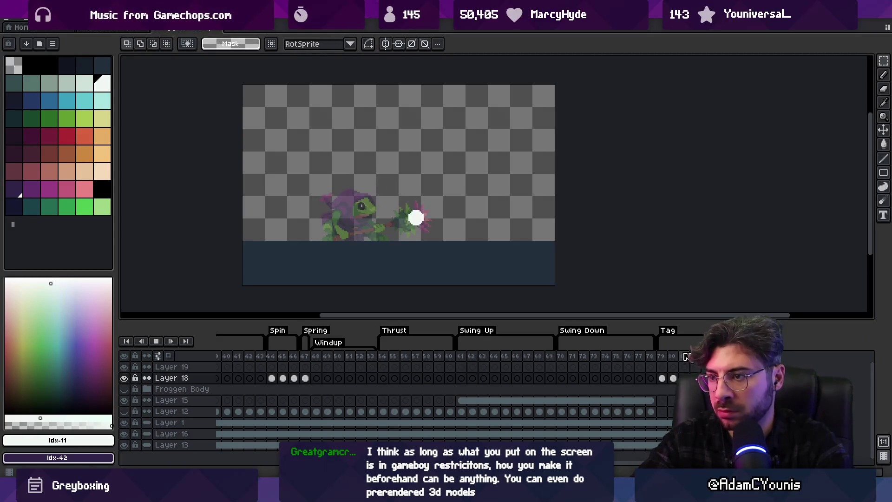
key(Return)
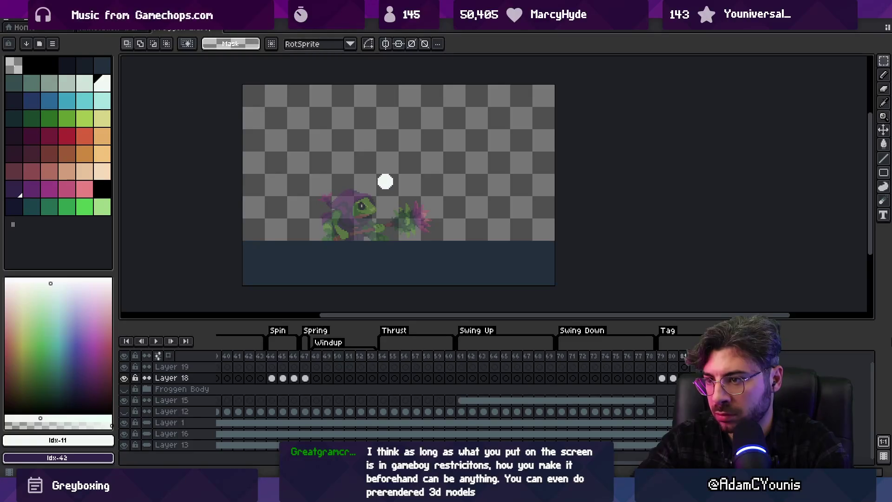
key(Return)
key(Return)
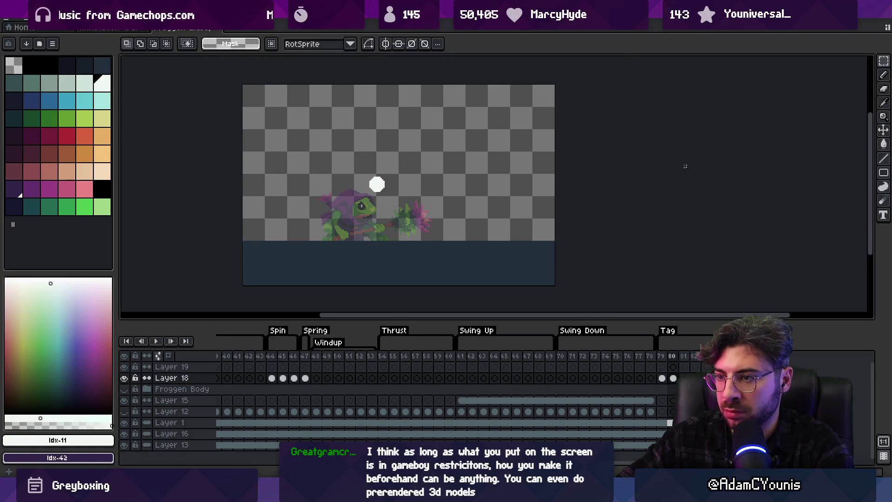
scroll(320, 197, up, 1)
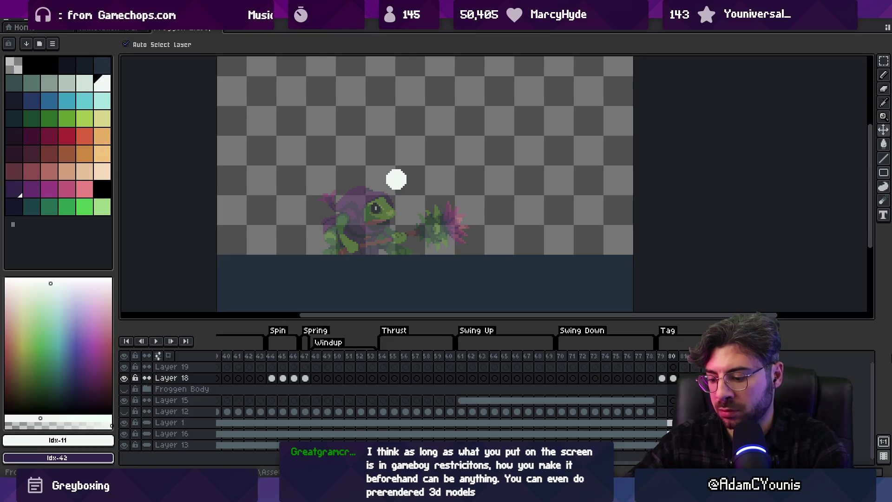
scroll(428, 187, up, 1)
Lower the white head ball on frames 80 and 81, then replay to check its path
drag(380, 177, 385, 191)
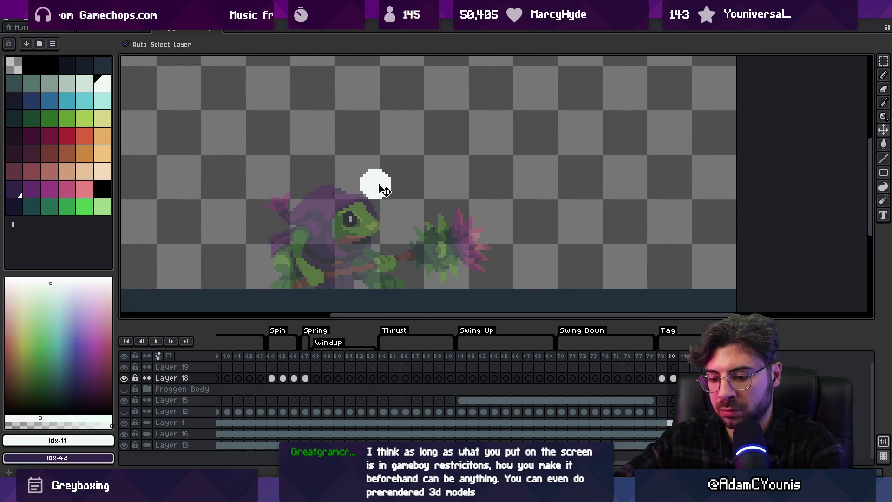
key(Right)
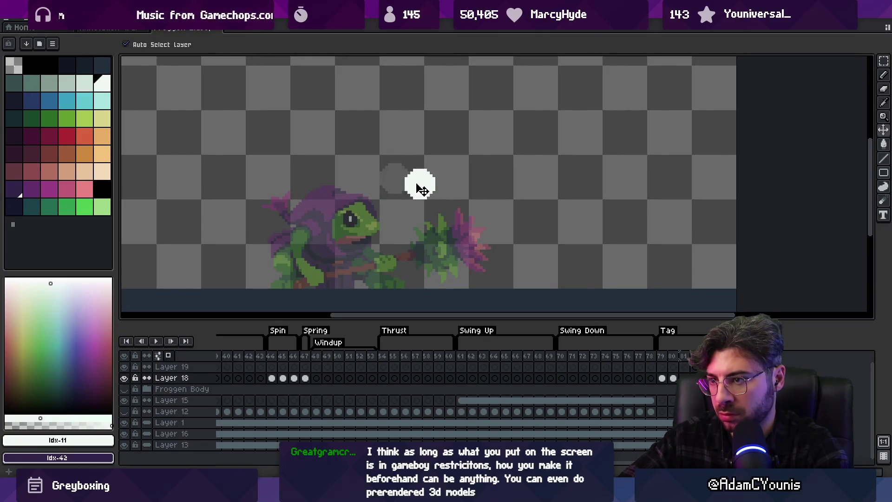
drag(422, 191, 421, 200)
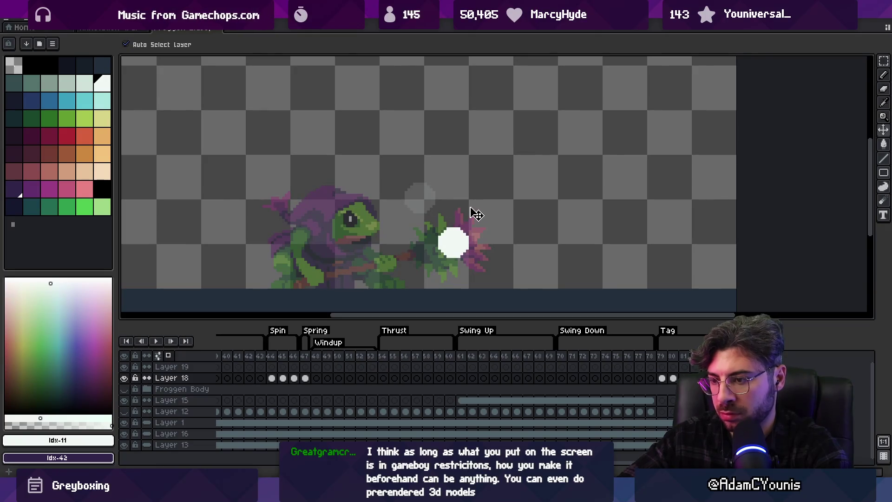
key(Return)
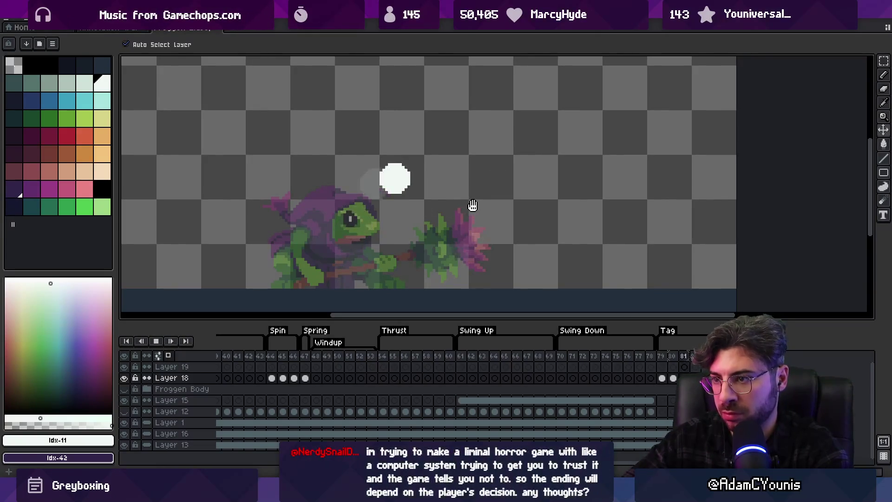
key(Return)
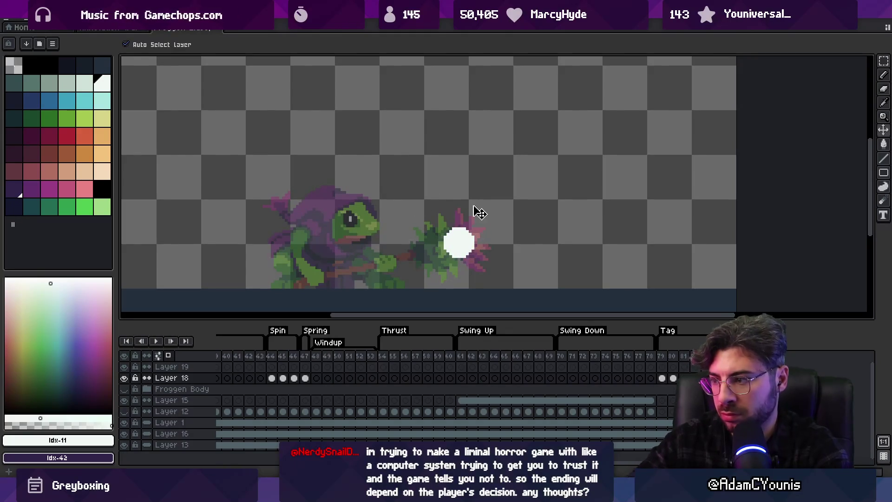
Step through the frames and open the Frame Properties dialog for frame 84
key(Right)
key(Left)
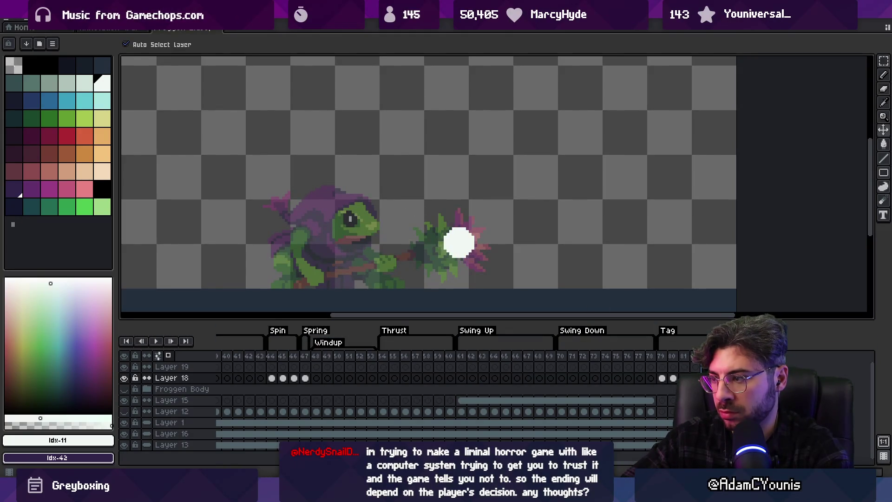
key(Right)
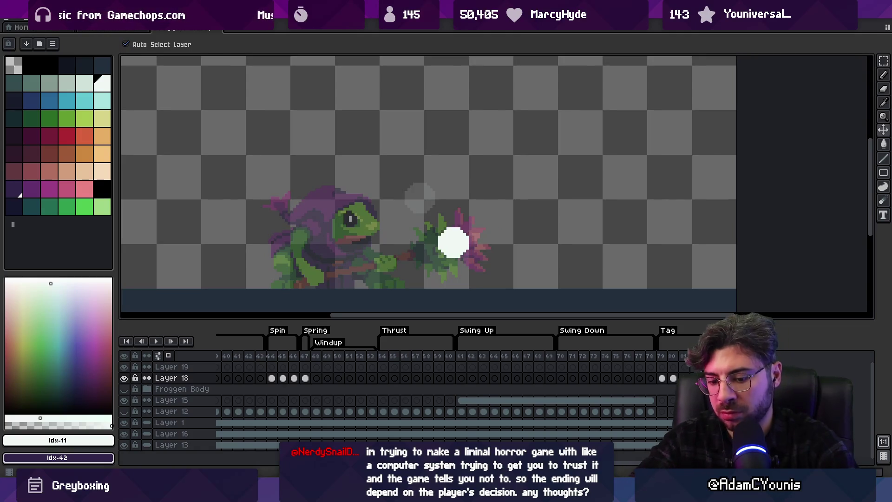
key(p)
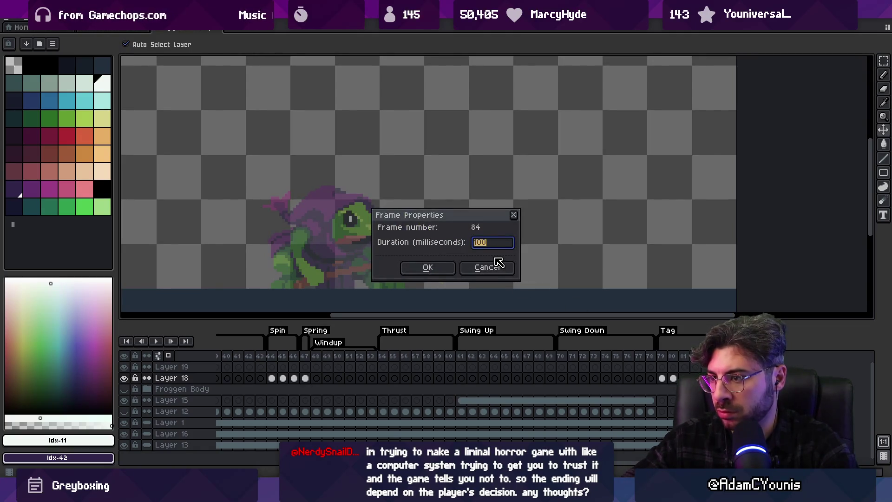
Try 100 ms and then 200 ms durations on frame 84, previewing the swing each time
text(100)
key(Return)
key(Return)
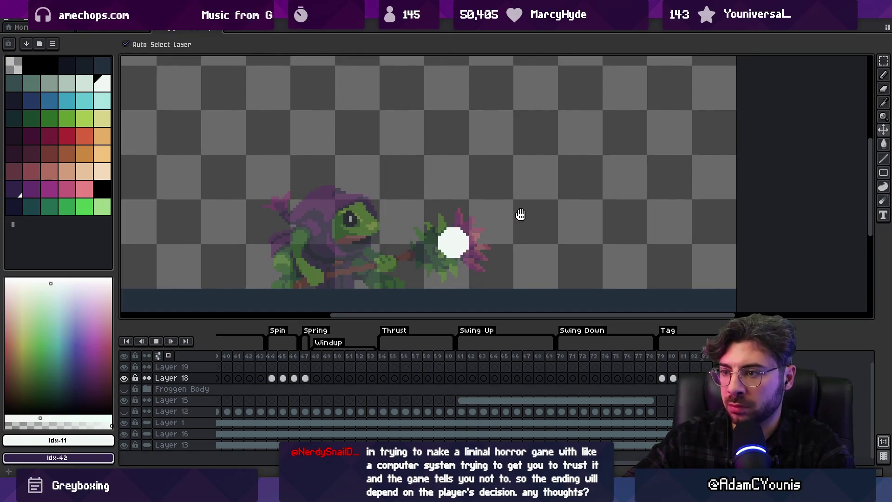
key(Return)
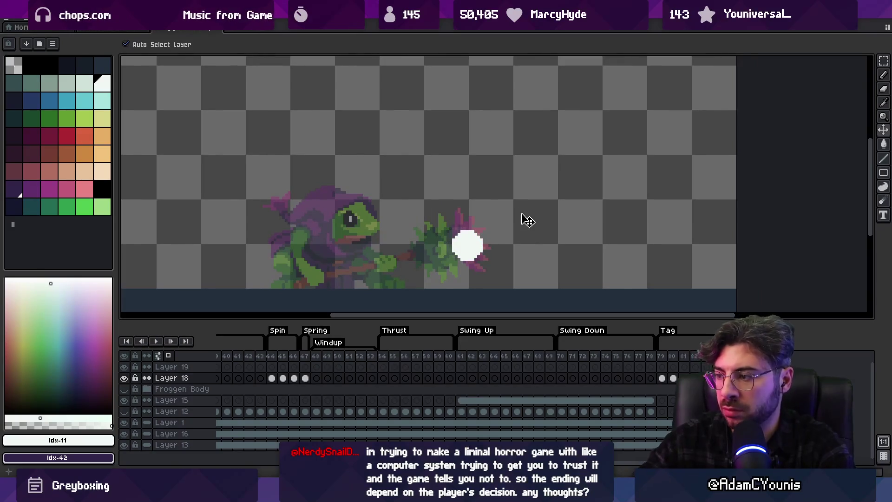
text(p)
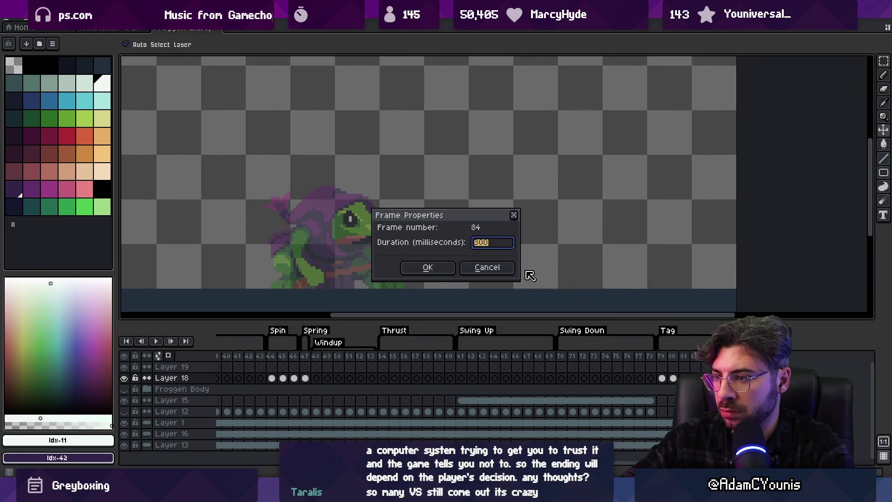
text(00)
key(Return)
key(Return)
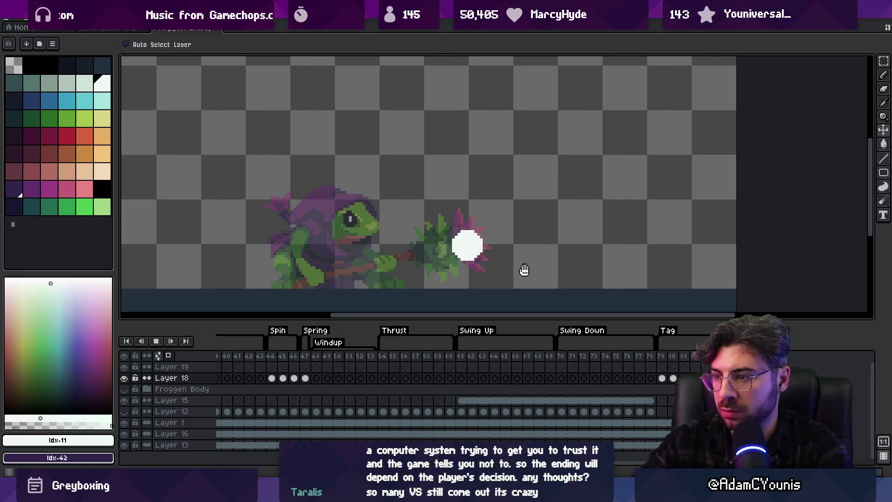
scroll(495, 192, down, 1)
scroll(496, 193, down, 1)
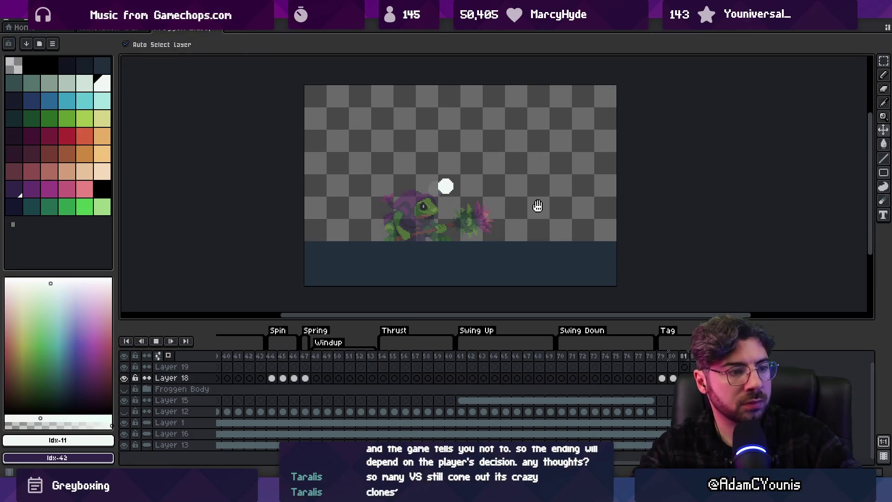
key(Return)
Cancel frame 83's properties unchanged, then set frame 84's duration to 100 ms
scroll(497, 228, up, 1)
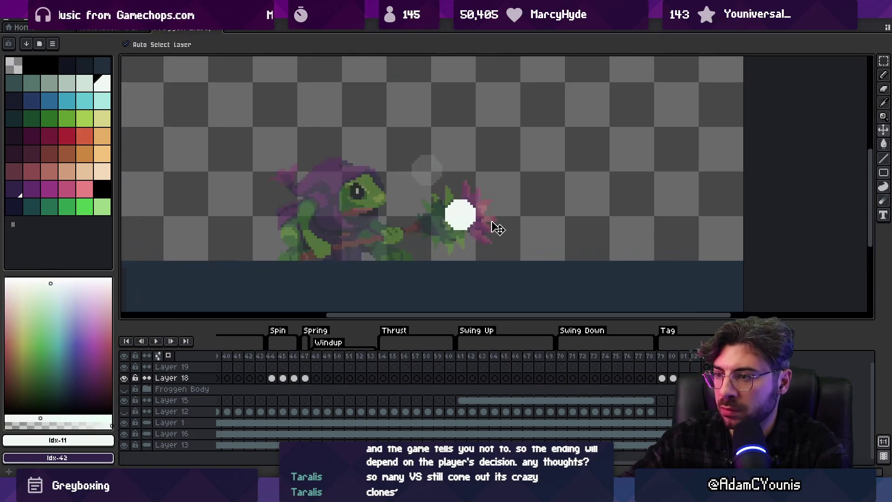
double_click(697, 351)
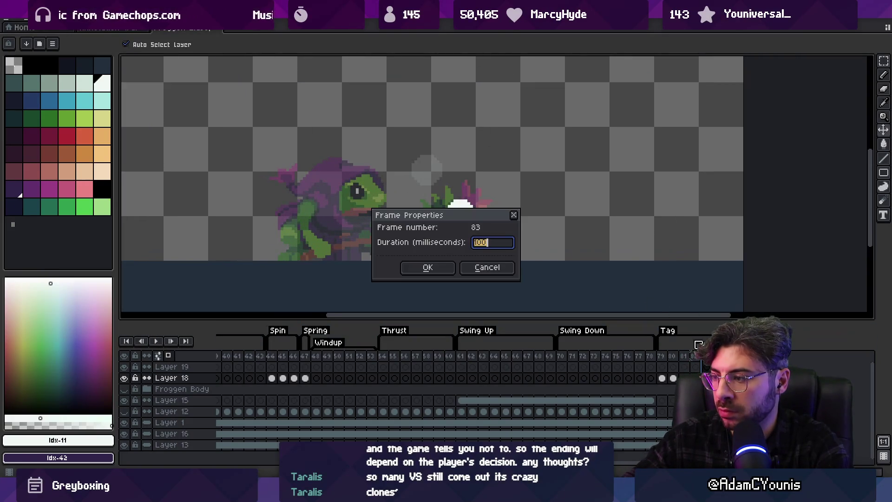
click(511, 266)
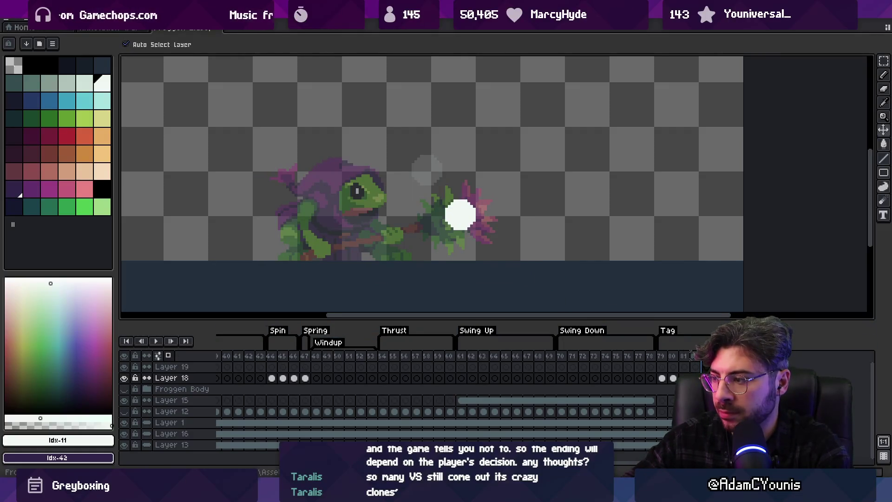
double_click(715, 356)
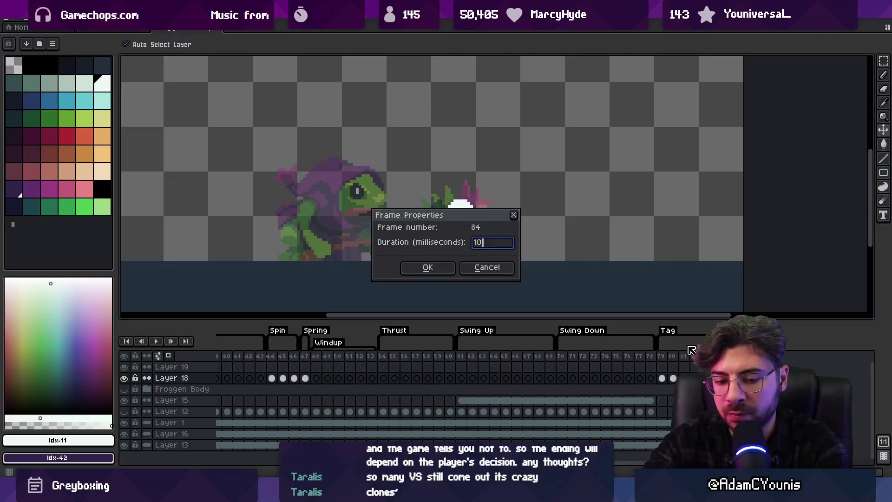
text(0)
key(Return)
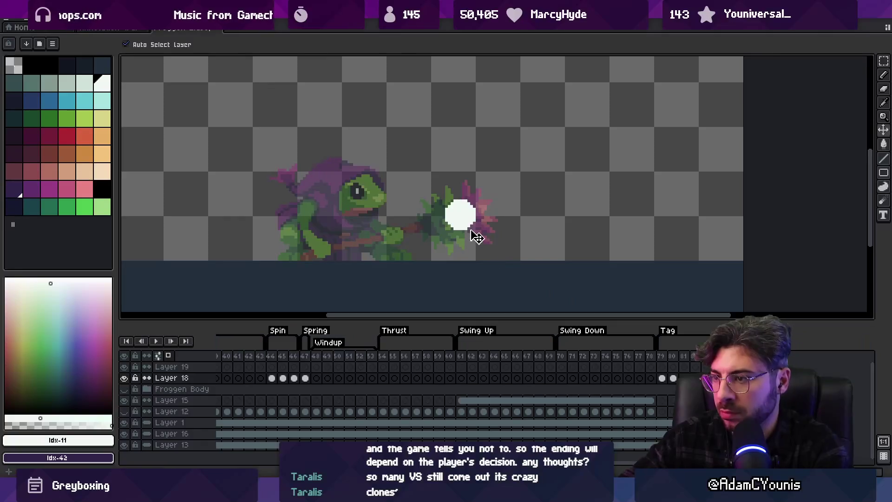
Nudge the white head ball into a new position and preview the swing
key(Right)
key(Right)
key(Right)
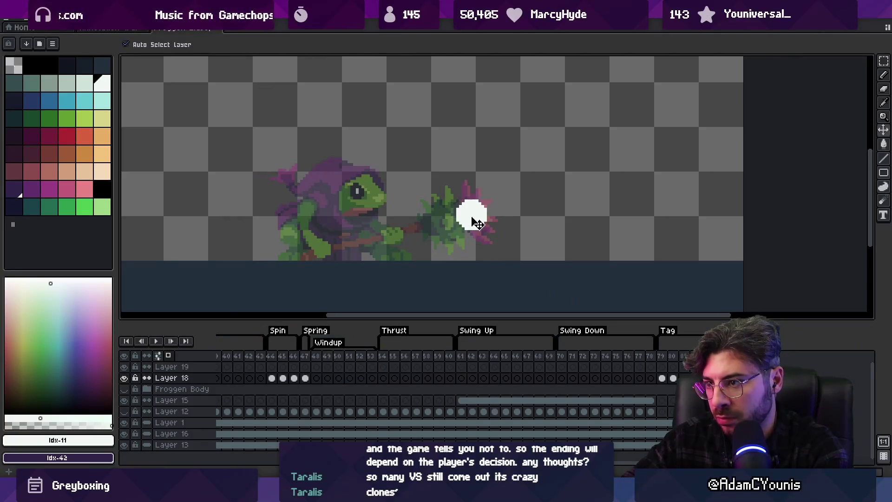
mouse_move(475, 223)
mouse_down()
mouse_move(489, 224)
mouse_move(492, 207)
mouse_up()
key(Left)
key(Left)
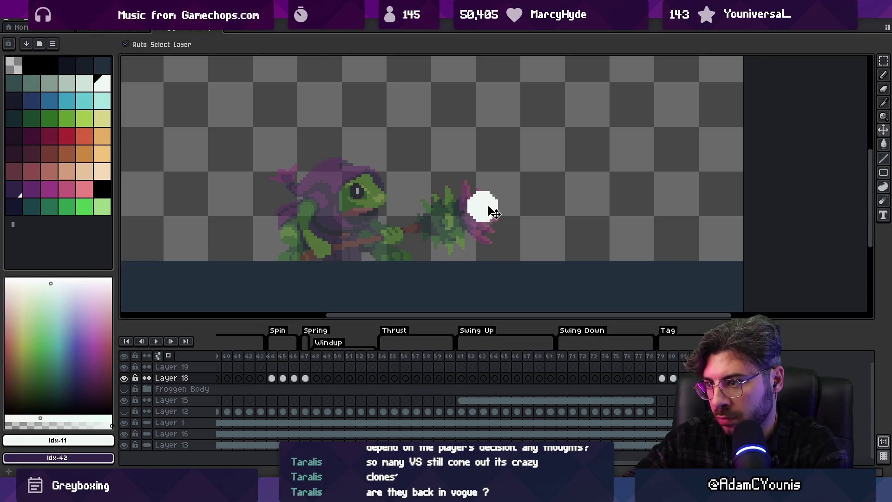
key(ctrl+z)
key(Return)
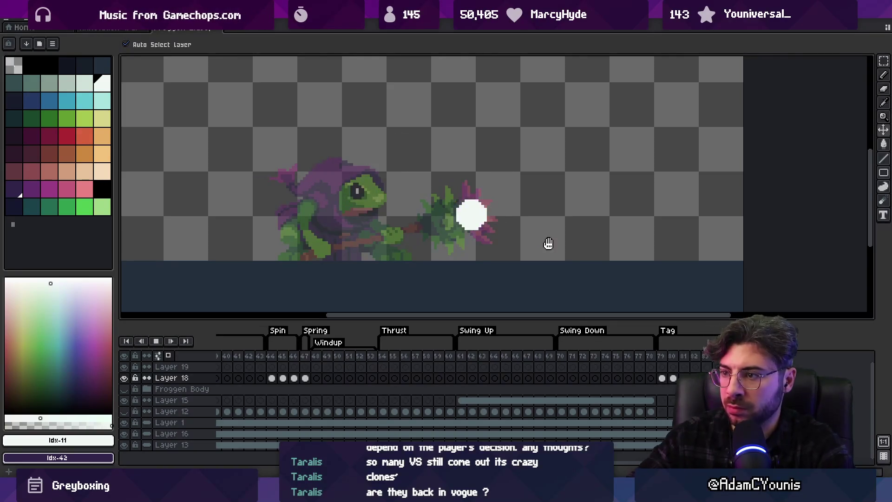
scroll(547, 213, down, 5)
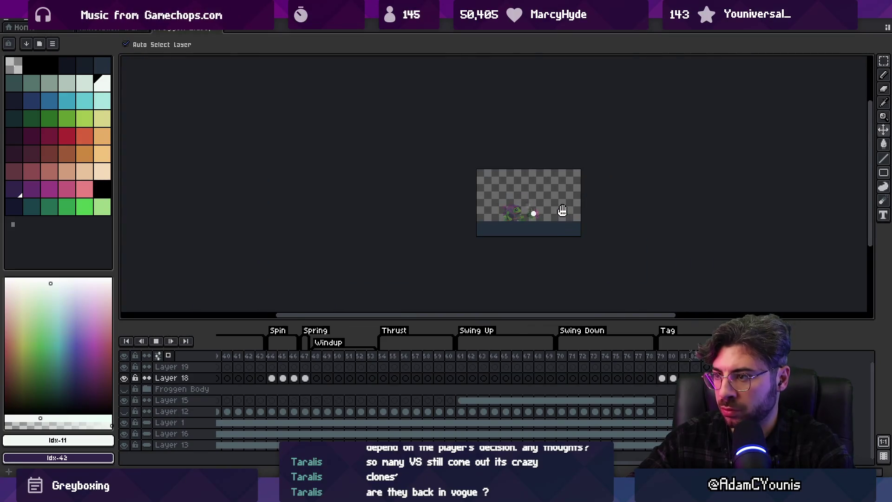
scroll(563, 210, up, 5)
key(Return)
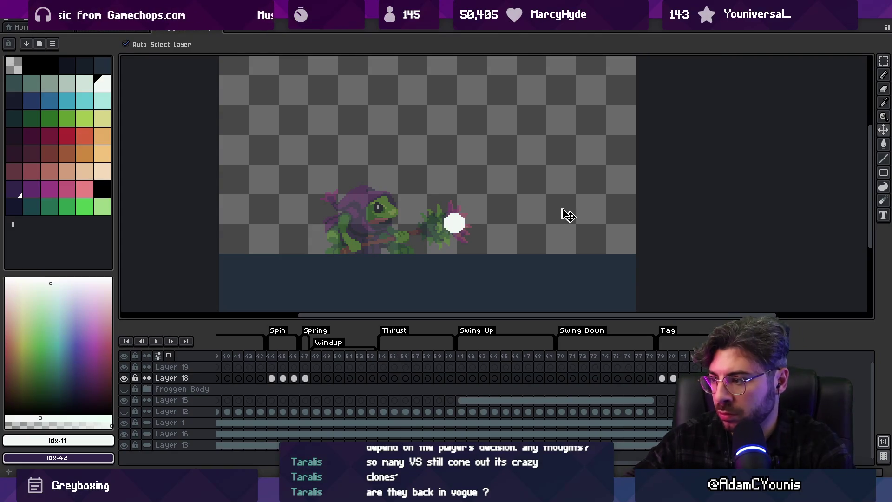
Replay the swing and step between neighbouring frames to check the ball's path
key(Return)
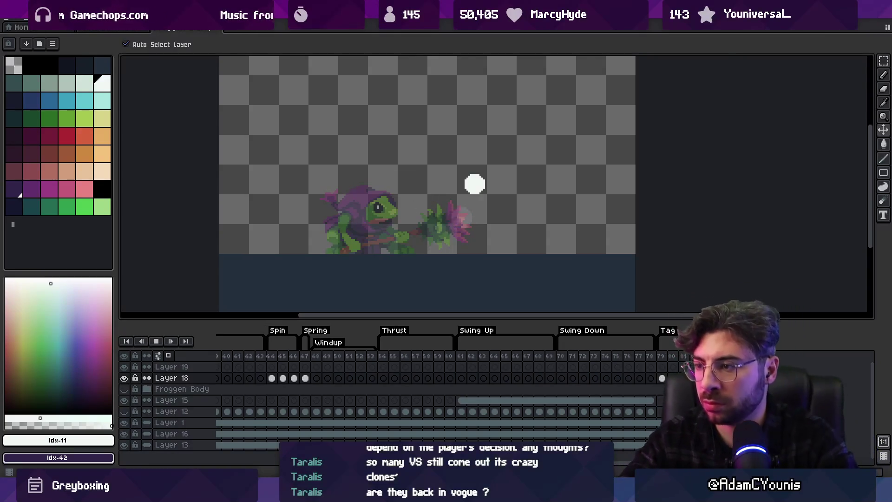
key(Return)
key(Right)
key(Left)
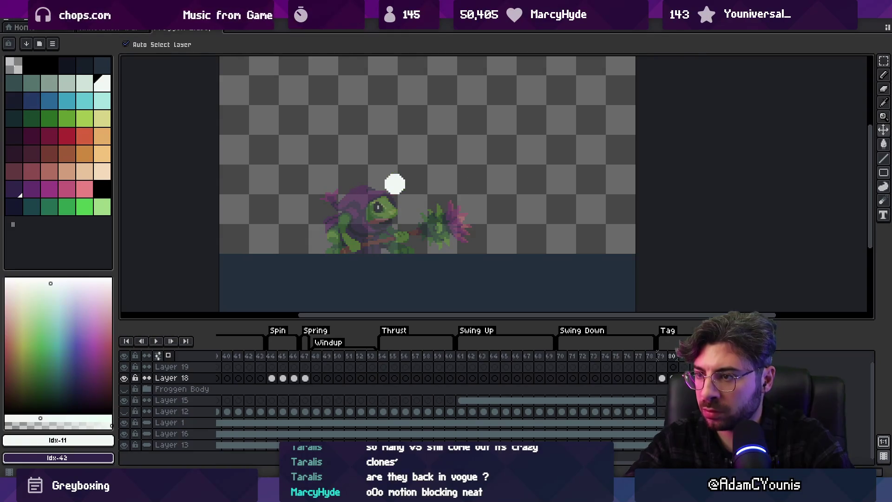
key(Right)
key(Right)
key(Left)
key(Right)
key(Left)
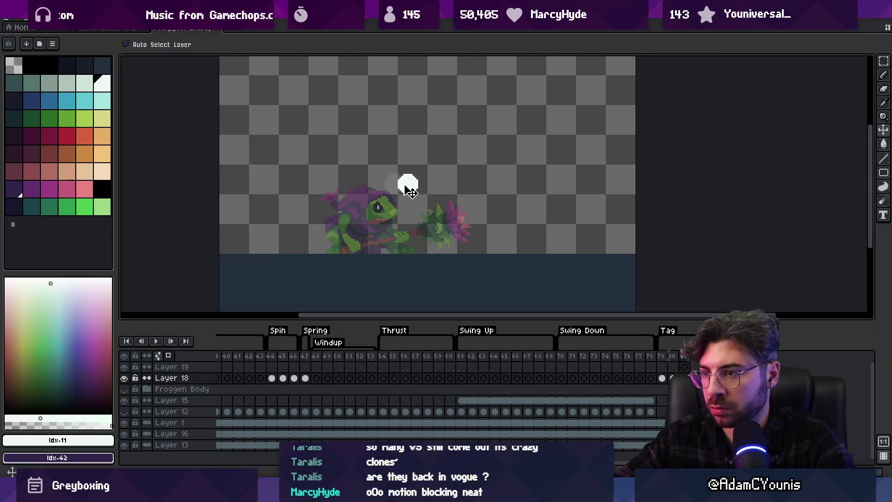
key(Return)
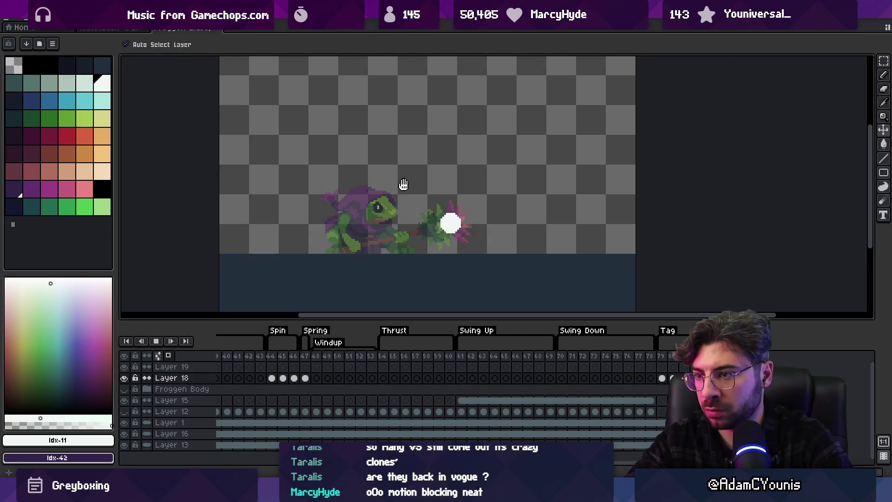
key(Return)
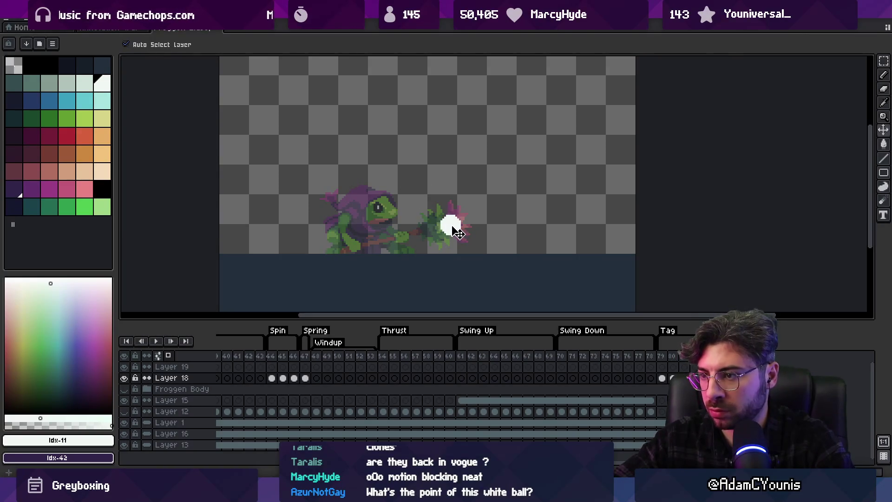
Move the white ball onto the pink flower at the weapon tip and replay to check it
drag(458, 233, 464, 235)
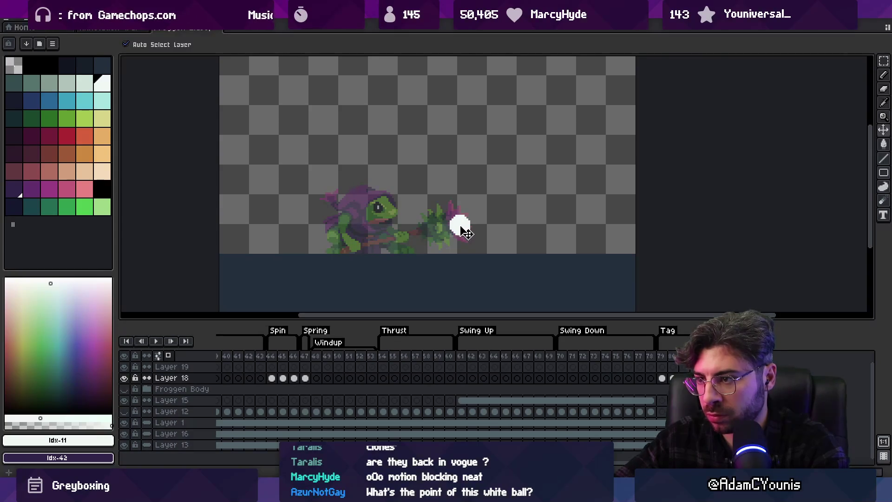
key(Return)
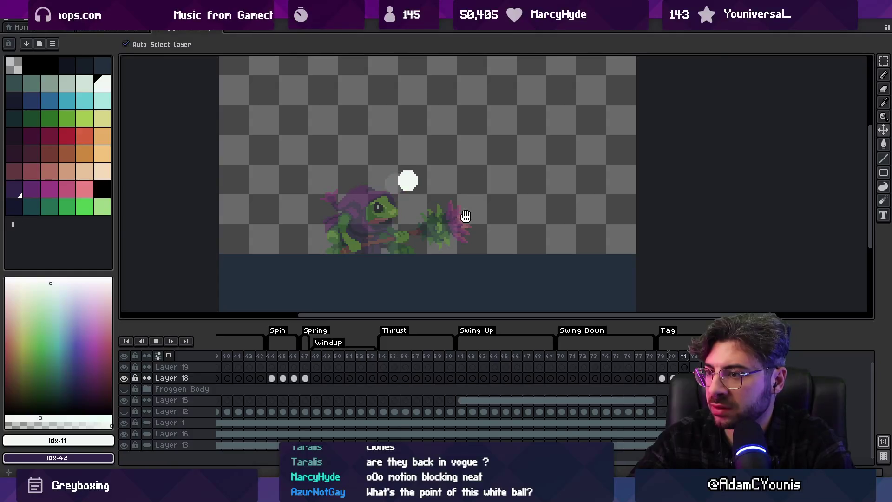
key(Return)
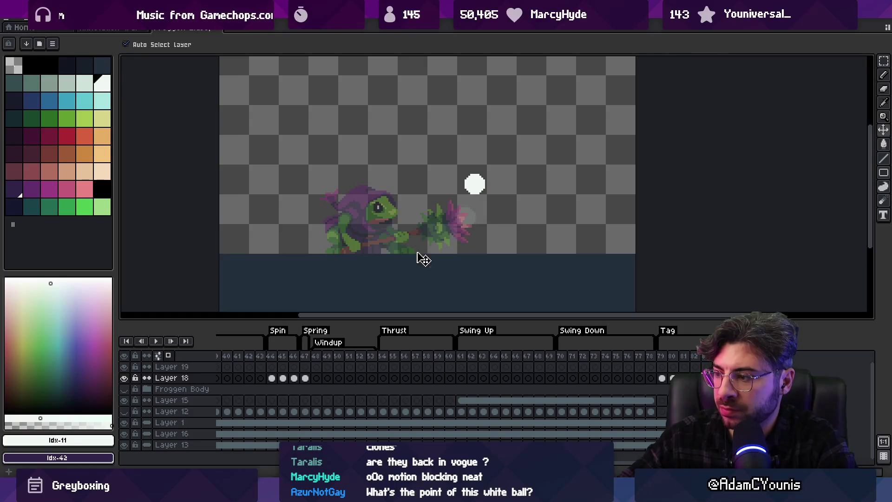
click(147, 389)
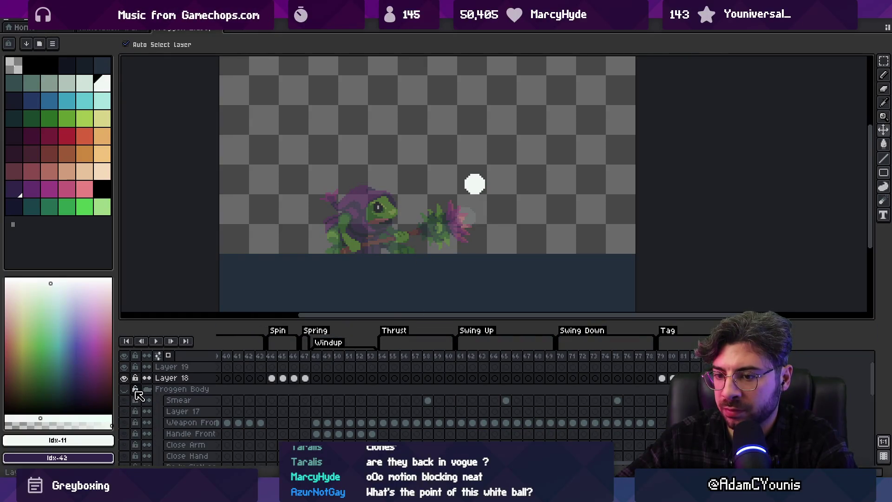
Enlarge the timeline to show the expanded body layers and make Head the active layer
drag(585, 320, 583, 258)
drag(662, 316, 808, 325)
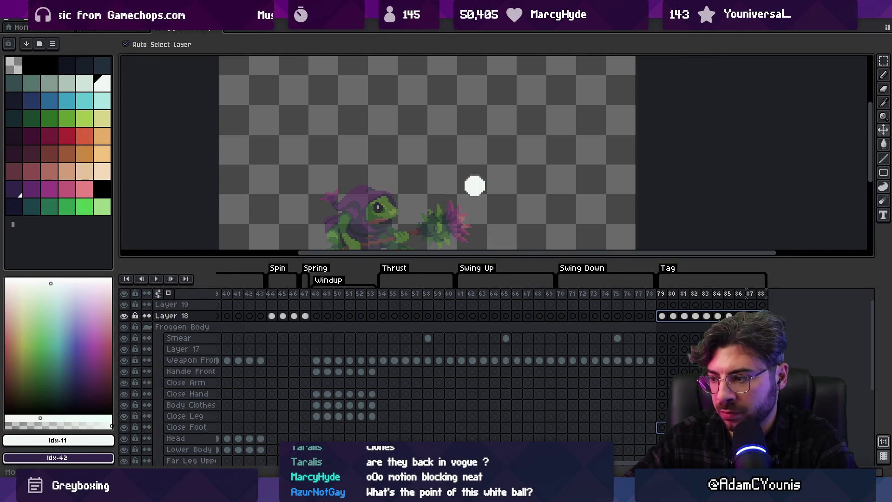
click(662, 438)
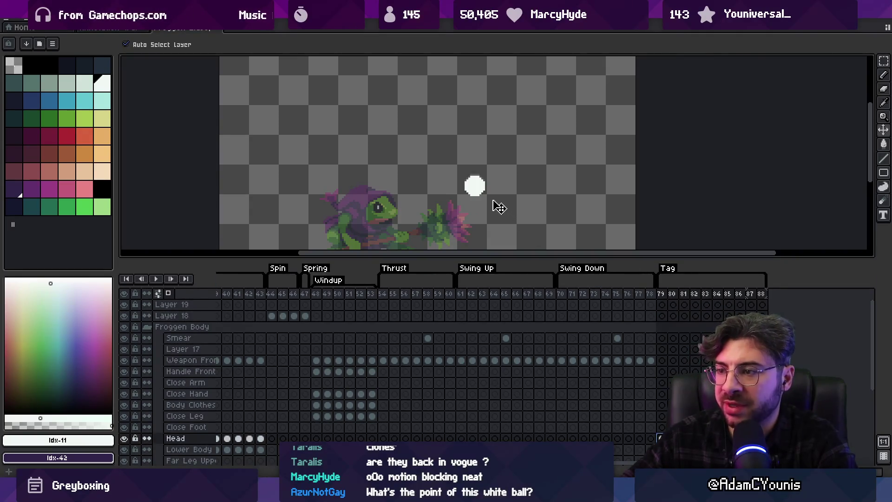
drag(494, 203, 486, 166)
drag(481, 252, 481, 237)
Select frames 79–86 across the layers, then move to frame 79 on the Weapon Front layer
mouse_move(662, 281)
mouse_down()
mouse_move(792, 290)
mouse_move(400, 281)
mouse_move(735, 294)
mouse_move(683, 291)
mouse_up()
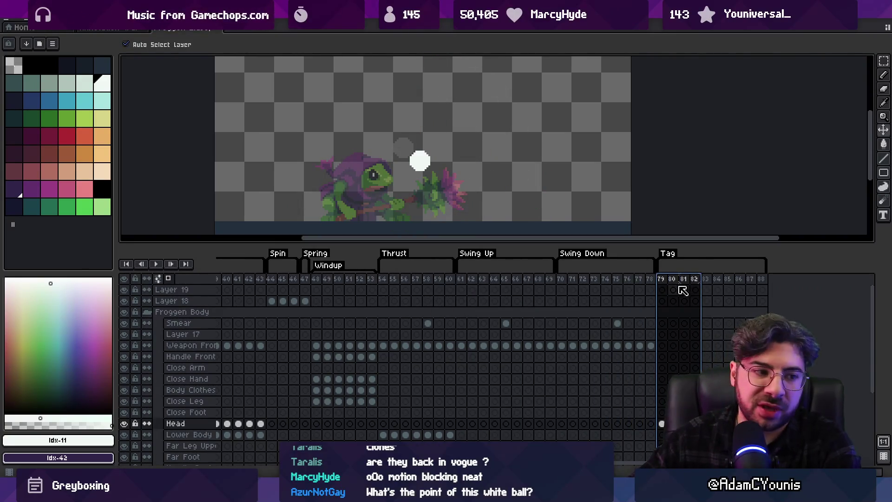
click(690, 278)
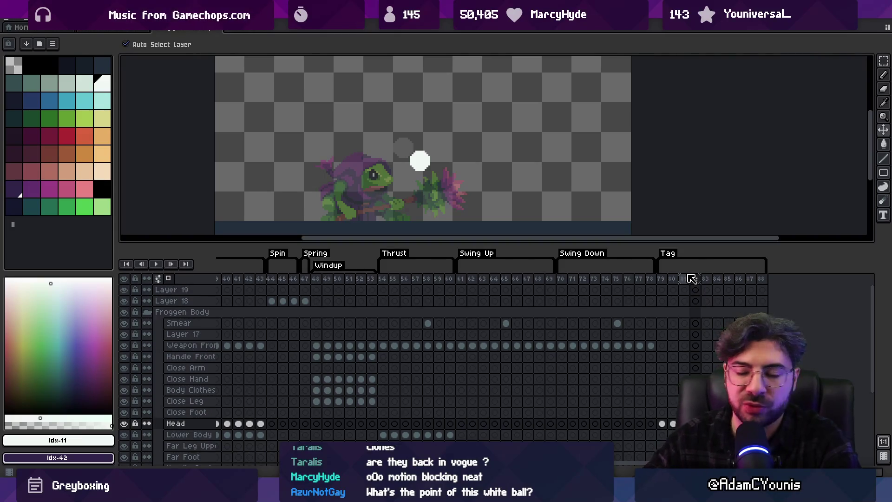
drag(546, 334, 375, 336)
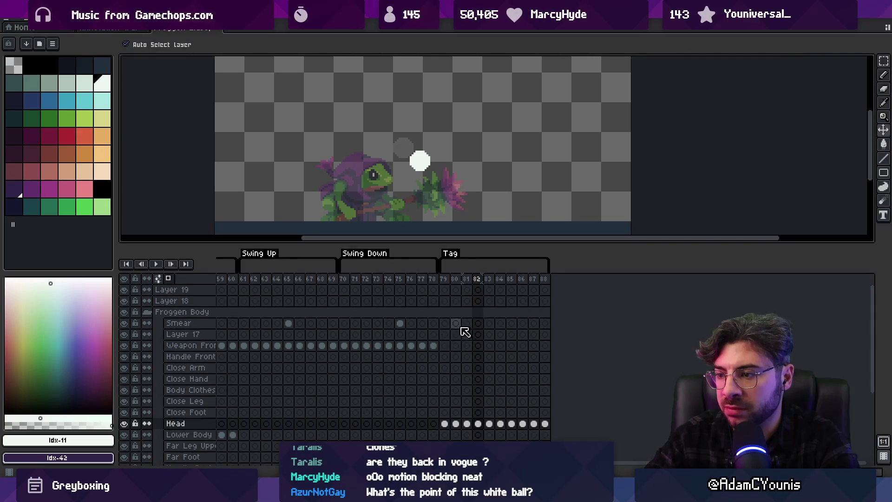
click(445, 346)
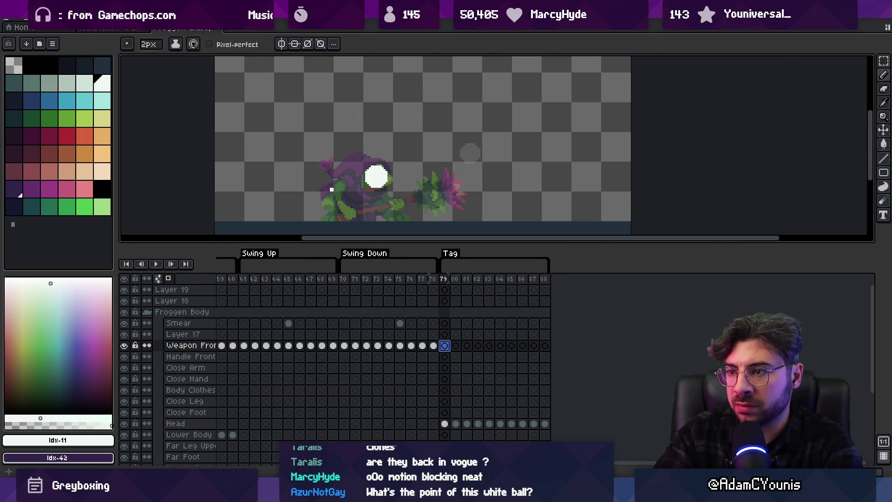
Try a white weapon line on frames 79 and 80, then undo both strokes
drag(405, 184, 420, 177)
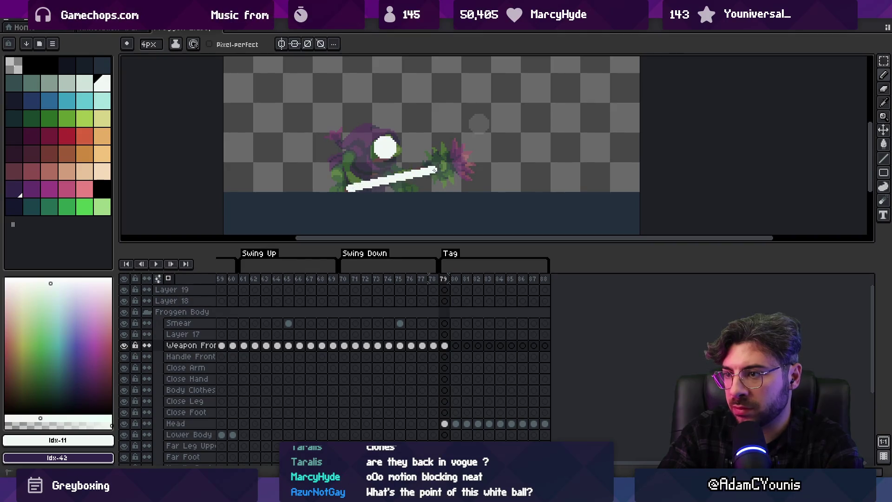
ctrl+click(352, 186)
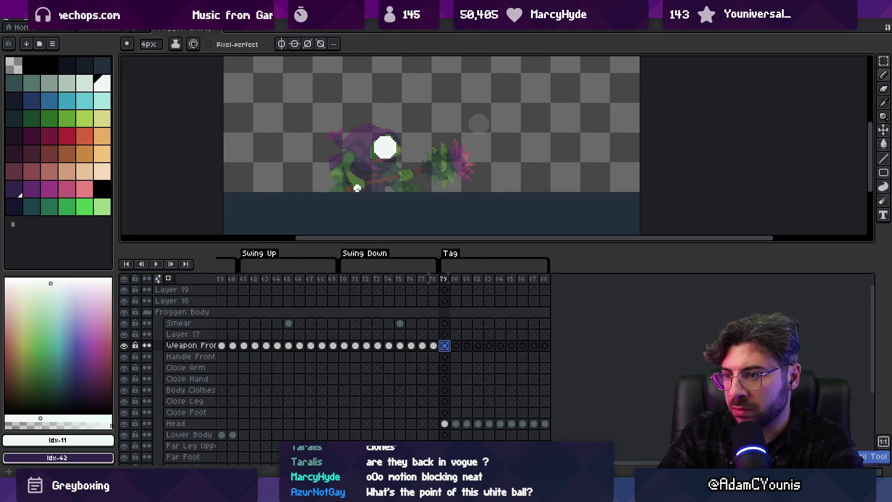
drag(349, 189, 423, 172)
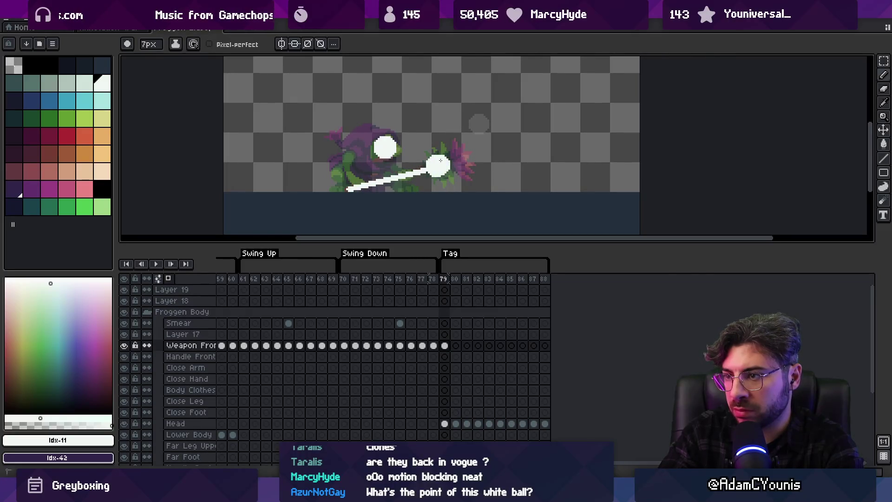
key(ctrl+z)
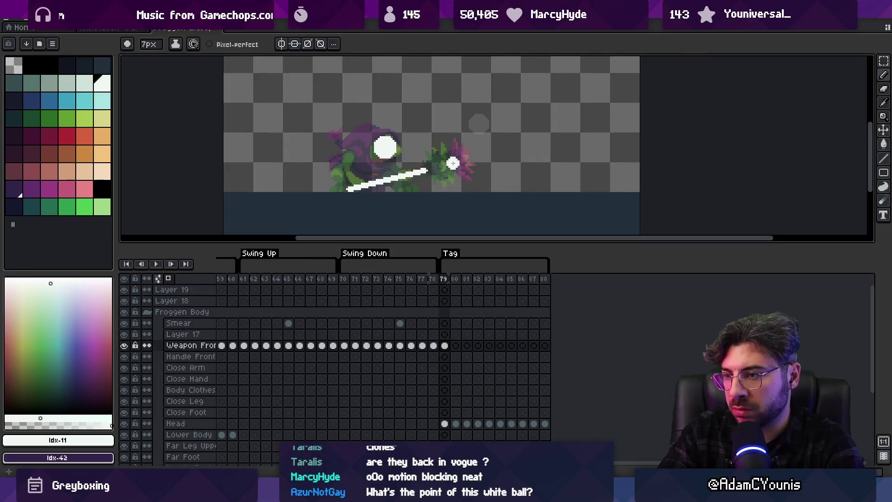
key(ctrl+z)
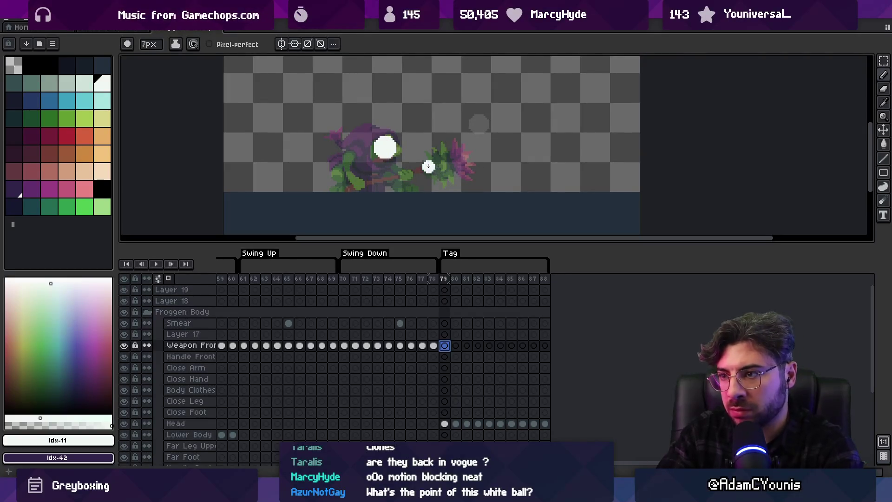
key(Right)
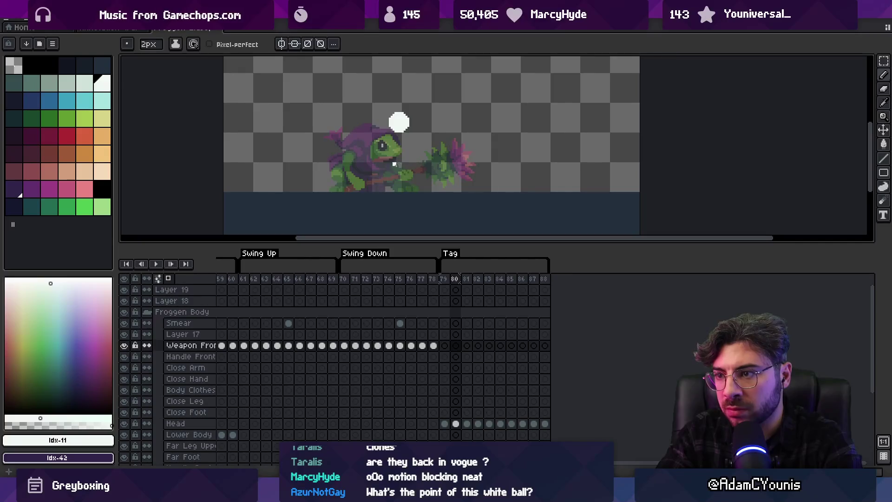
drag(405, 161, 385, 184)
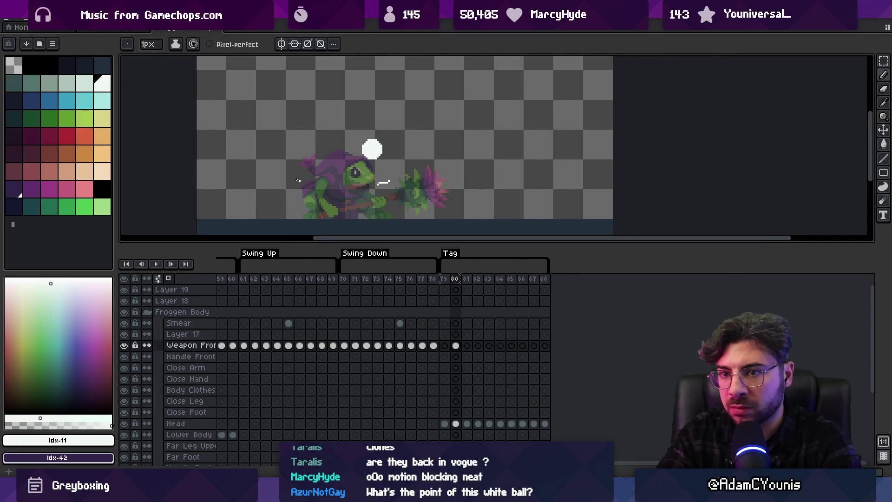
key(ctrl+z)
Pick cyan and draw a curved weapon stroke across the ball on frame 83
click(84, 100)
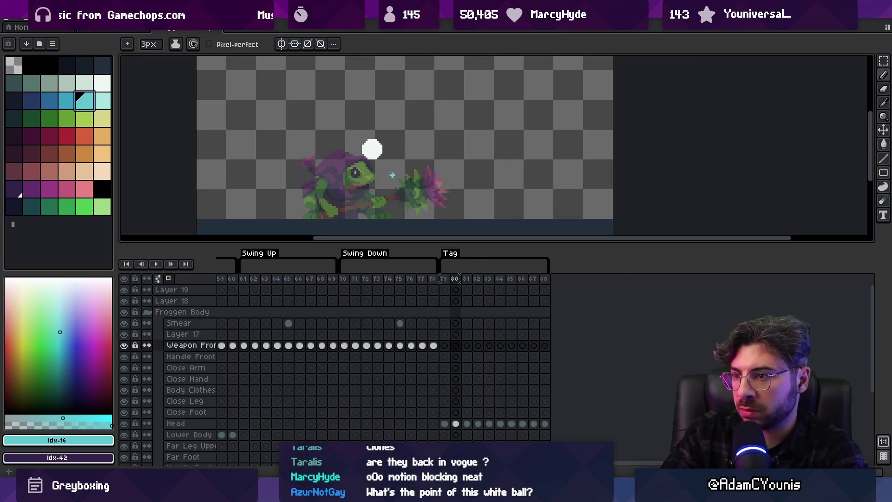
key(Right)
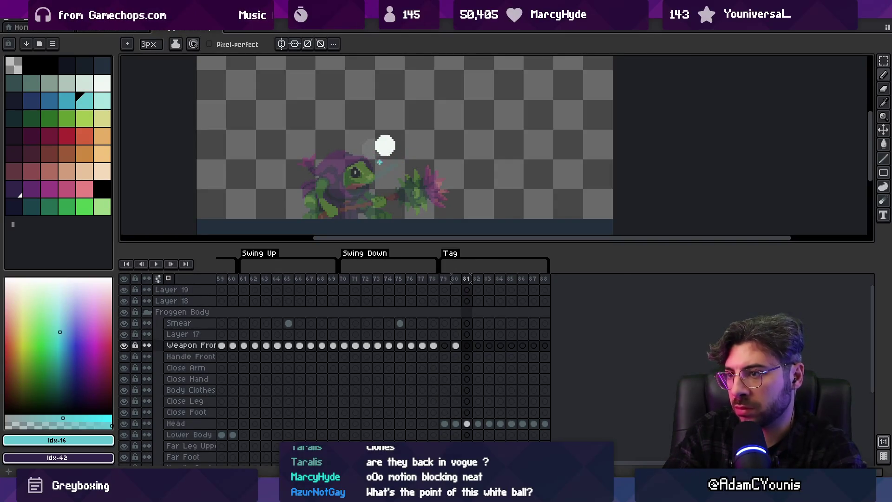
key(Right)
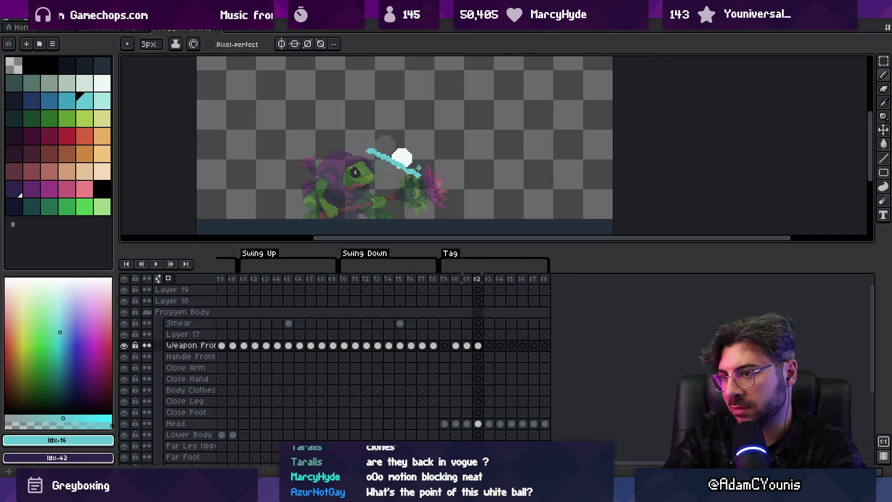
key(Right)
mouse_move(399, 182)
mouse_down()
mouse_move(462, 216)
mouse_move(486, 216)
mouse_up()
Draw a horizontal cyan weapon on frame 85 and a diagonal one on frame 86, then play the swing
key(Right)
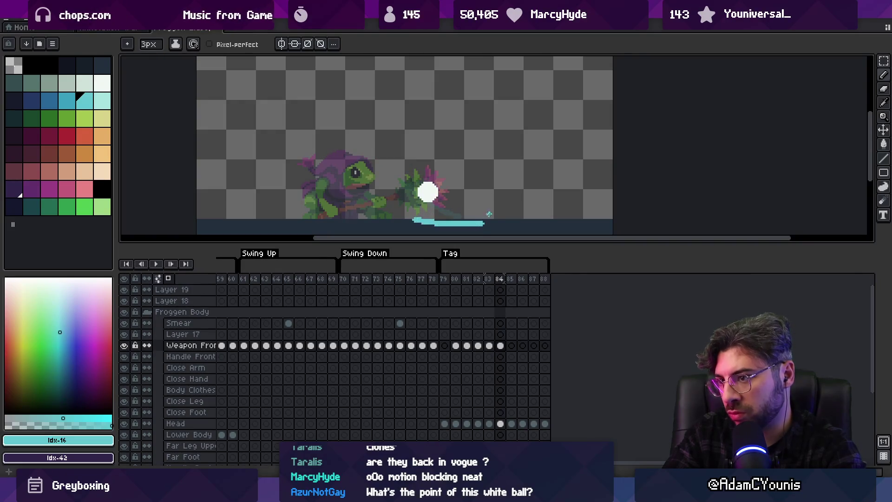
key(Right)
drag(423, 217, 485, 215)
key(Right)
mouse_move(429, 224)
mouse_down()
mouse_move(493, 193)
mouse_move(534, 65)
mouse_up()
key(Right)
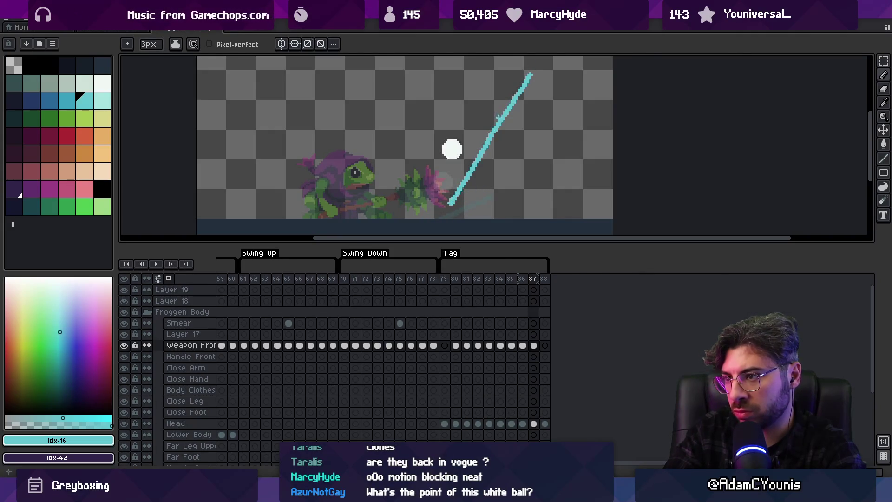
key(Right)
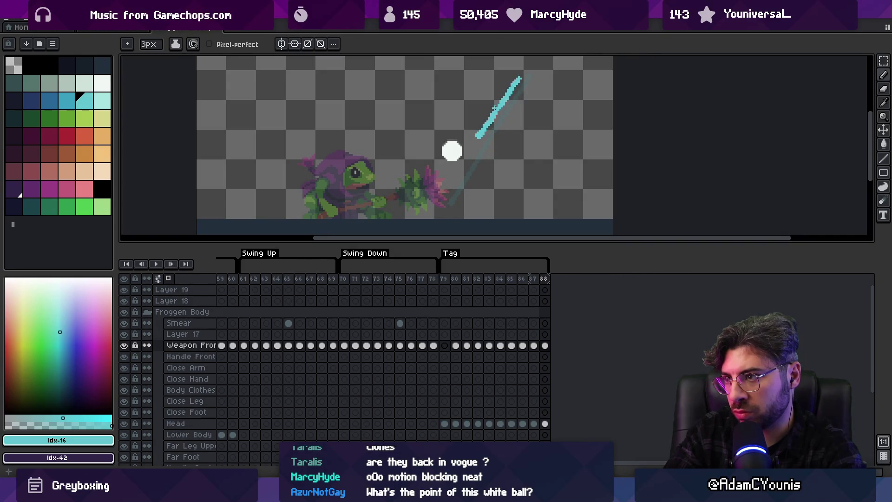
key(Return)
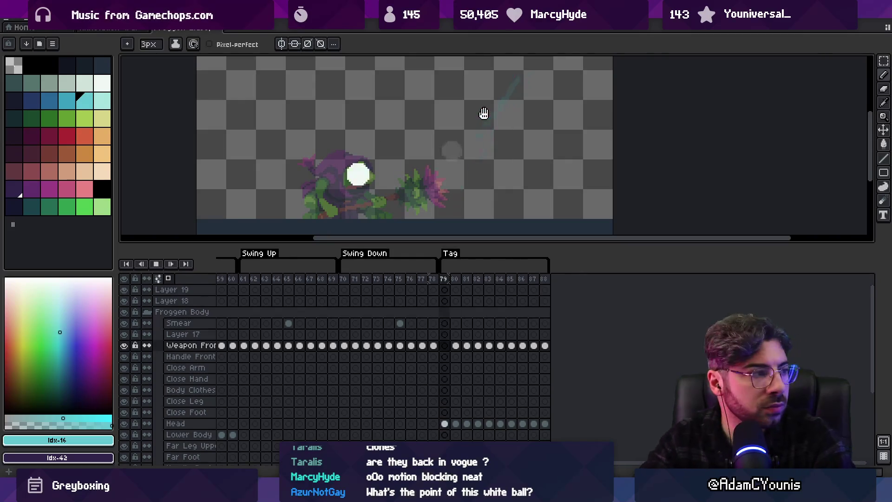
Stop playback on frame 88 and add new frames 89 and 90 with Alt+N
key(z)
scroll(479, 224, down, 1)
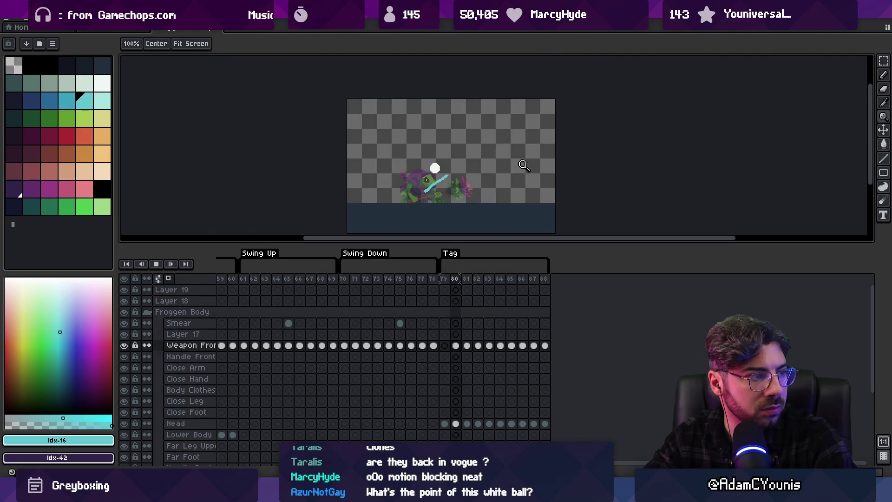
scroll(519, 160, up, 1)
key(Return)
key(i)
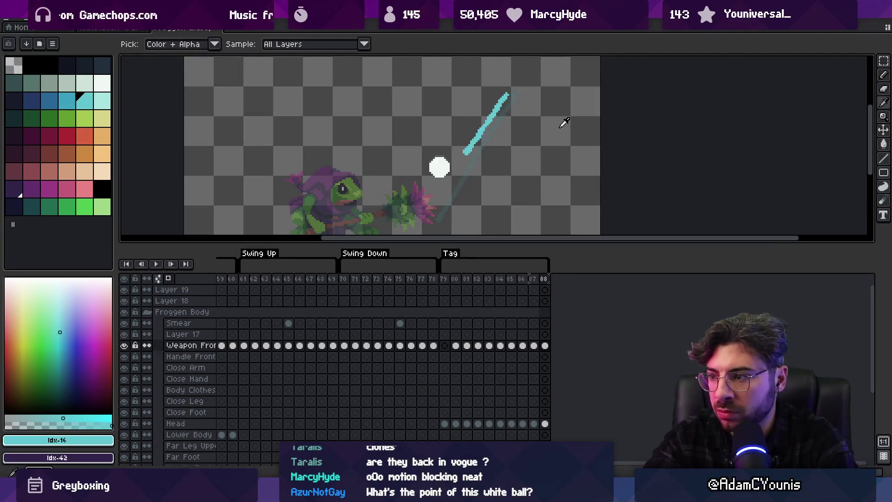
key(alt+n)
key(alt+n)
key(v)
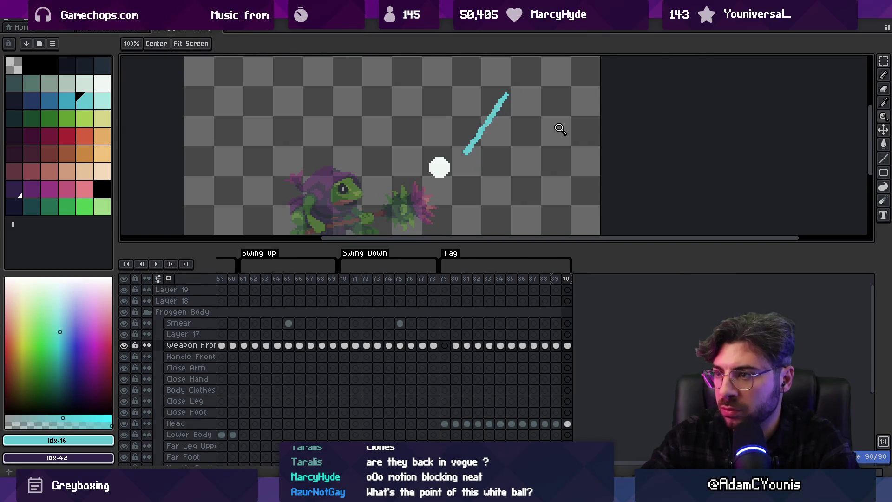
Shift the cyan weapon down and left on frame 90, then play to check the new frames
click(442, 171)
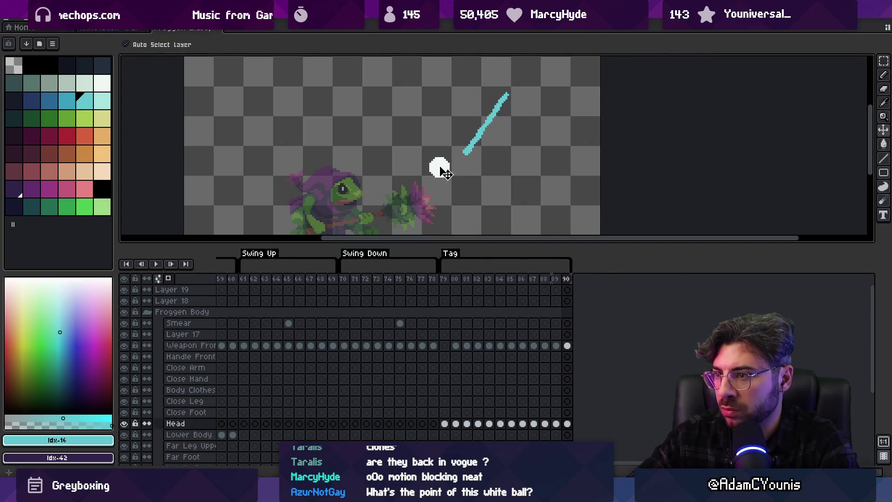
click(470, 150)
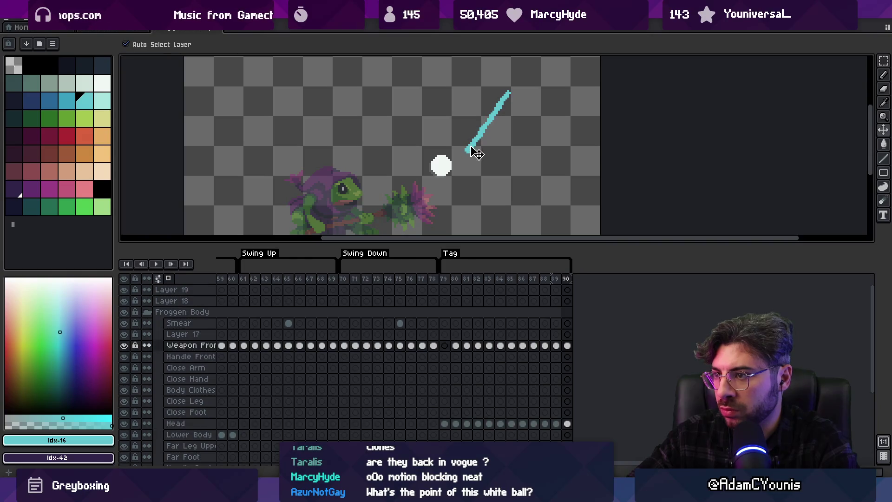
click(567, 279)
click(440, 168)
drag(471, 154, 466, 164)
key(Return)
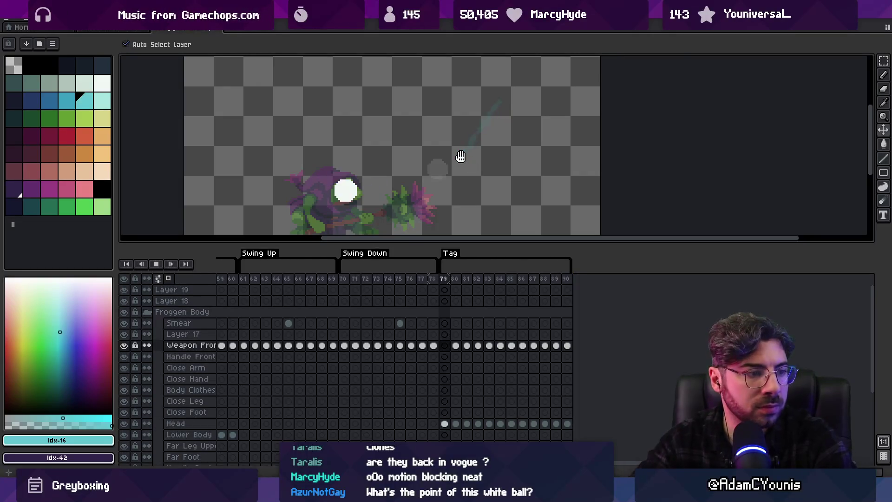
Zoom around the sprite during playback, then stop and step forward to frame 87
key(z)
scroll(488, 144, down, 1)
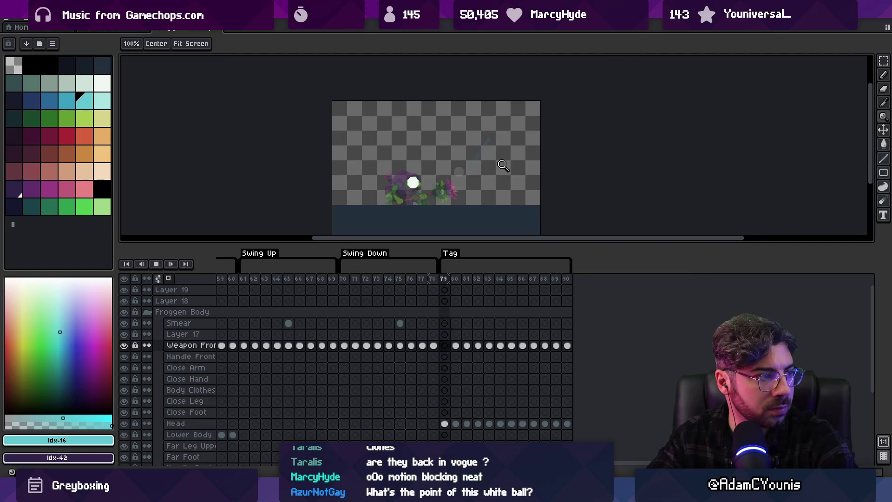
scroll(493, 164, up, 1)
scroll(491, 168, down, 1)
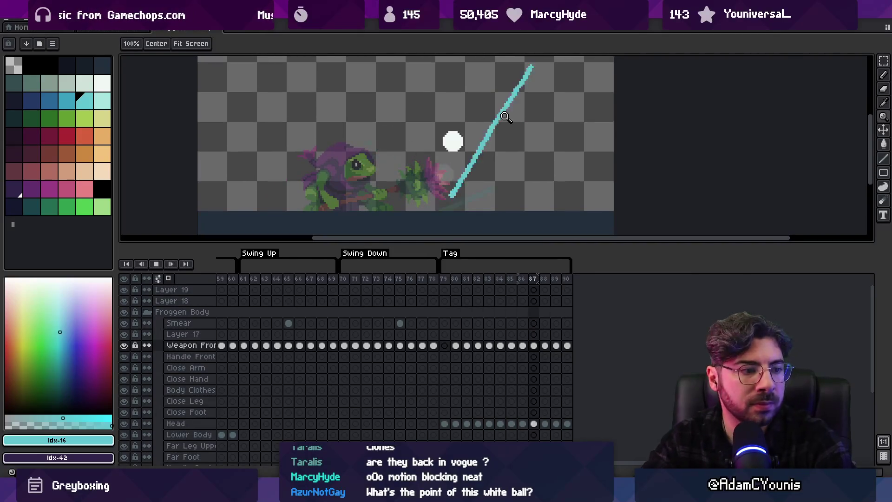
scroll(472, 175, down, 2)
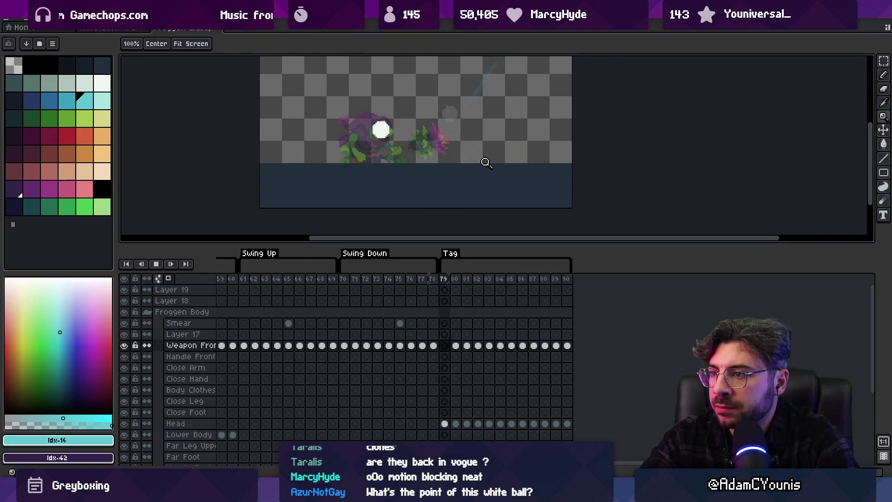
scroll(479, 194, down, 2)
scroll(493, 162, up, 1)
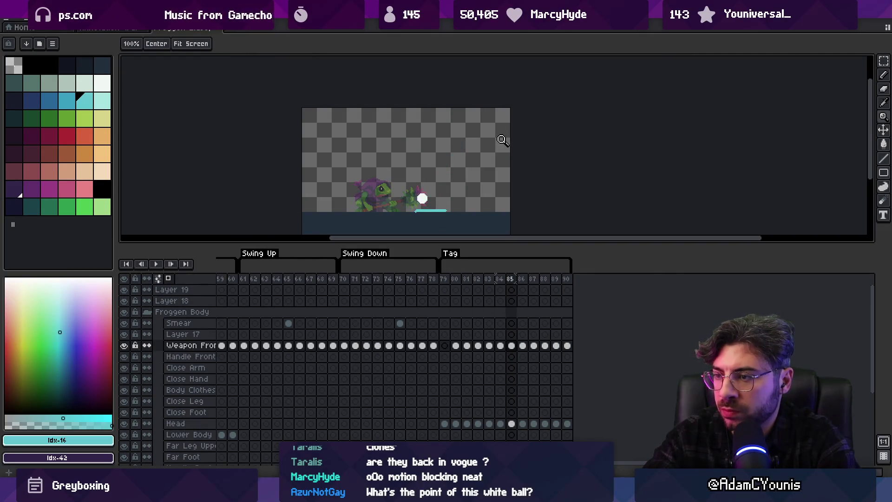
scroll(429, 160, up, 1)
scroll(446, 226, up, 1)
key(v)
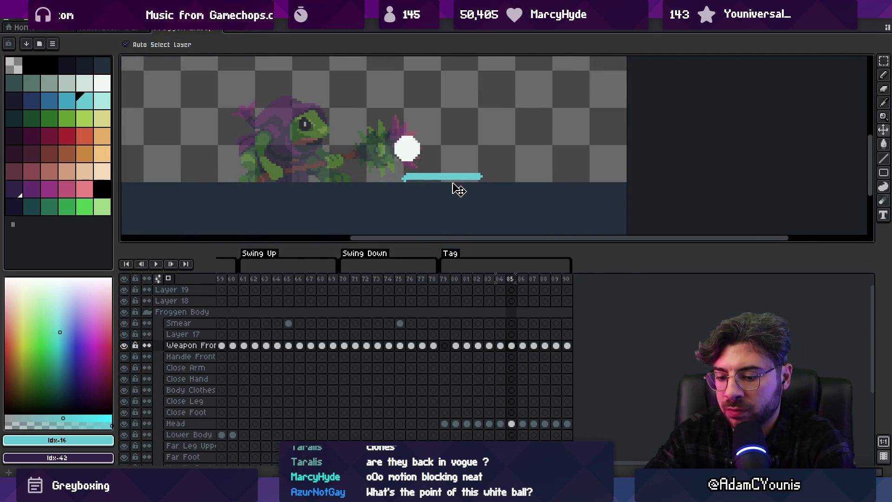
key(Right)
key(Right)
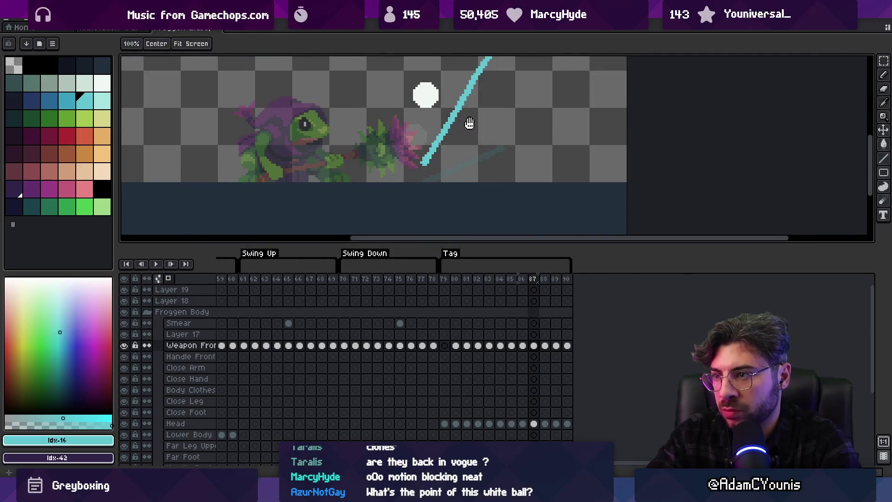
Draw lower and middle cyan smear lines beside the weapon on frame 87, redoing misplaced strokes
drag(468, 124, 463, 177)
key(b)
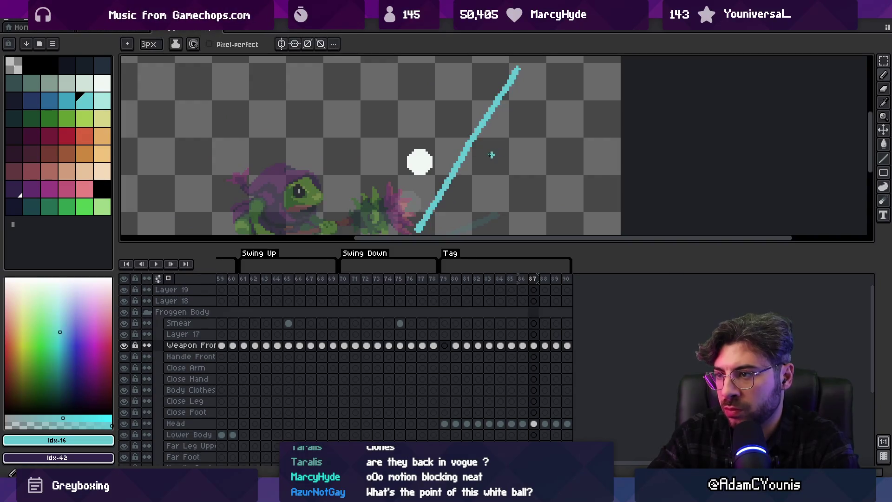
drag(464, 196, 481, 167)
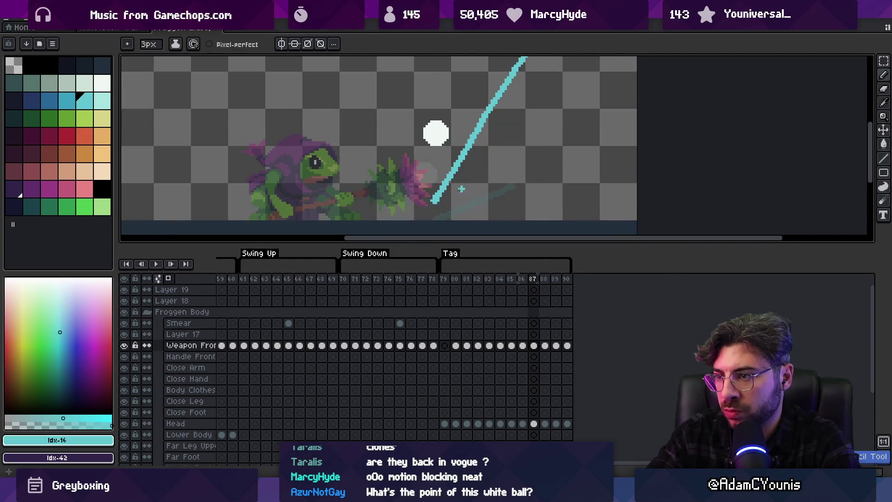
drag(433, 212, 529, 142)
key(ctrl+z)
drag(433, 213, 510, 162)
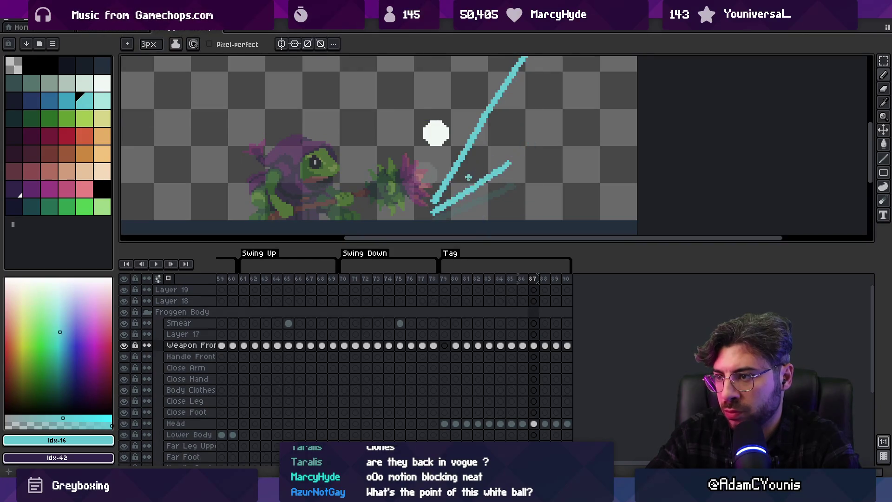
drag(456, 186, 534, 107)
key(ctrl+z)
drag(463, 177, 519, 115)
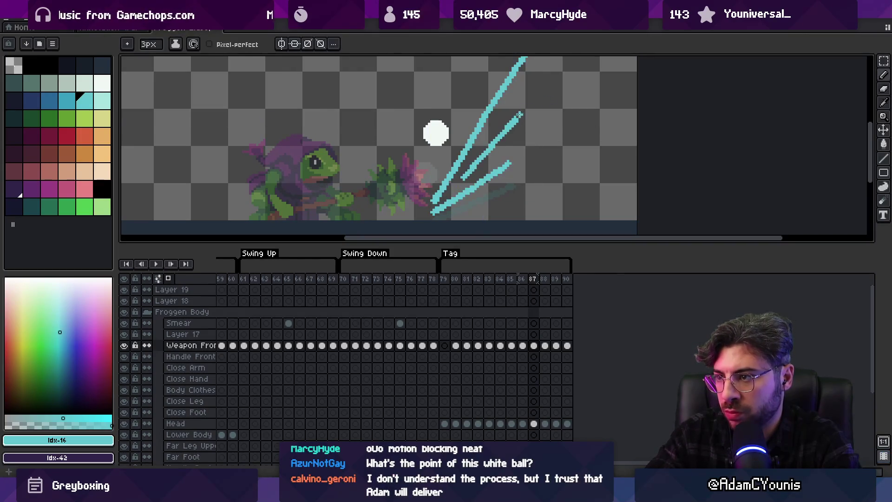
Play the swing to preview the smear, stopping back on frame 87
key(z)
key(Return)
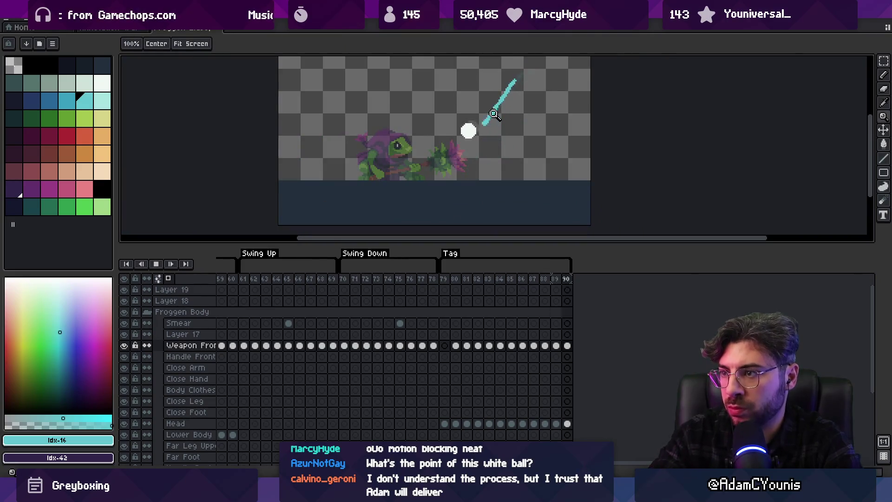
scroll(462, 153, down, 4)
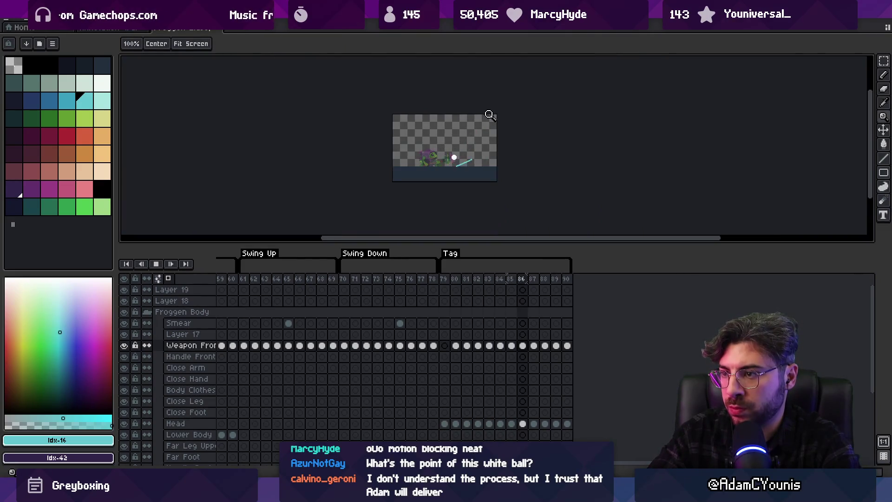
scroll(502, 129, up, 3)
key(Return)
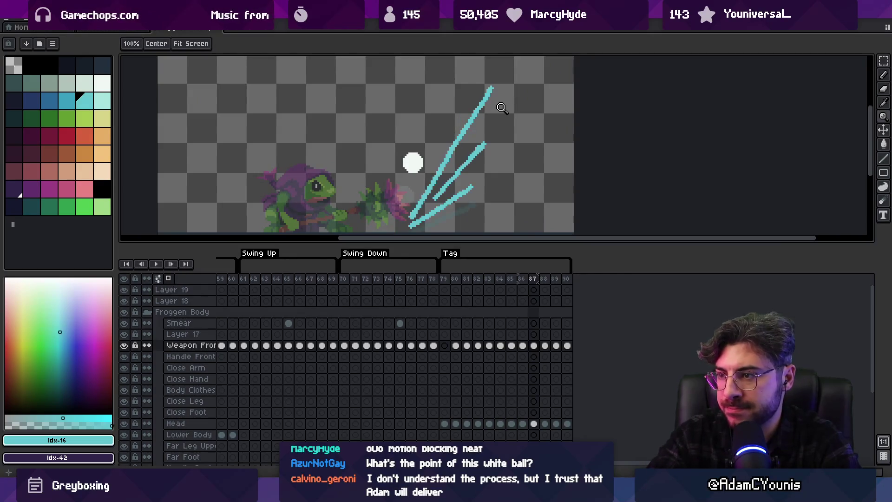
Erase the stray strokes and redraw them as one long diagonal cyan weapon line
key(b)
drag(468, 121, 411, 222)
key(b)
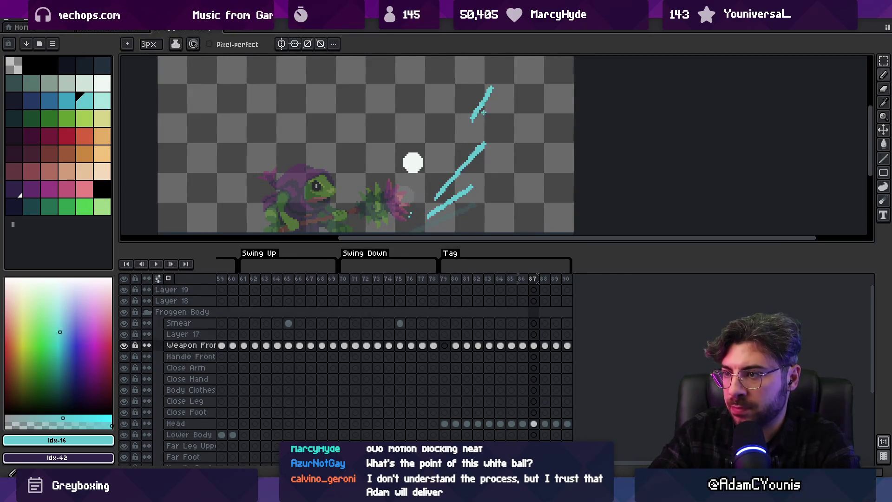
drag(453, 174, 428, 215)
key(e)
drag(486, 139, 484, 150)
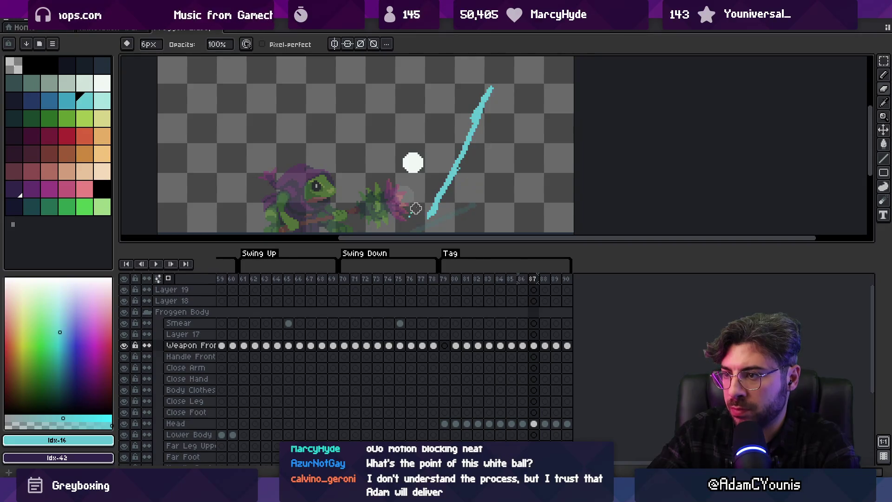
key(z)
scroll(413, 212, down, 2)
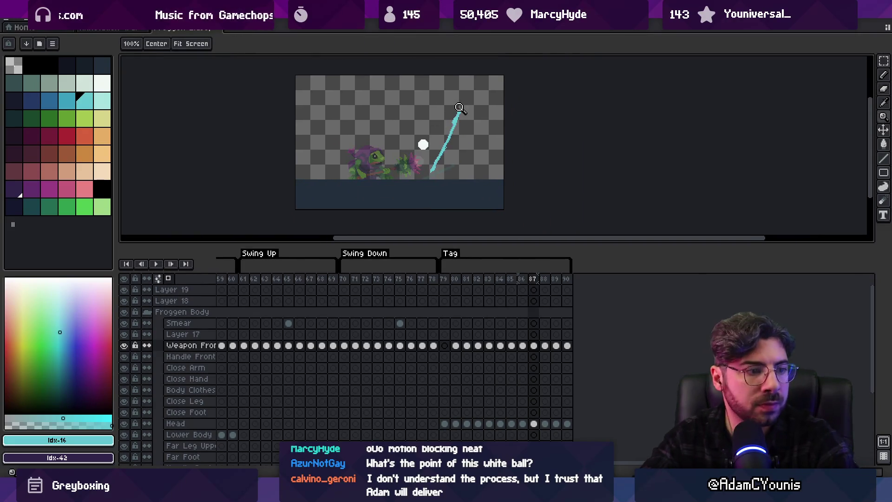
Play the finished swing, zoom in, and settle on frame 80 after comparing neighbouring poses
key(Return)
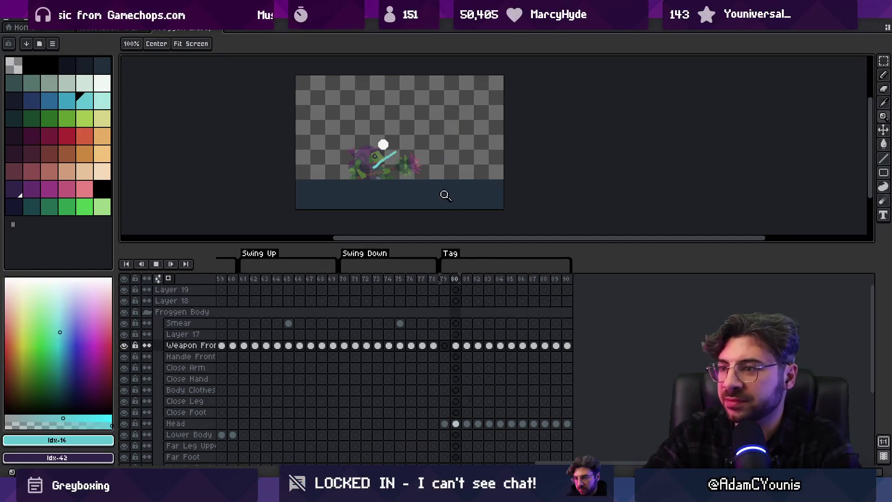
click(451, 148)
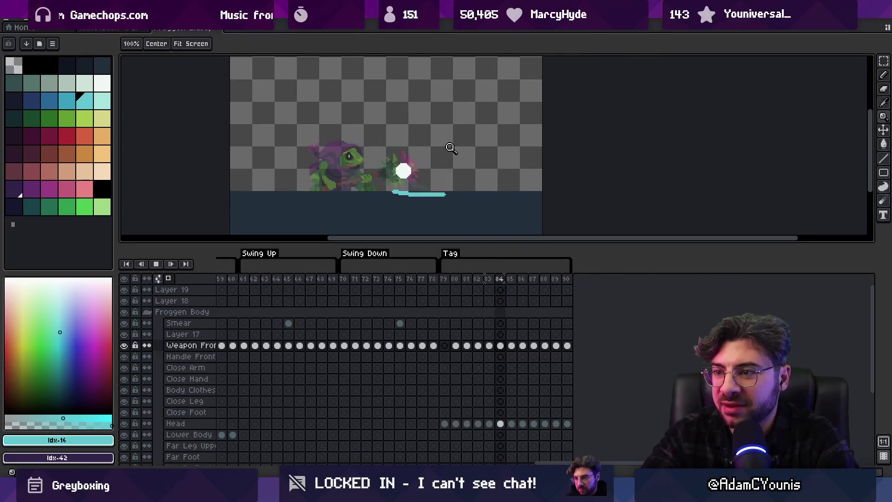
key(Return)
key(Left)
key(Right)
key(Left)
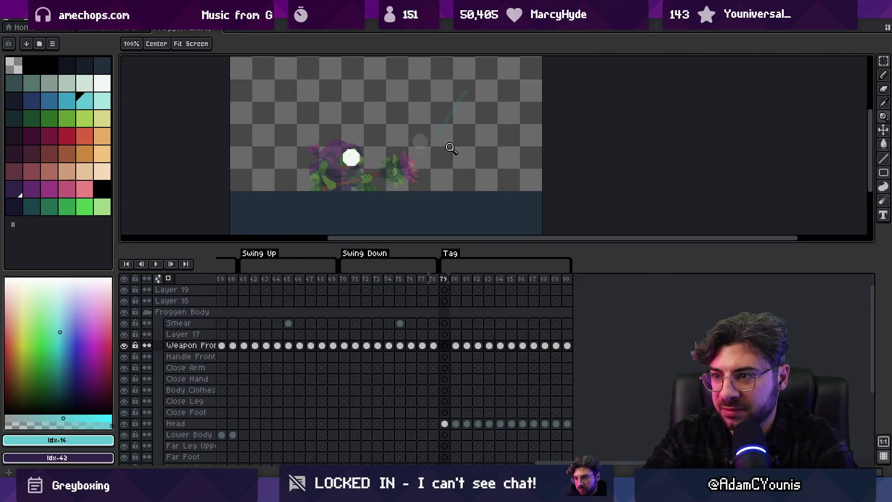
key(Right)
click(367, 171)
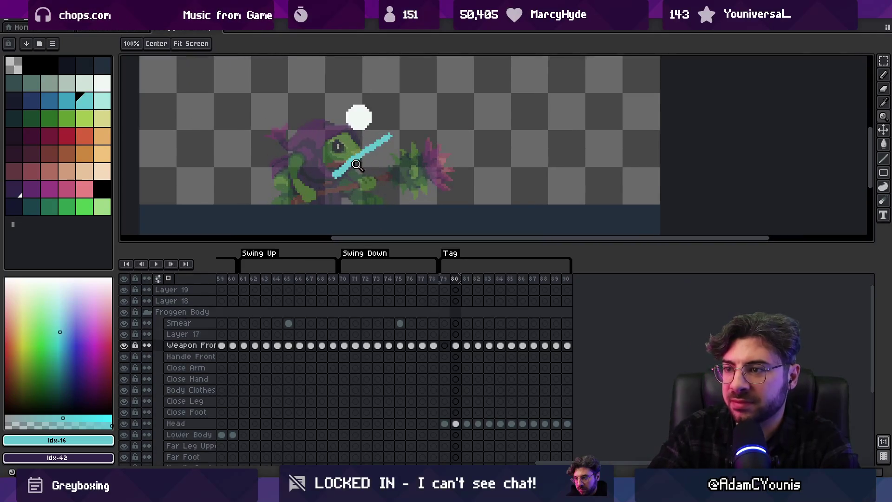
Step through the swing frames to the flat cyan smear and erase part of it
key(b)
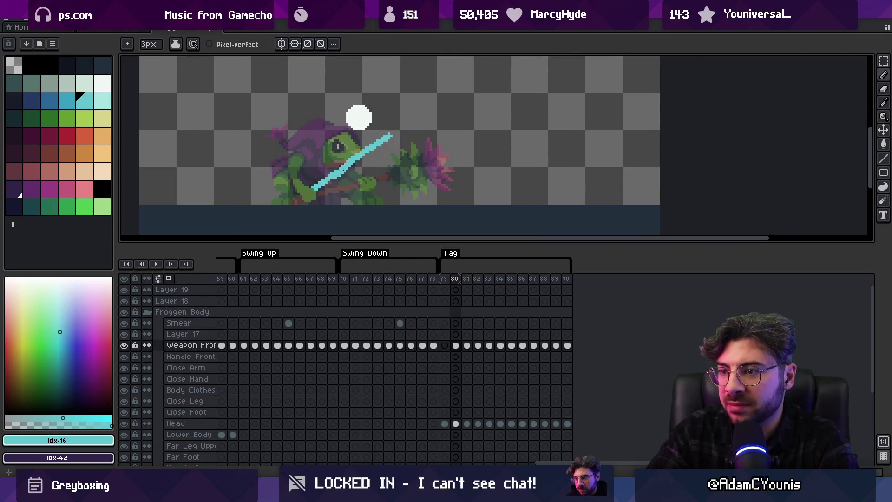
key(Right)
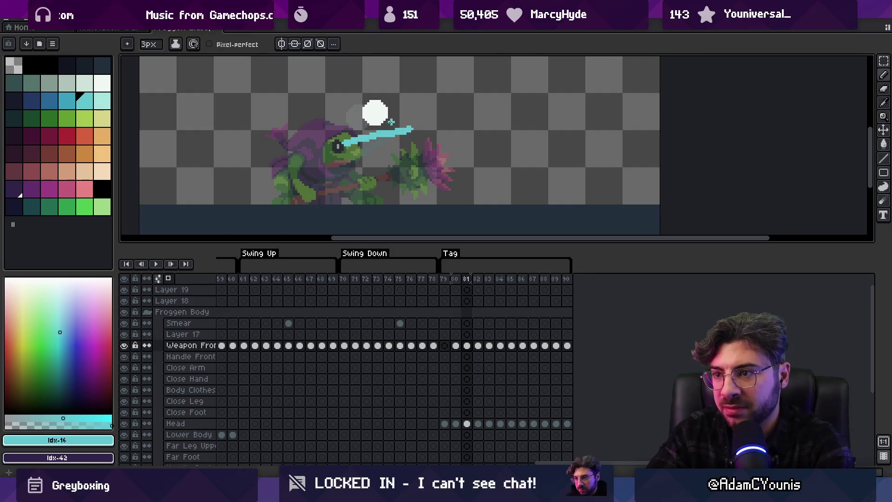
key(Right)
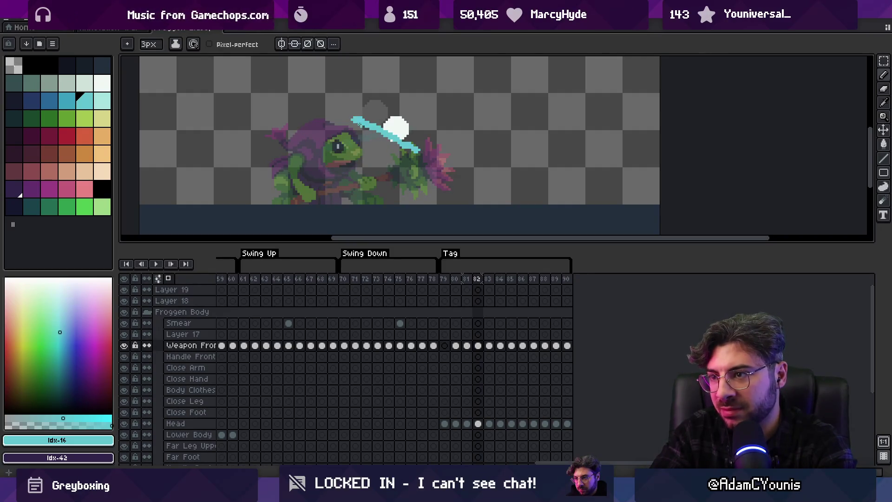
key(Right)
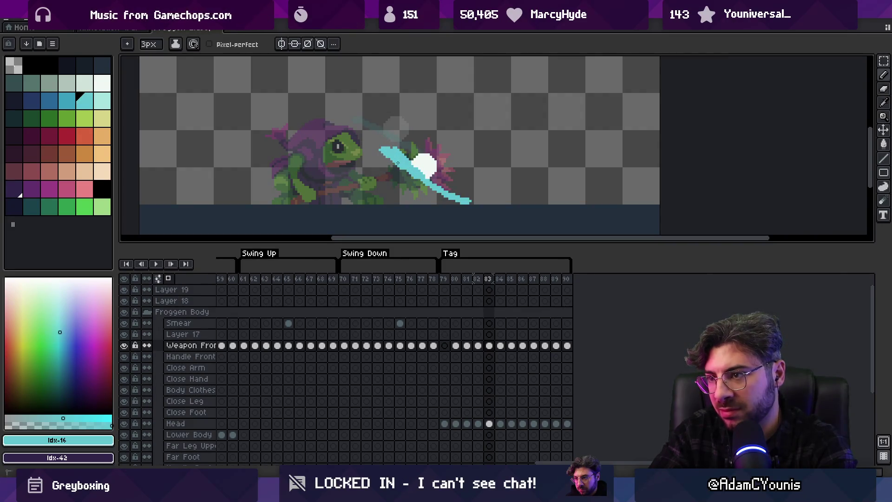
key(e)
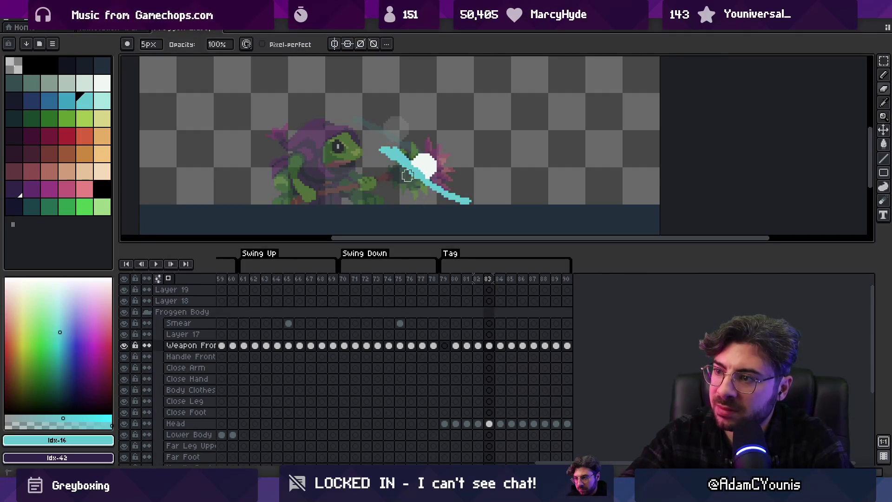
key(b)
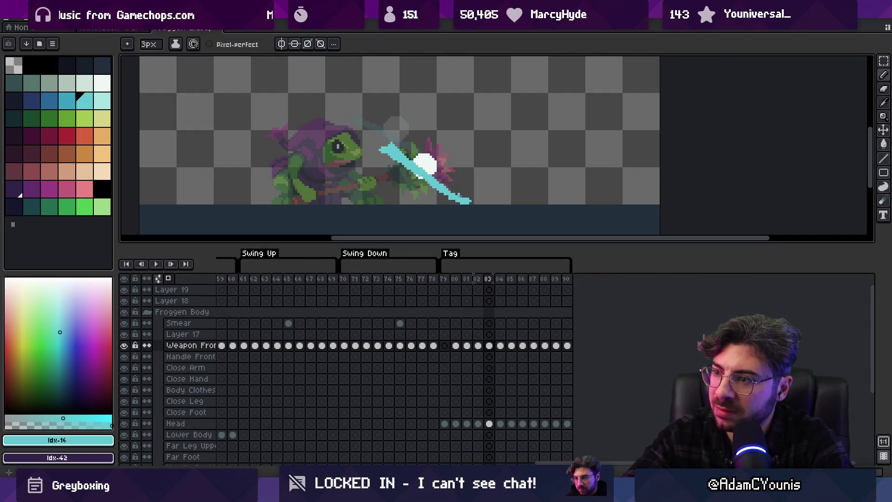
key(e)
Select the cyan smear on frame 84, move it up-right, and extend it
scroll(462, 193, right, 3)
key(m)
key(Right)
key(Right)
key(Left)
key(Left)
key(Left)
key(Right)
key(Right)
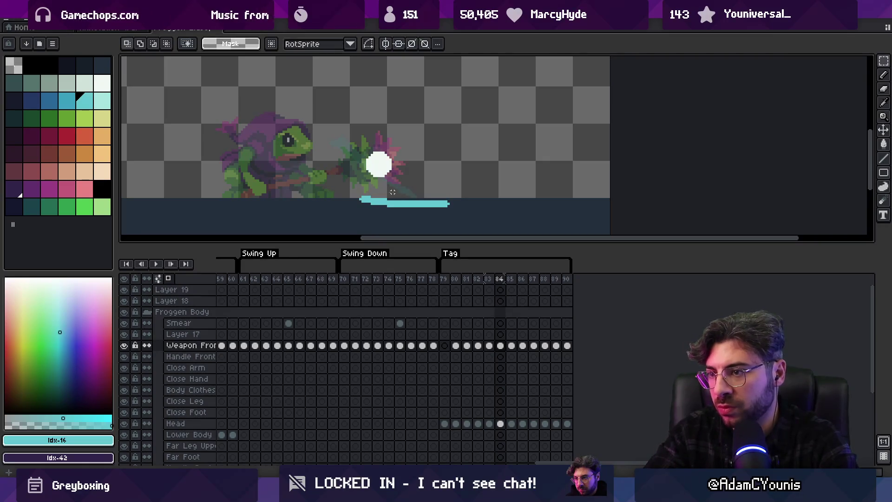
key(v)
key(b)
mouse_move(408, 205)
mouse_down()
mouse_move(416, 196)
mouse_move(472, 204)
mouse_up()
key(e)
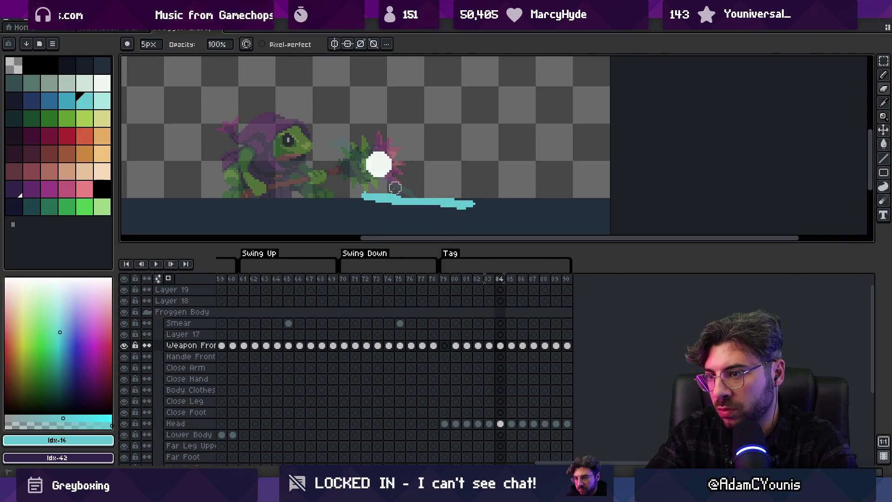
key(b)
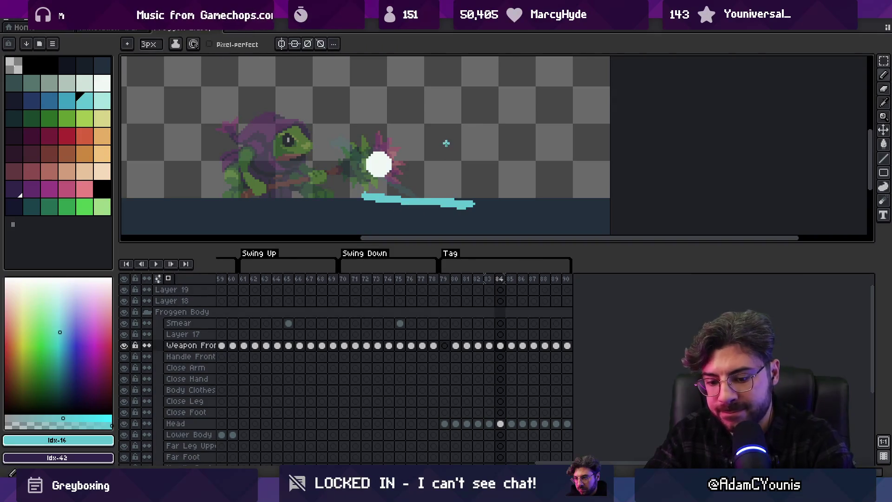
Check frames 85 and 86, then zoom out and play the attack animation
key(Right)
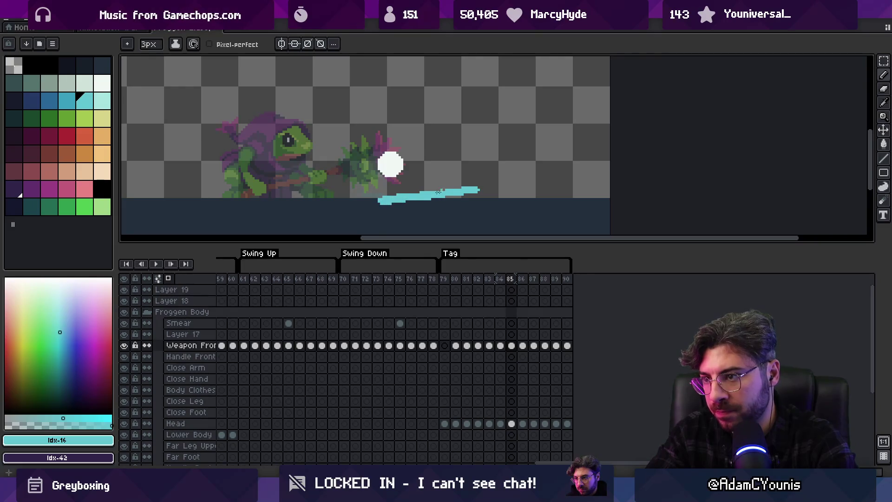
key(Left)
key(Left)
key(Right)
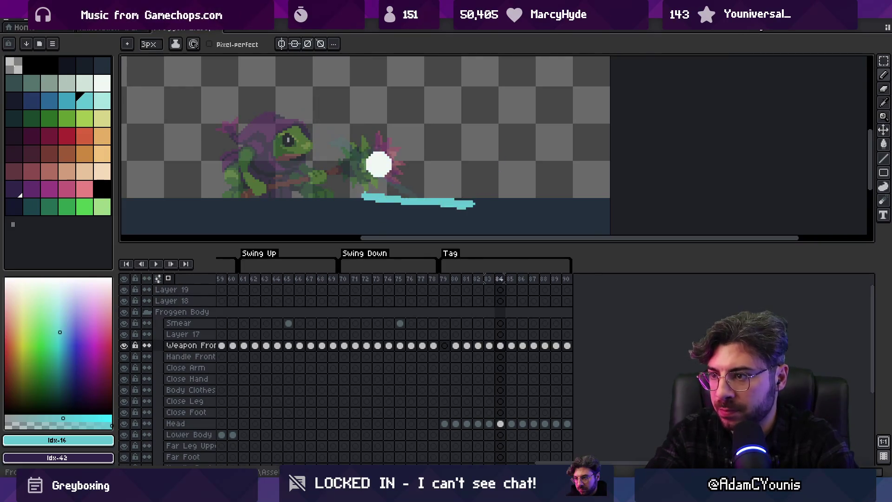
key(Right)
key(Right)
key(Left)
key(Right)
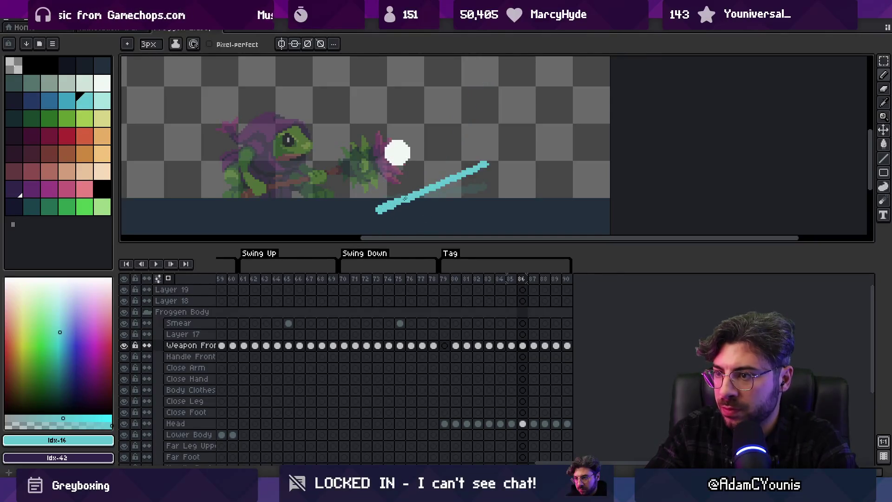
key(z)
scroll(405, 199, down, 3)
key(Return)
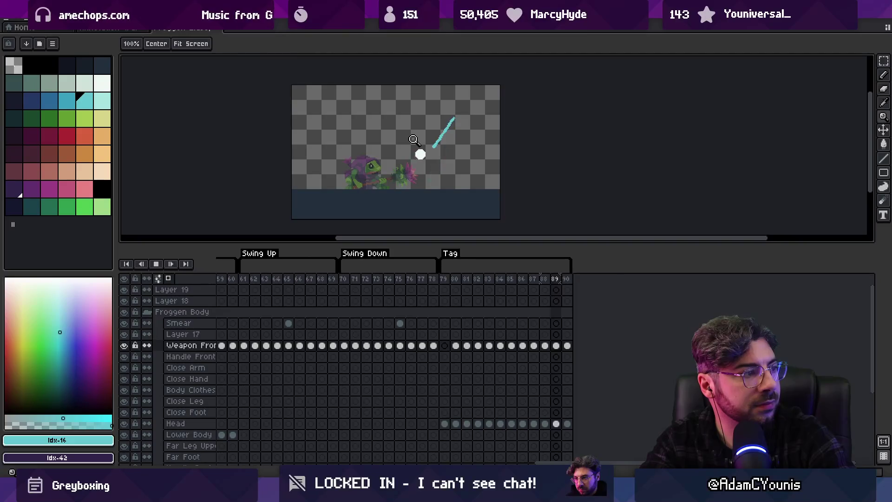
Stop playback and draw a straight cyan weapon line low across the frog on frame 79
key(Return)
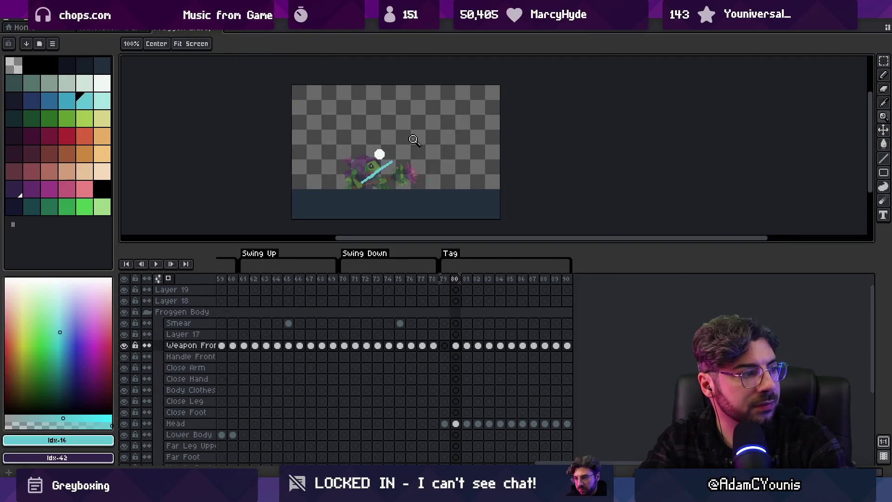
key(Left)
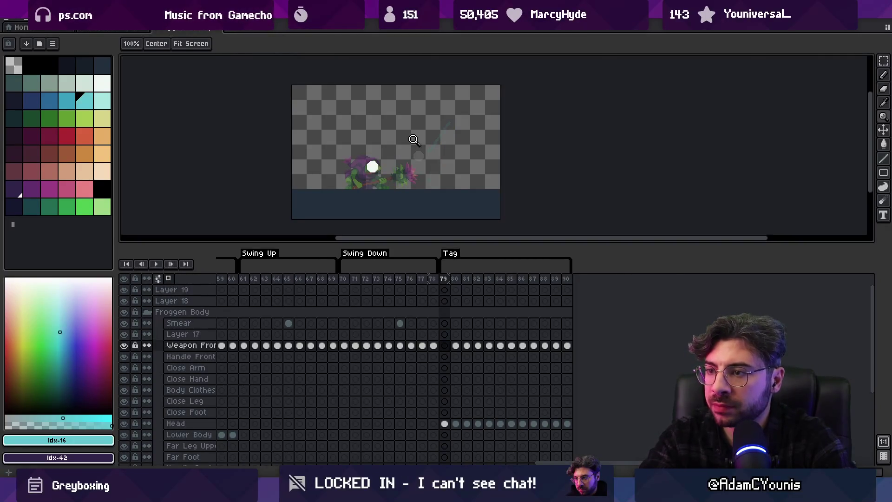
click(377, 186)
key(b)
shift+click(426, 180)
key(ctrl+z)
shift+click(426, 180)
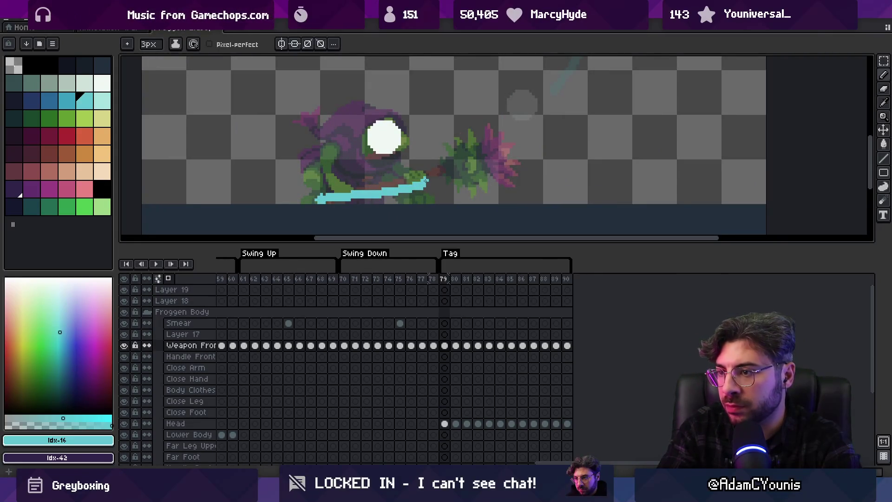
key(Left)
key(Right)
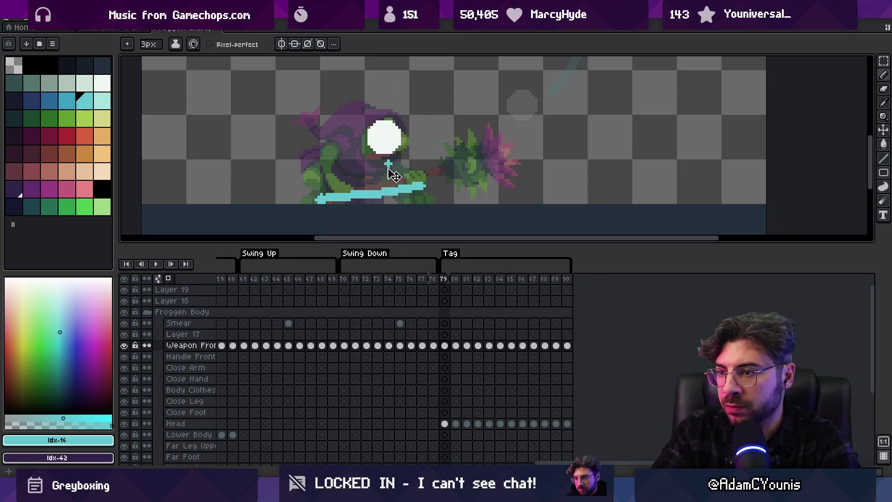
drag(377, 194, 374, 197)
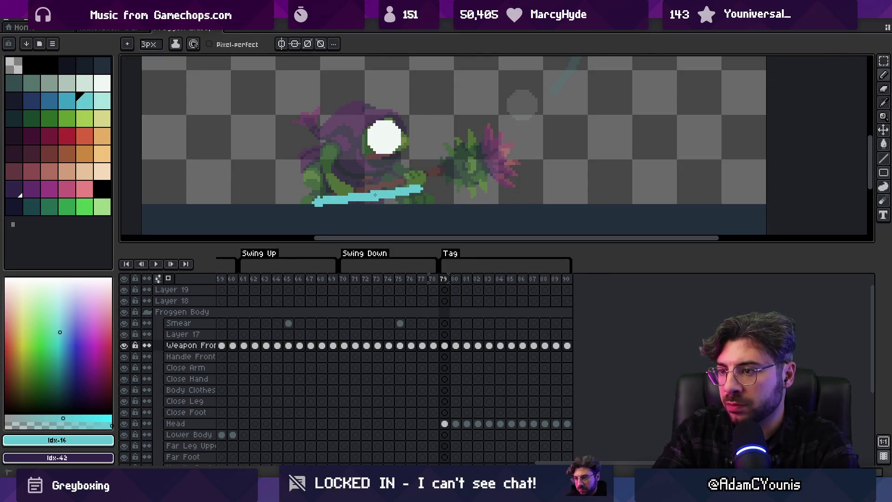
Select the Weapon Front cels for frames 79–90 and return to frame 79
key(e)
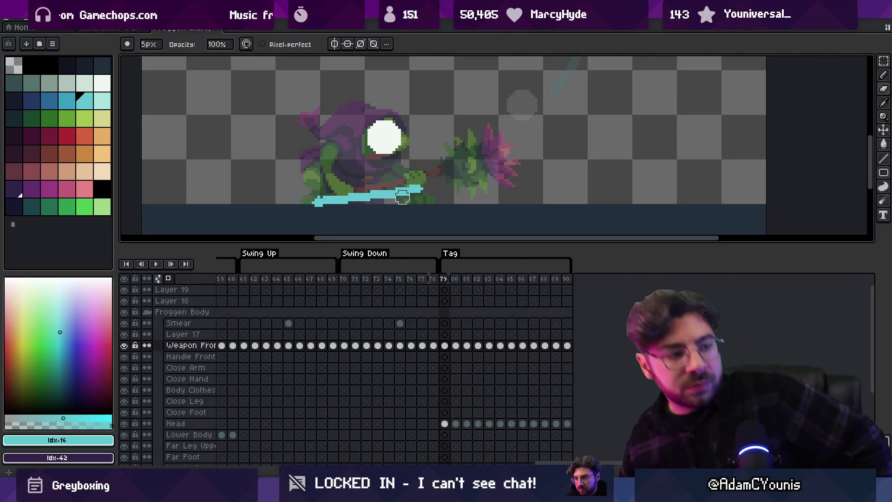
mouse_move(445, 281)
mouse_down()
mouse_move(563, 279)
mouse_move(440, 288)
mouse_up()
click(444, 279)
key(b)
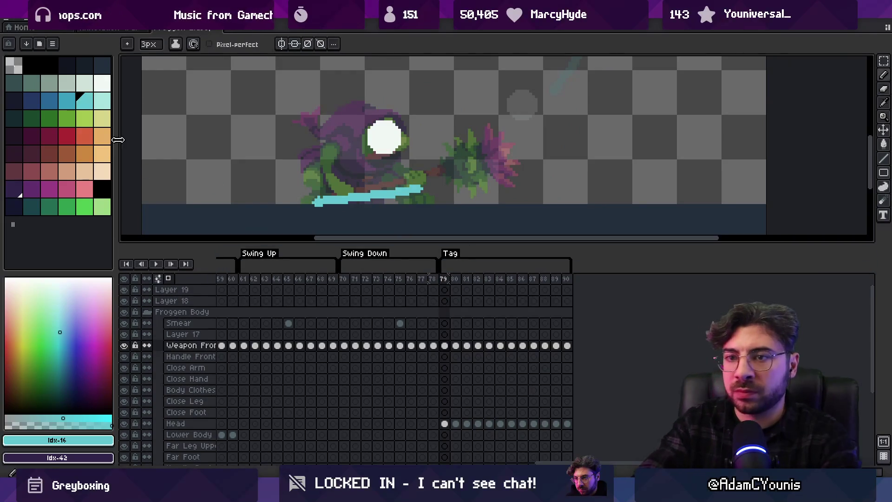
click(445, 335)
mouse_move(327, 346)
mouse_down()
mouse_move(414, 343)
mouse_move(247, 337)
mouse_up()
drag(421, 335, 536, 335)
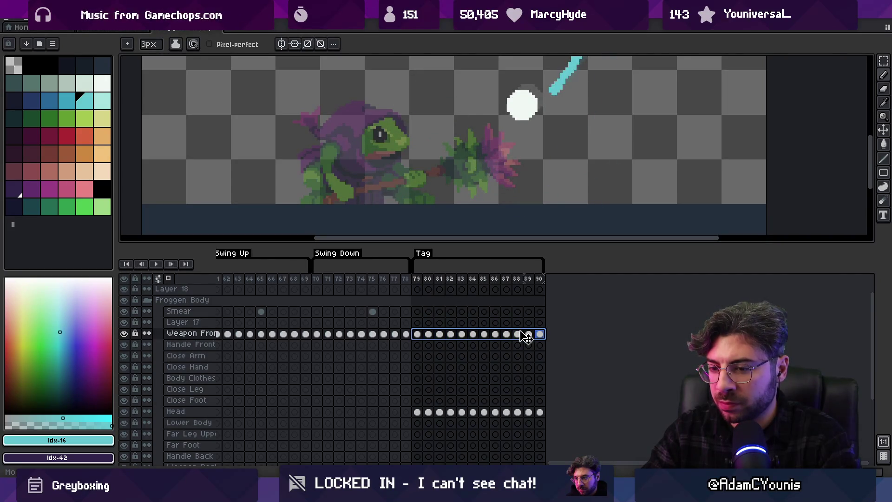
click(416, 279)
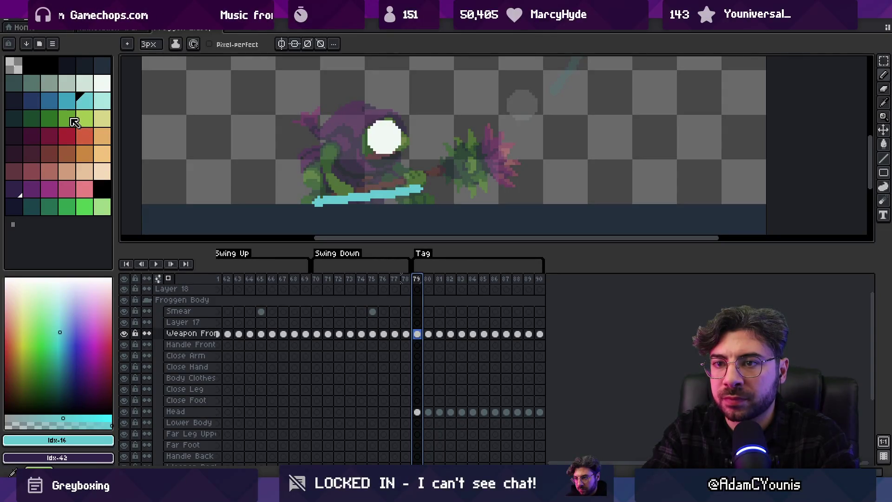
Pick green and review swing frames 80–86 before returning to frame 79
click(72, 119)
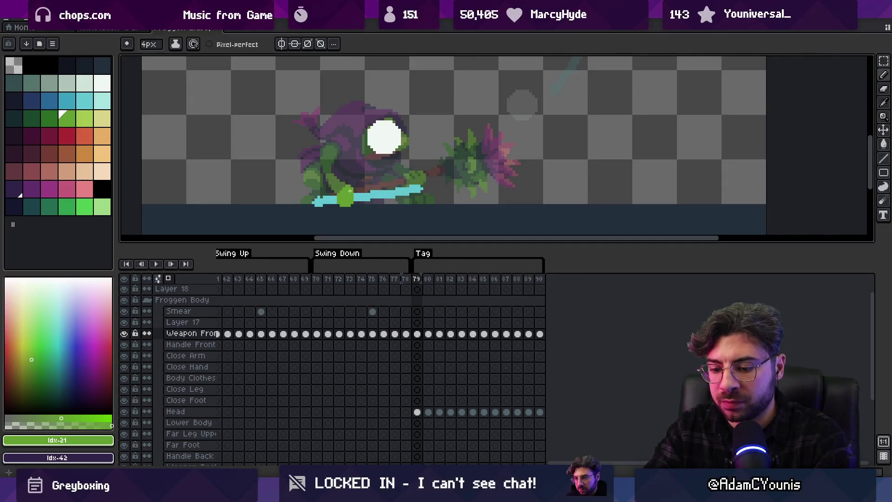
key(period)
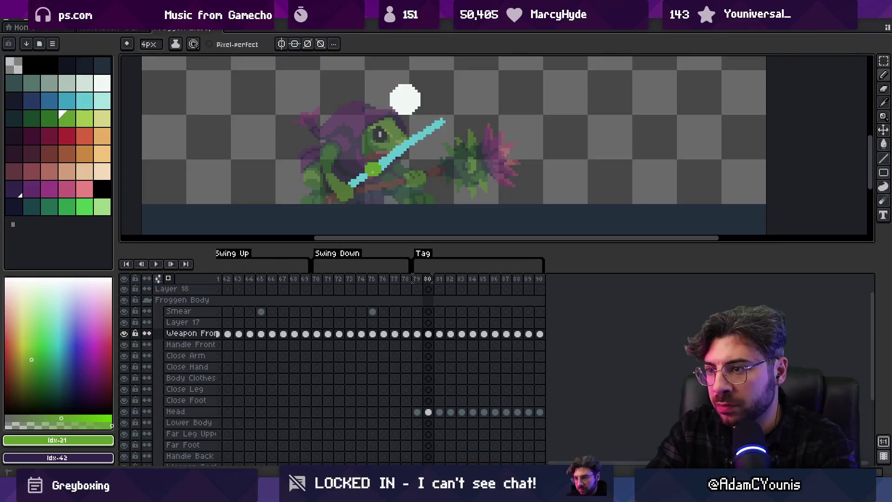
key(period)
key(period)
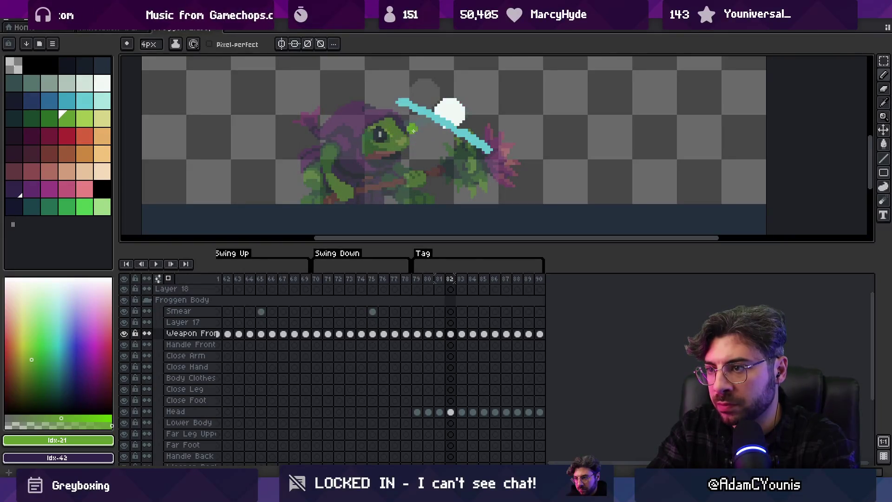
key(period)
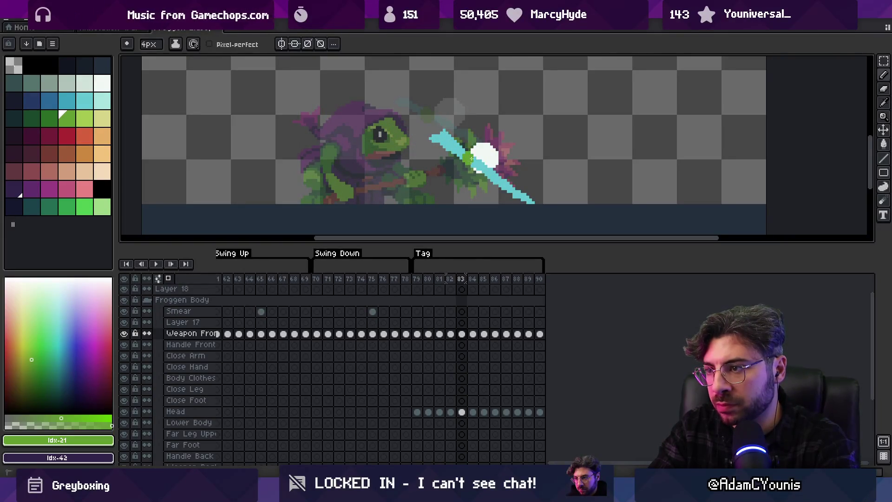
key(period)
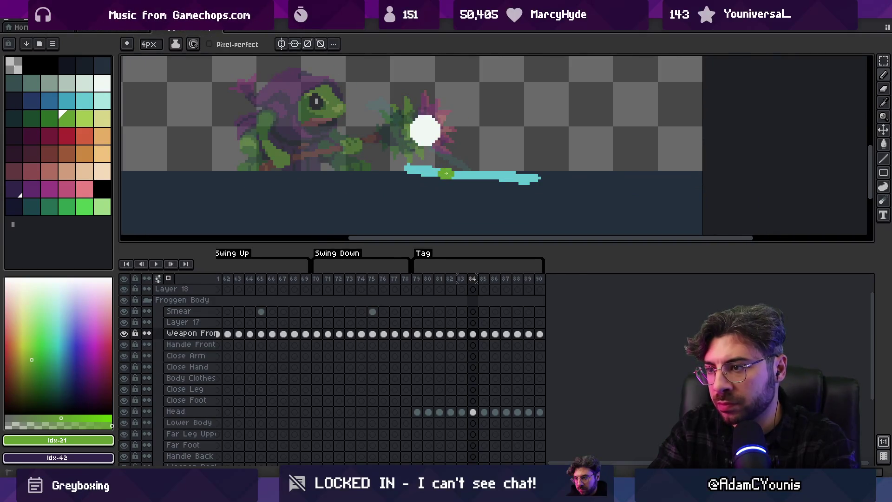
key(period)
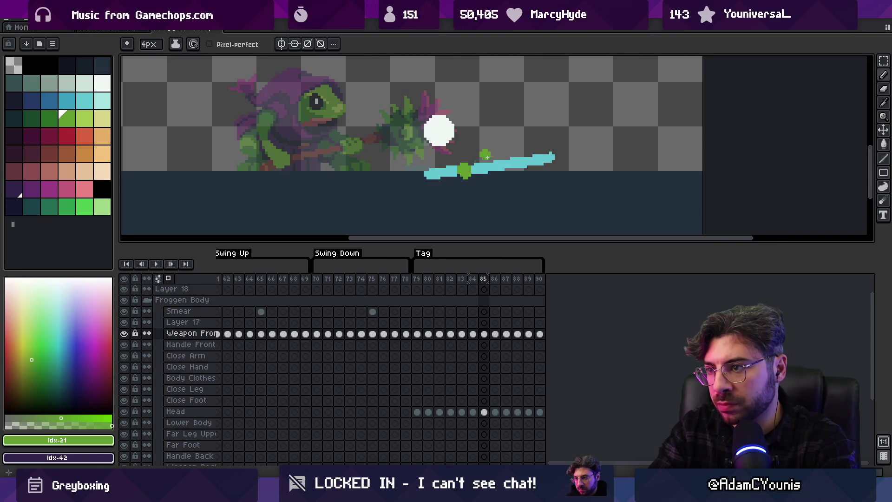
key(period)
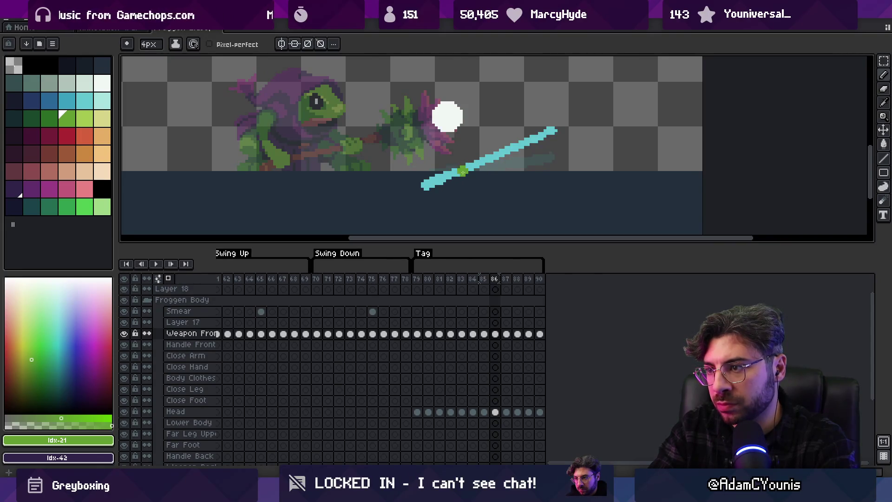
key(comma)
key(comma)
key(comma)
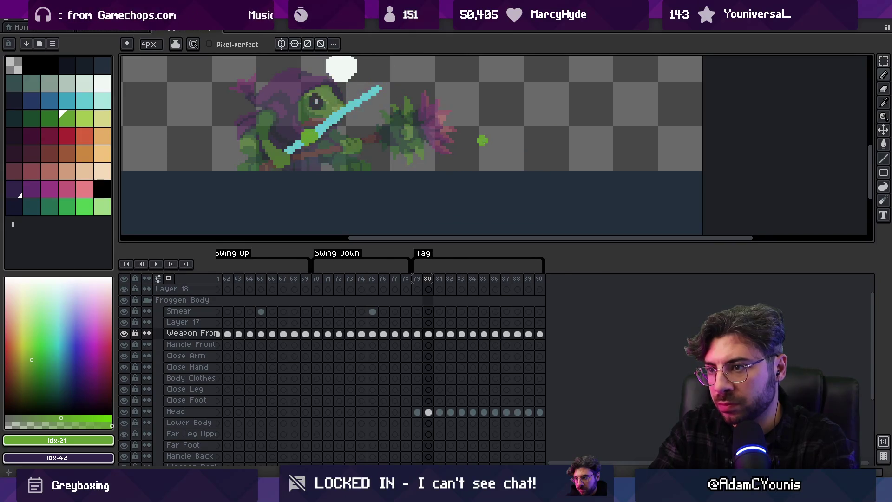
key(period)
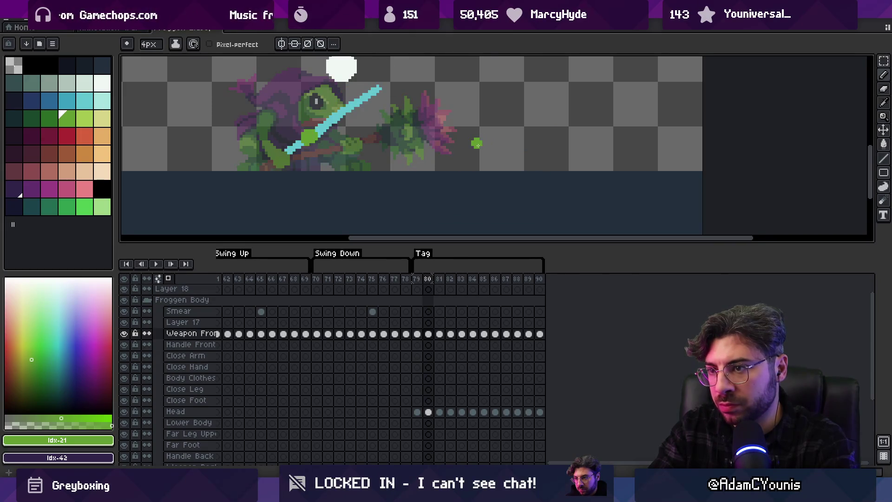
key(period)
key(period)
key(comma)
key(comma)
key(comma)
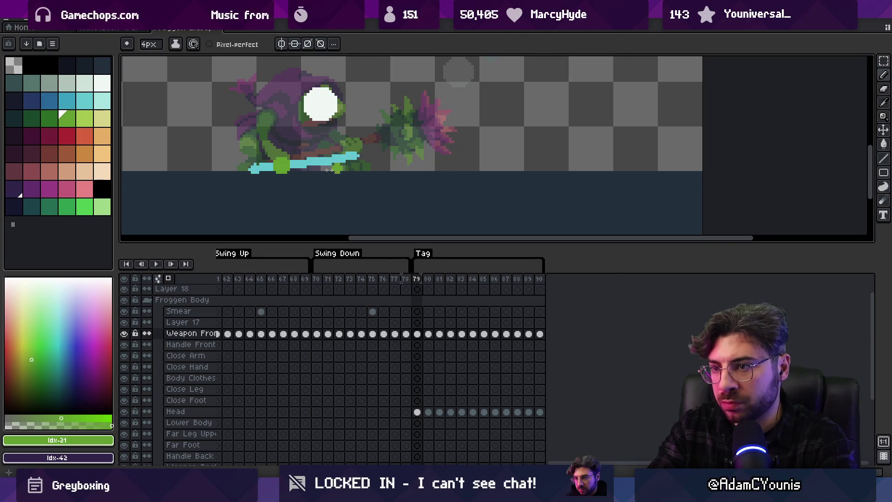
On frame 79, paint cyan over stray green blade pixels and add green grip pixels
alt+click(294, 166)
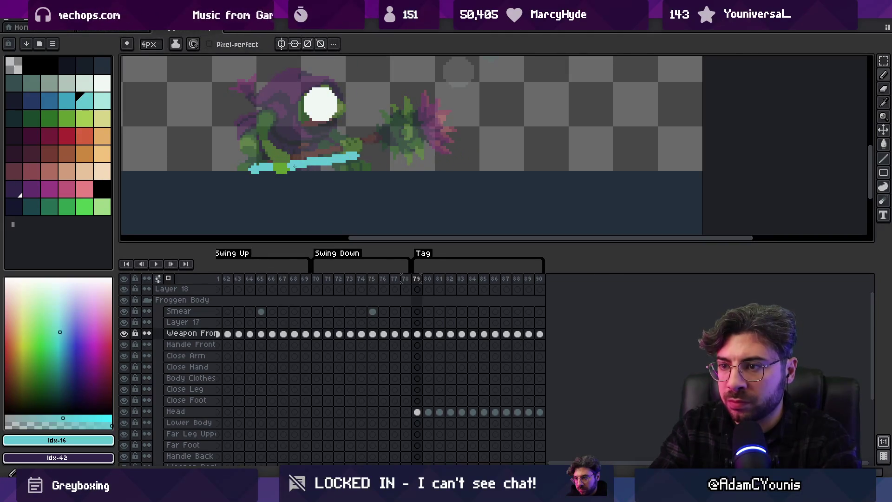
click(278, 165)
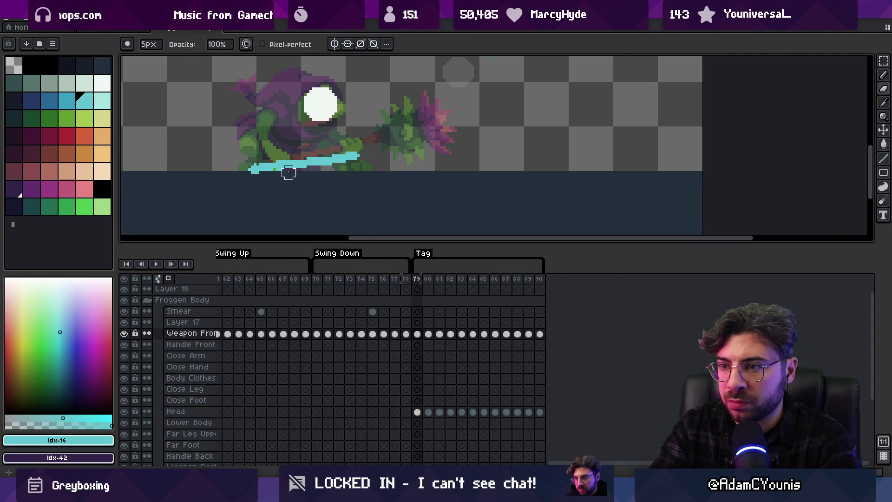
click(66, 119)
click(270, 167)
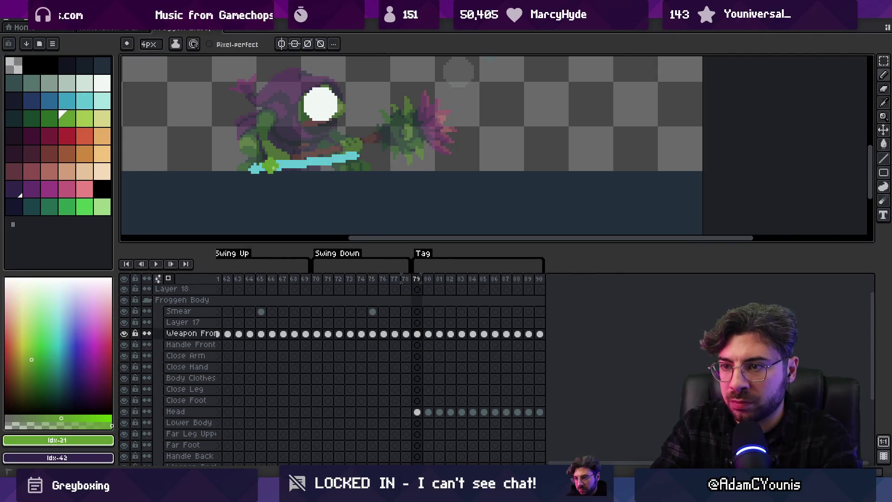
alt+click(259, 165)
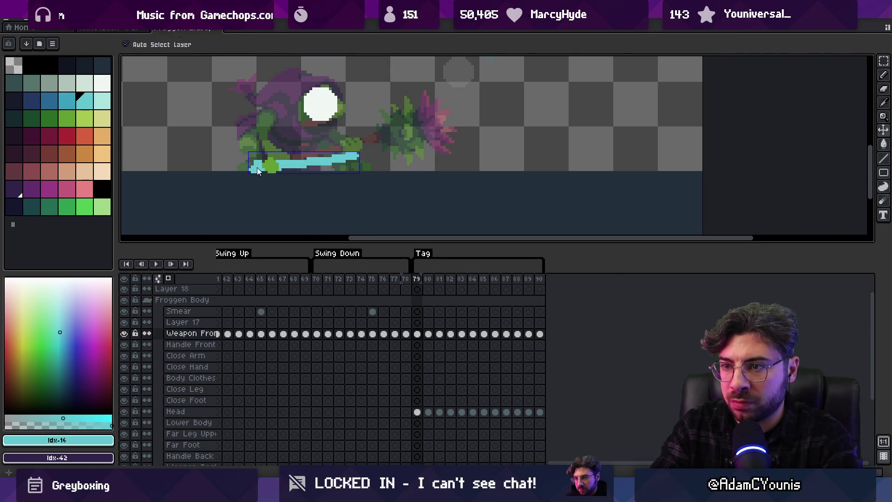
Go to frame 85 and sample its green grip and cyan weapon colours
key(Return)
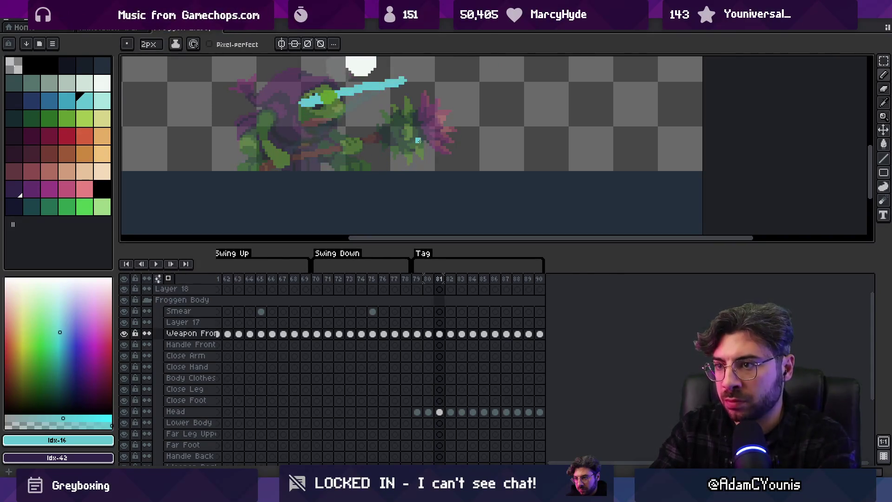
key(Left)
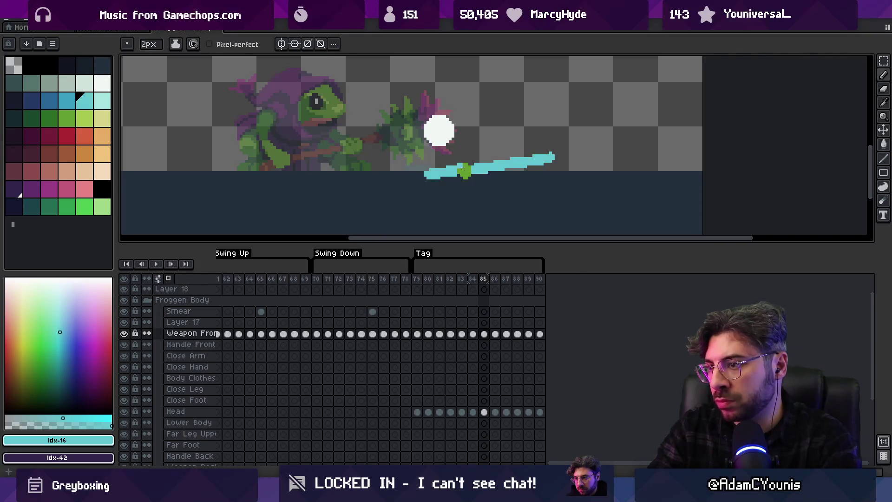
alt+click(454, 169)
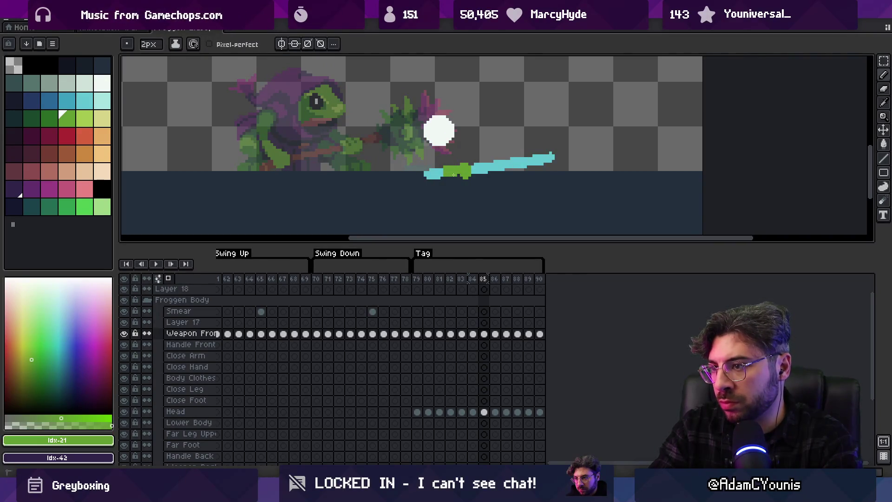
alt+click(472, 173)
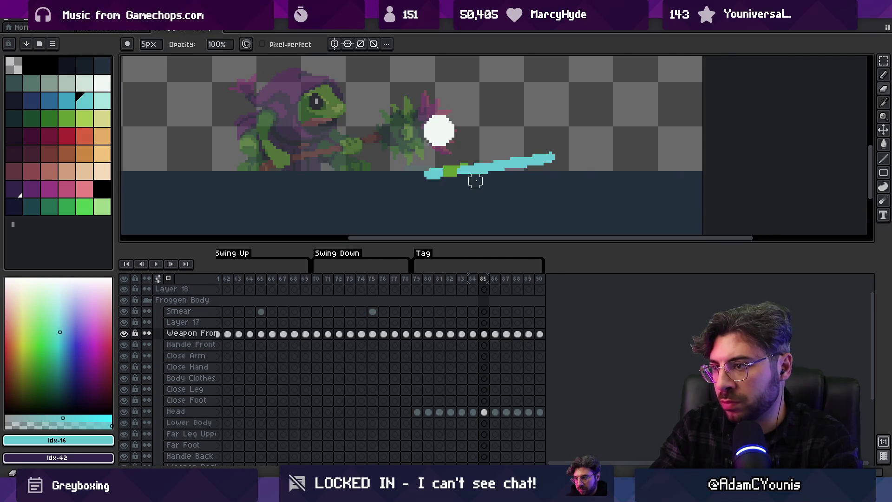
key(z)
scroll(403, 137, down, 2)
key(Left)
key(Left)
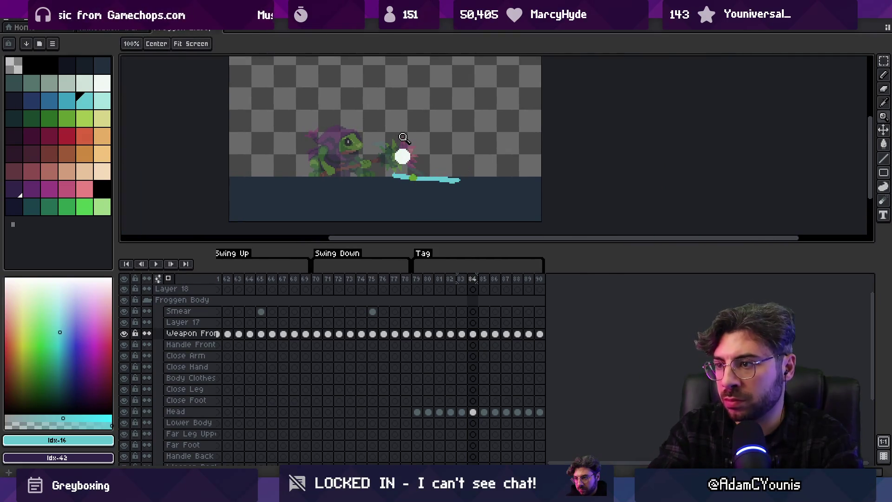
Paint a green grip patch on the cyan weapon on frame 84
key(m)
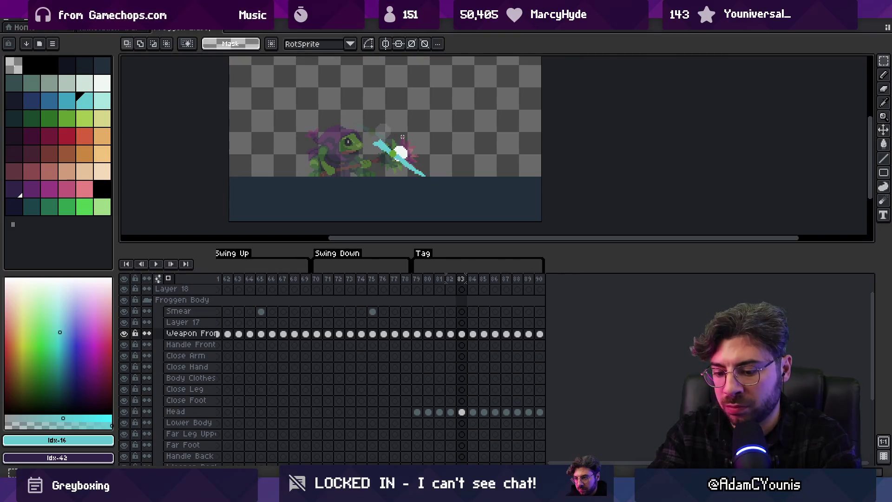
key(Return)
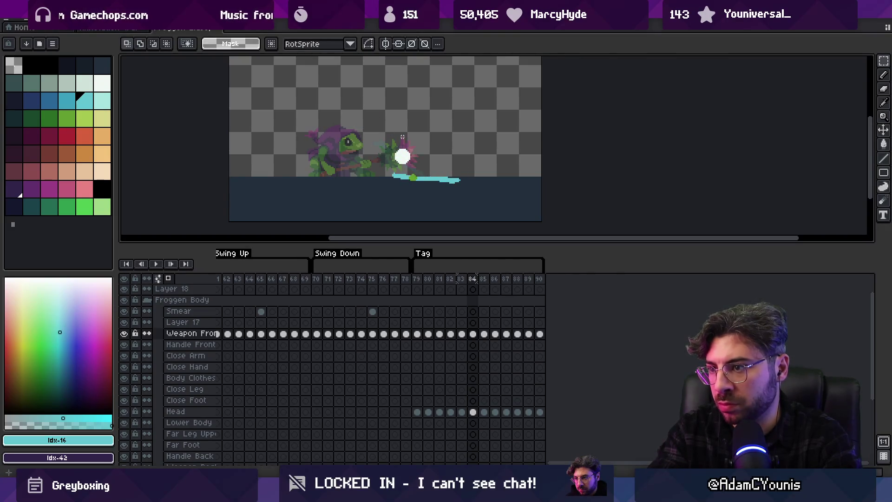
key(b)
scroll(411, 177, up, 4)
alt+click(417, 184)
alt+click(439, 183)
mouse_move(432, 180)
mouse_down()
mouse_move(420, 184)
mouse_move(429, 184)
mouse_up()
Draw a green grip onto the cyan weapon shaft on the next swing frame
key(Left)
key(z)
scroll(394, 106, down, 4)
key(Right)
key(Right)
key(Right)
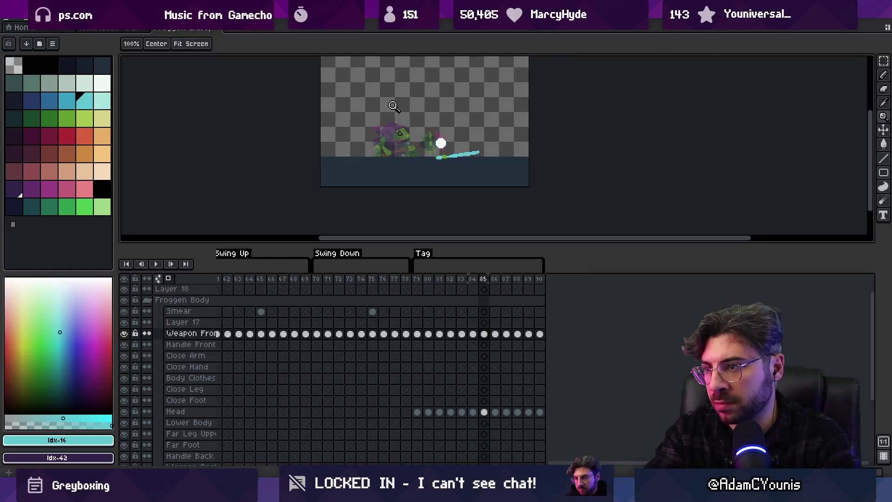
key(Left)
key(Right)
key(Right)
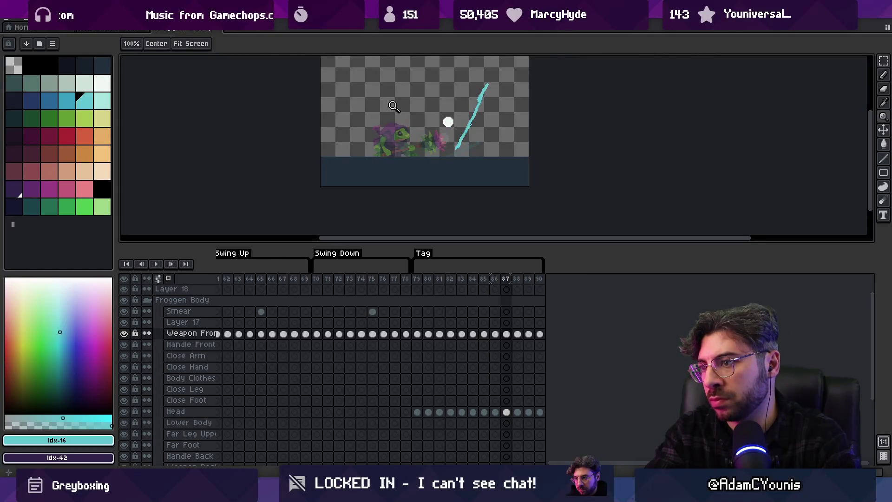
scroll(490, 144, up, 2)
key(b)
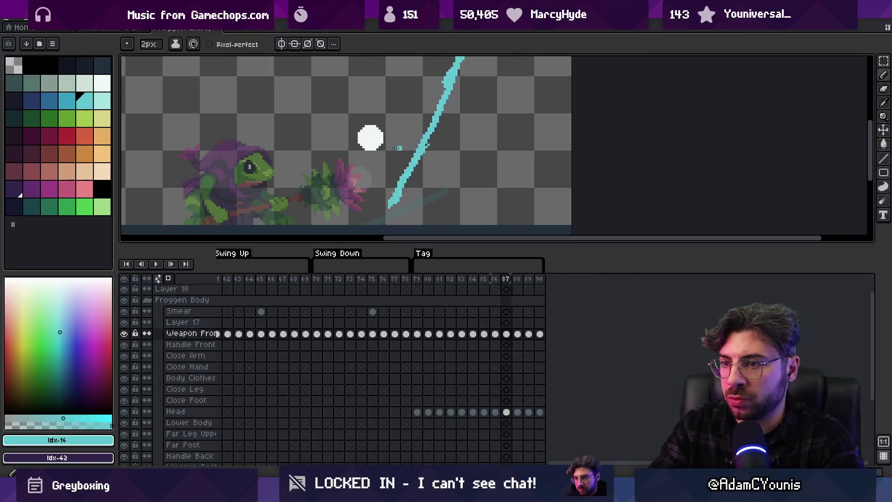
click(66, 119)
drag(432, 152, 395, 170)
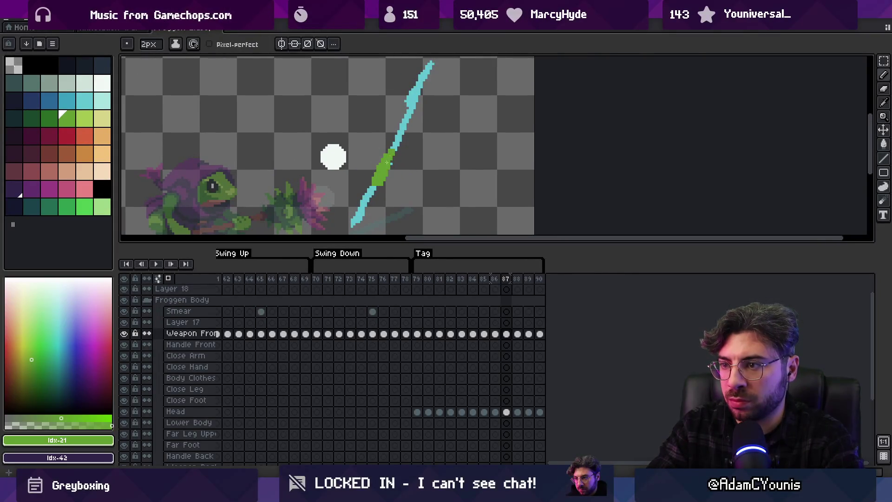
Step through frames 88–90, then play and stop the swing animation
key(Right)
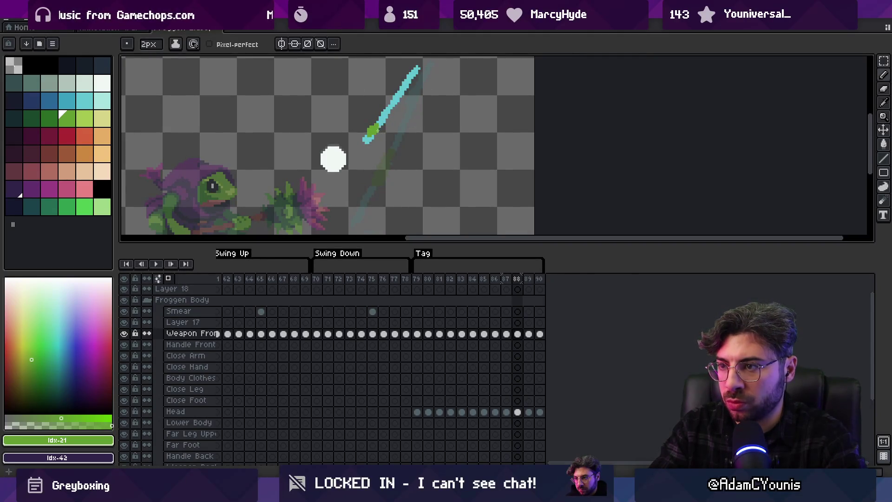
key(Right)
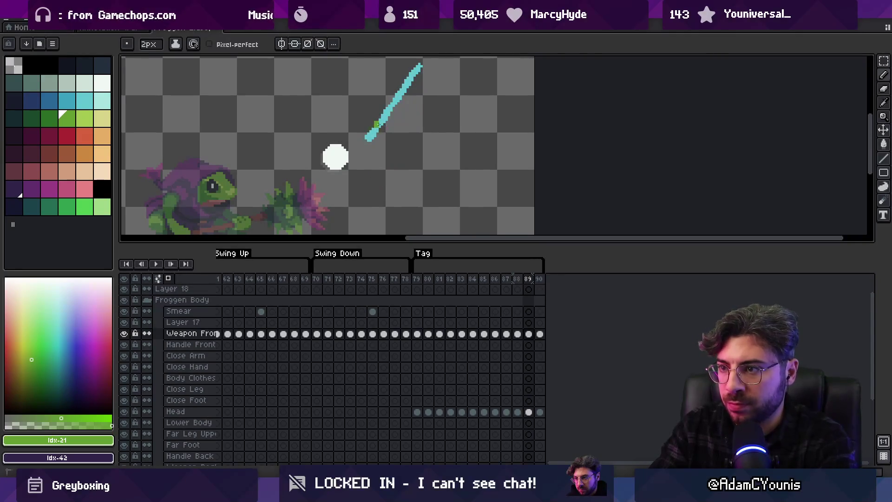
key(Right)
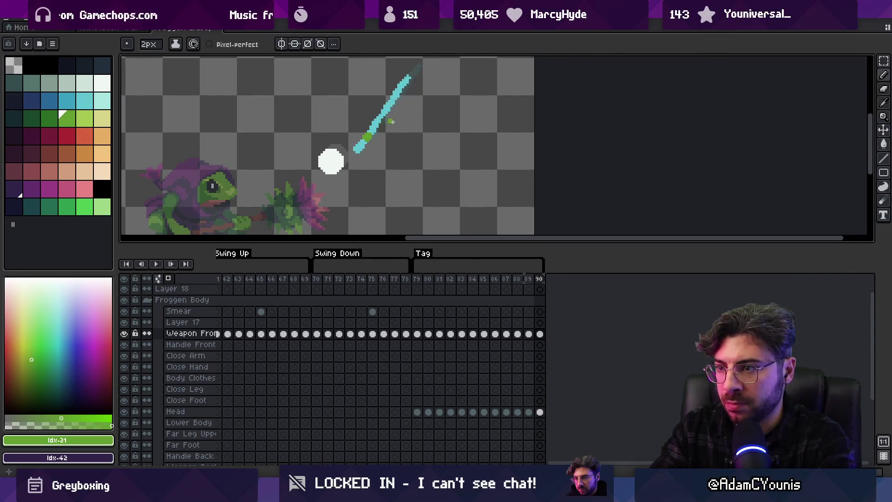
key(Return)
key(z)
scroll(413, 119, down, 3)
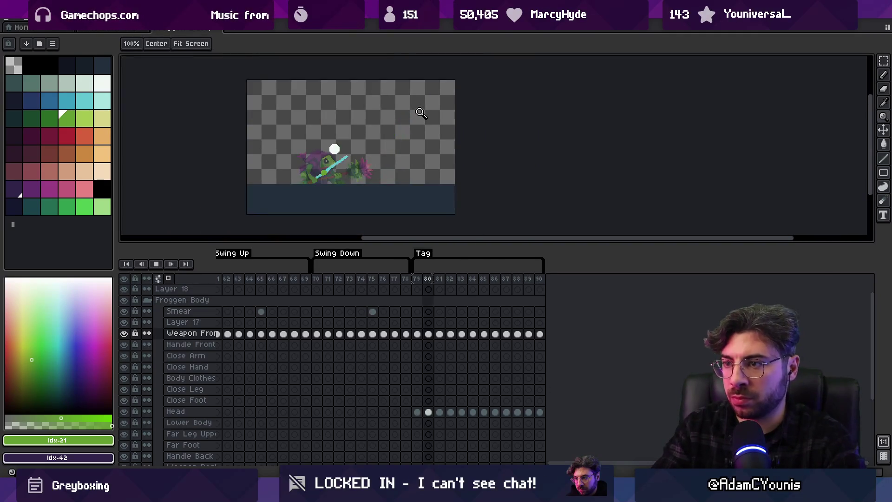
scroll(403, 144, up, 3)
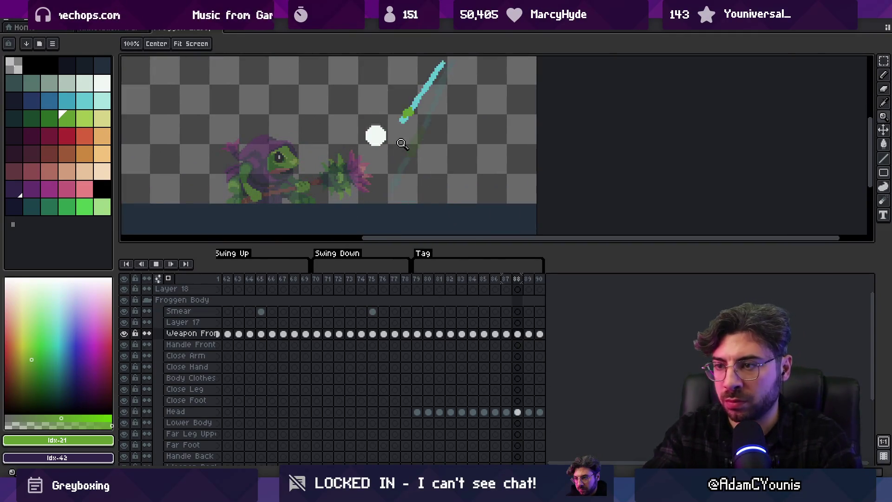
key(Return)
key(p)
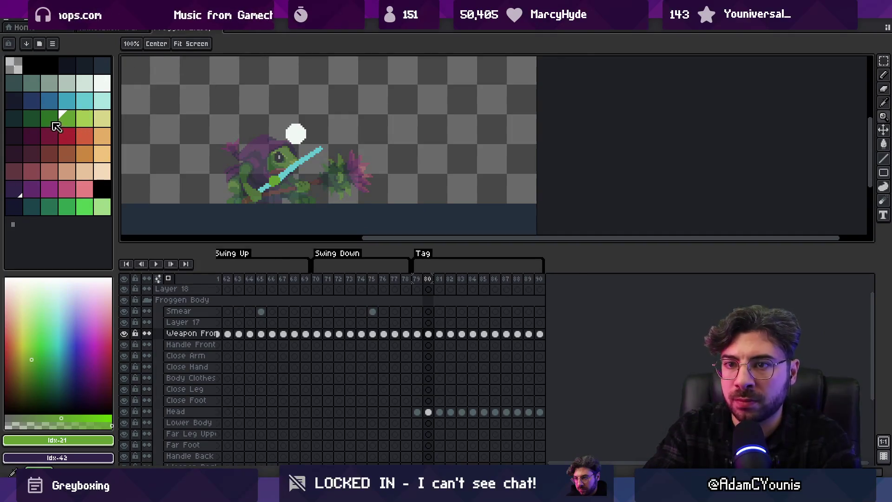
click(49, 188)
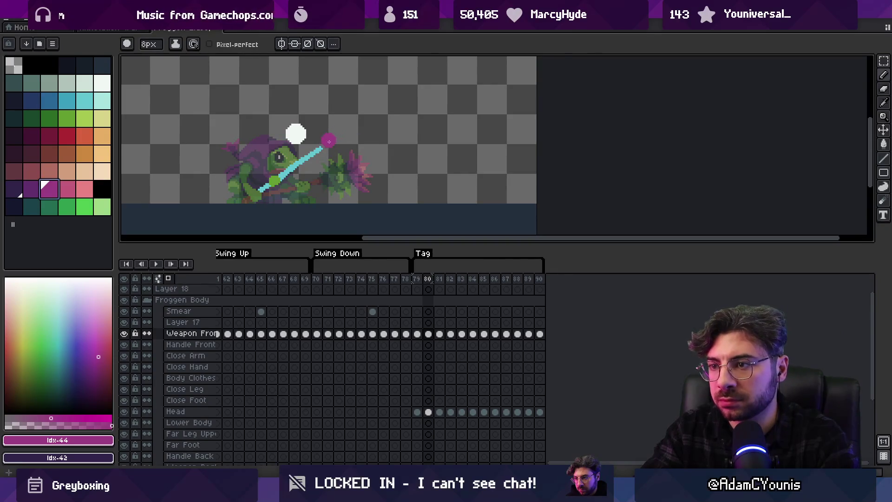
scroll(337, 162, up, 5)
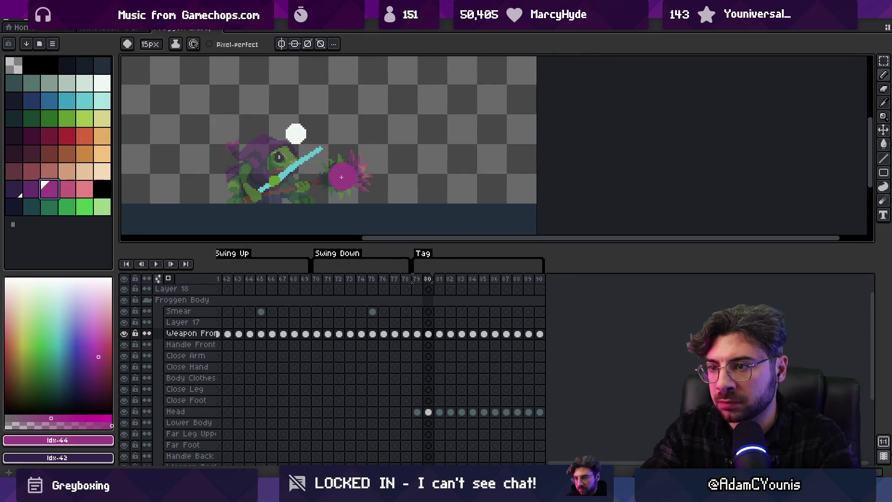
key(Left)
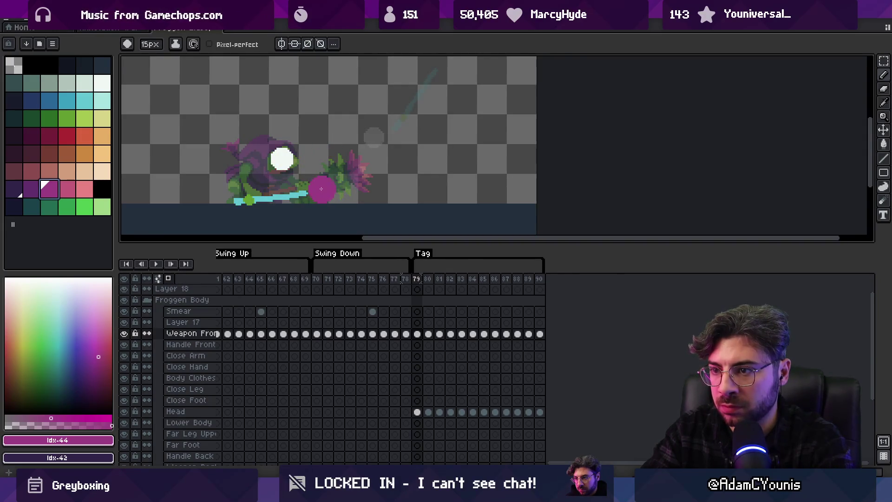
key(Right)
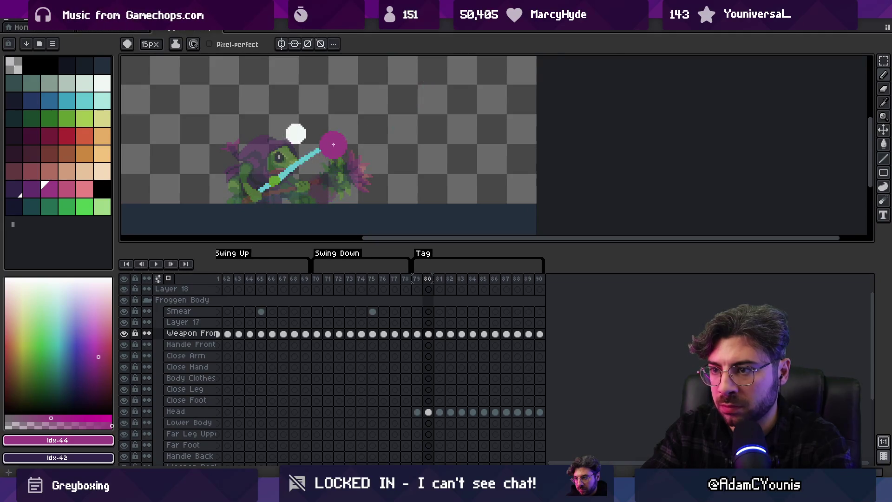
key(Right)
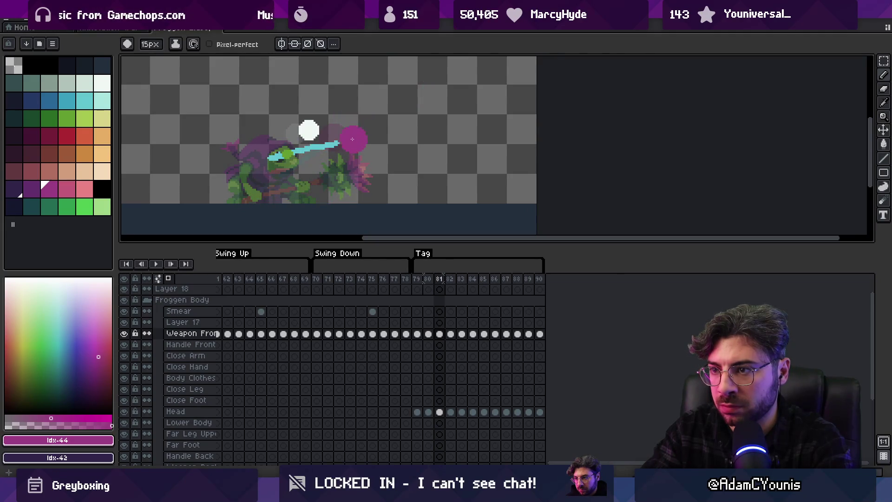
key(Right)
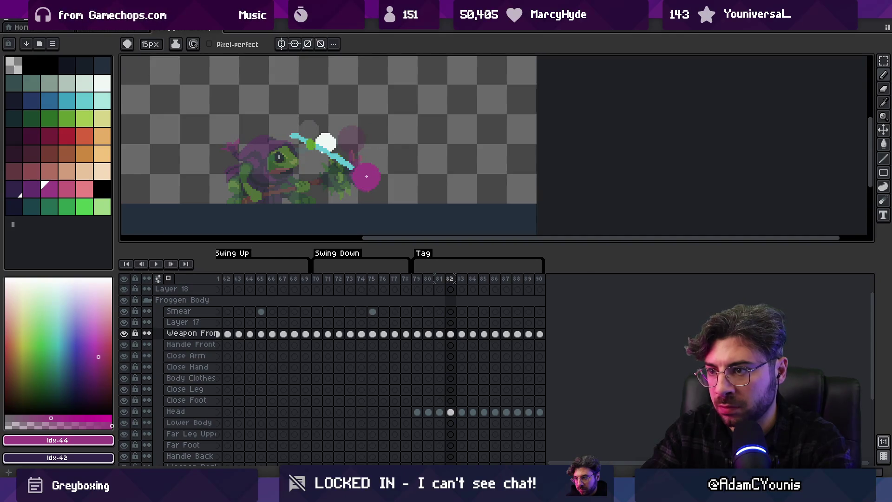
key(Right)
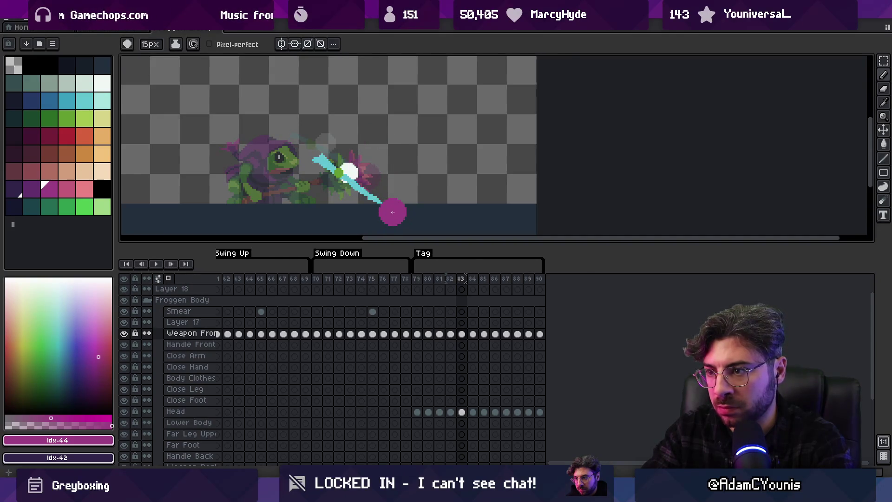
key(Right)
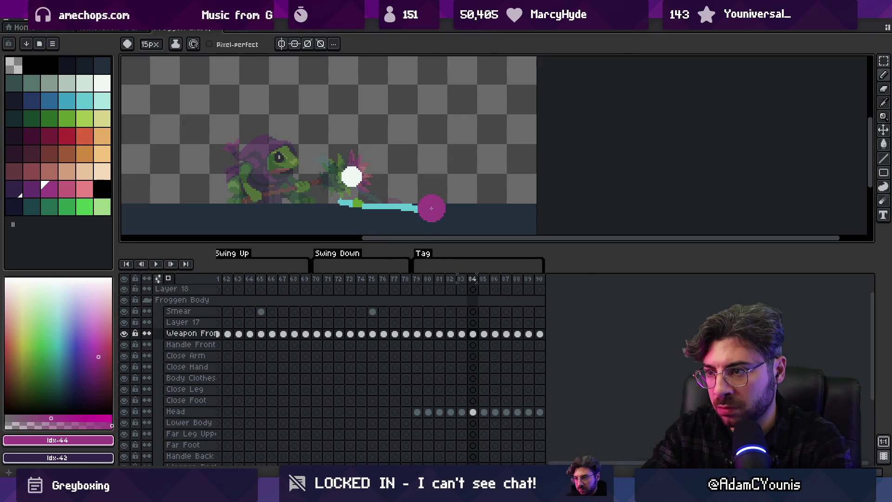
key(Right)
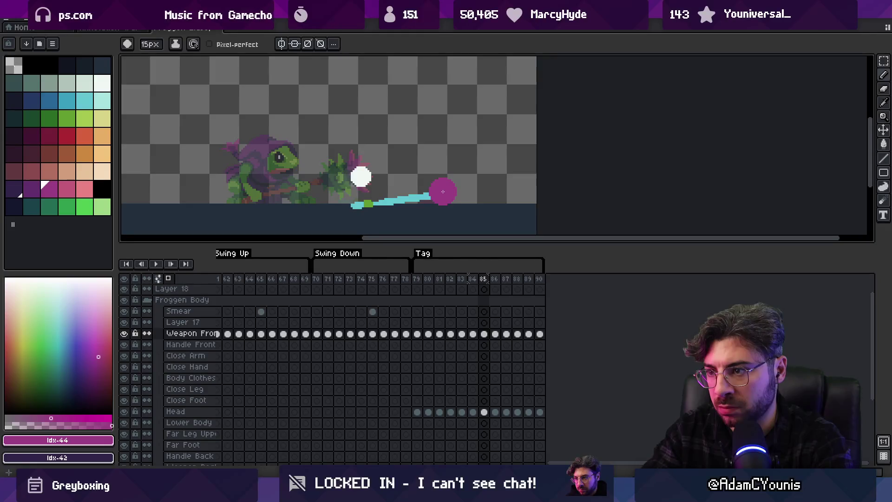
key(Right)
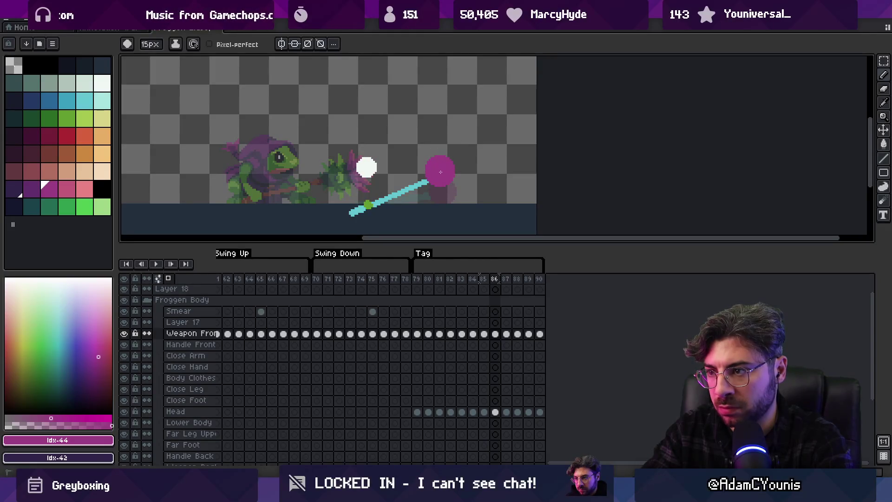
key(Right)
scroll(439, 135, up, 3)
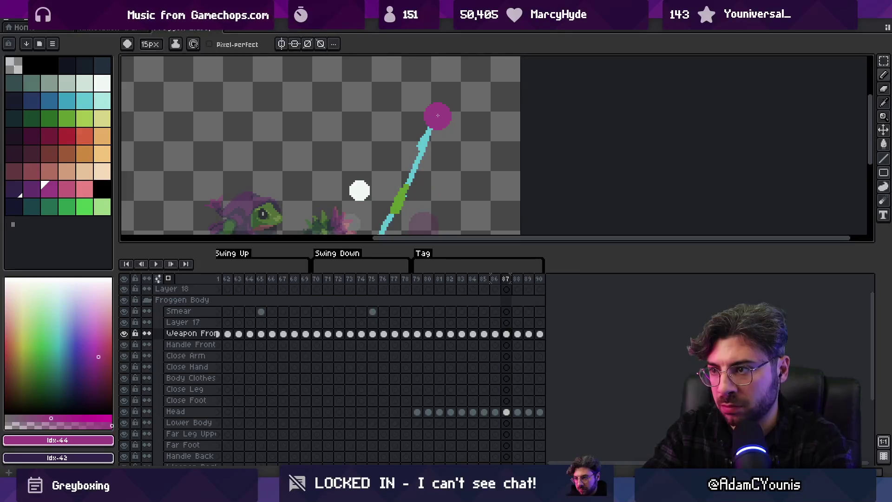
key(Right)
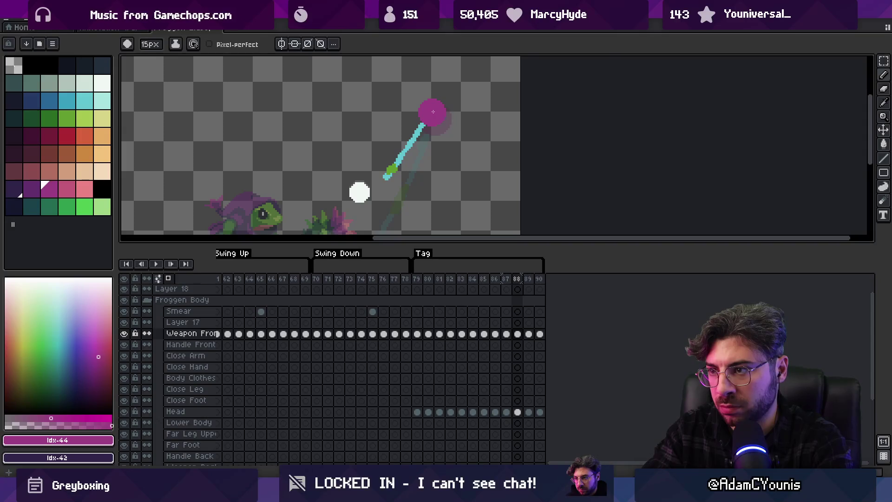
key(Right)
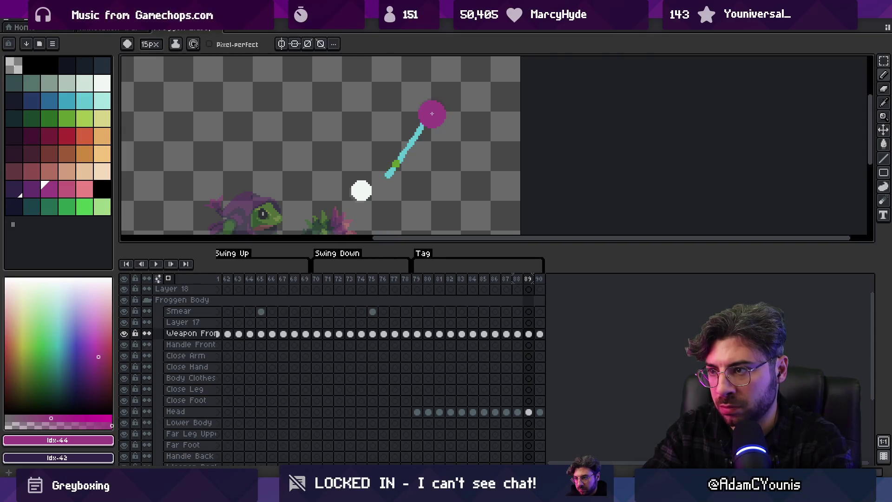
key(Right)
key(bracketright)
key(bracketright)
key(Return)
key(z)
scroll(426, 146, down, 3)
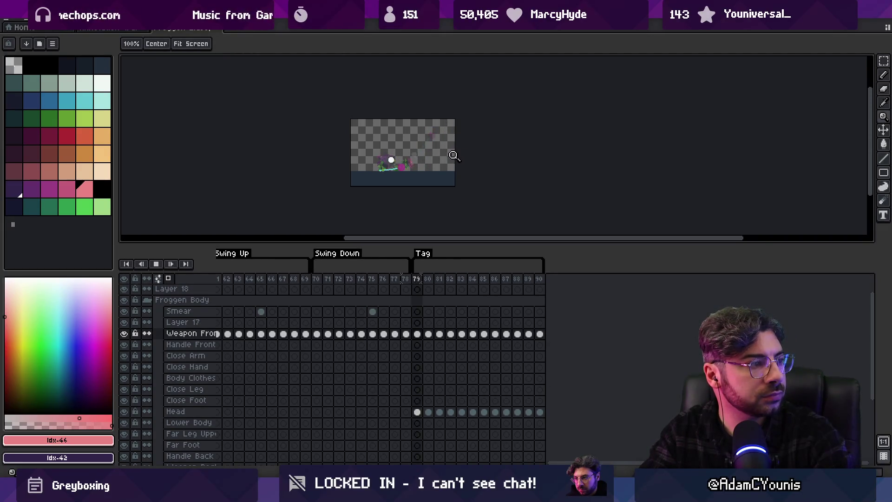
On frame 80, rotate the lassoed cyan weapon and nudge it a few pixels down
scroll(451, 153, up, 3)
key(Return)
key(Return)
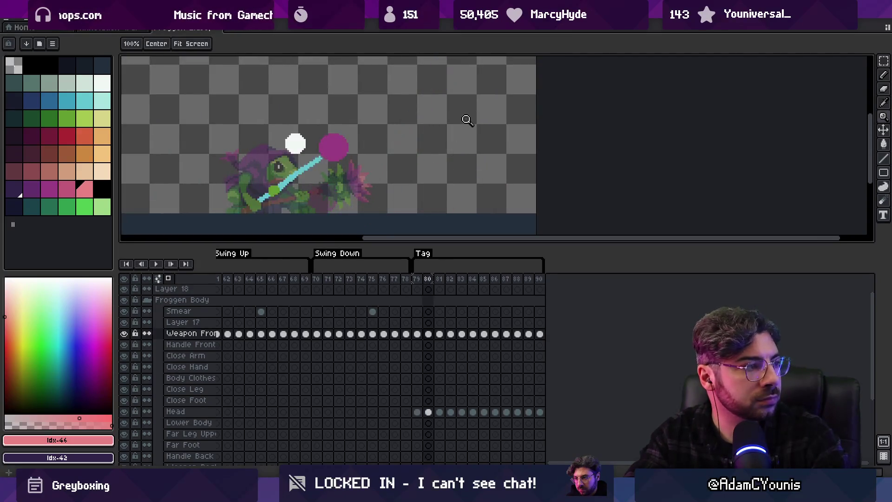
key(v)
mouse_move(328, 134)
mouse_down()
mouse_move(369, 132)
mouse_move(391, 153)
mouse_move(365, 160)
mouse_move(346, 141)
mouse_move(350, 169)
mouse_move(281, 192)
mouse_move(360, 145)
mouse_move(396, 138)
mouse_up()
key(Return)
key(q)
key(Down)
key(Down)
key(Down)
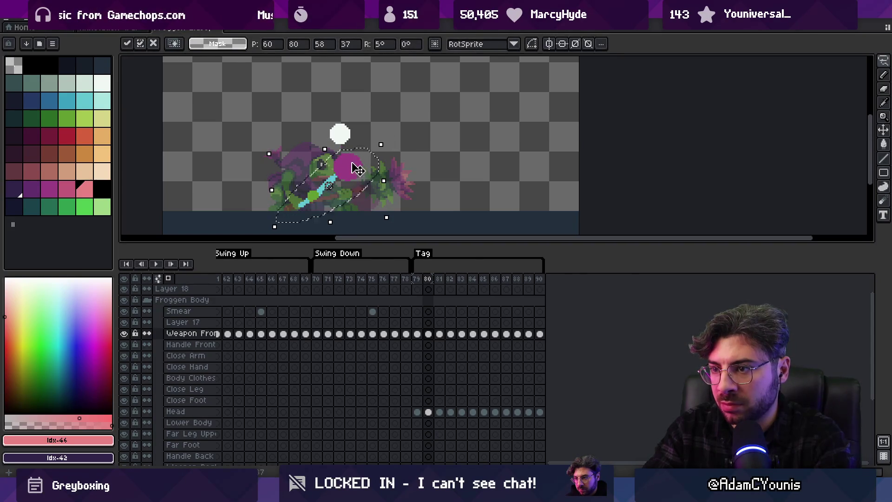
key(Return)
On frame 81, lasso the magenta weapon head and shift it left and slightly up
key(Right)
key(Left)
key(Right)
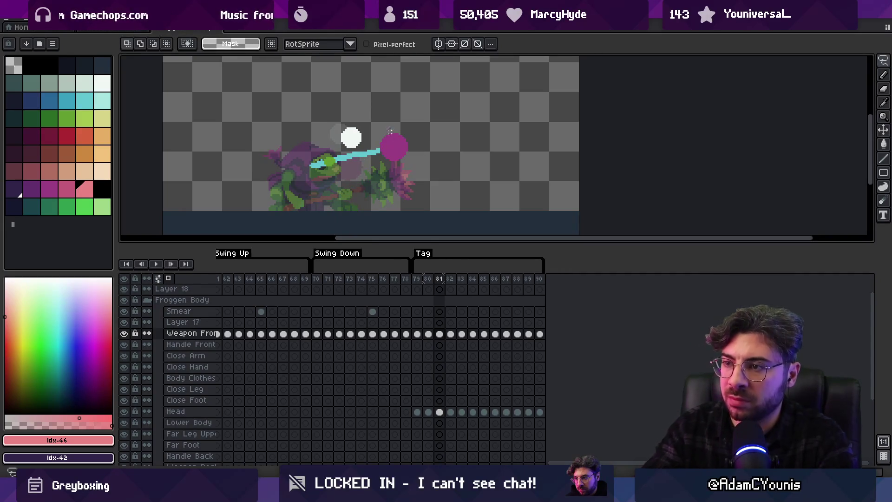
drag(384, 166, 393, 117)
drag(395, 147, 383, 148)
key(ctrl+d)
key(b)
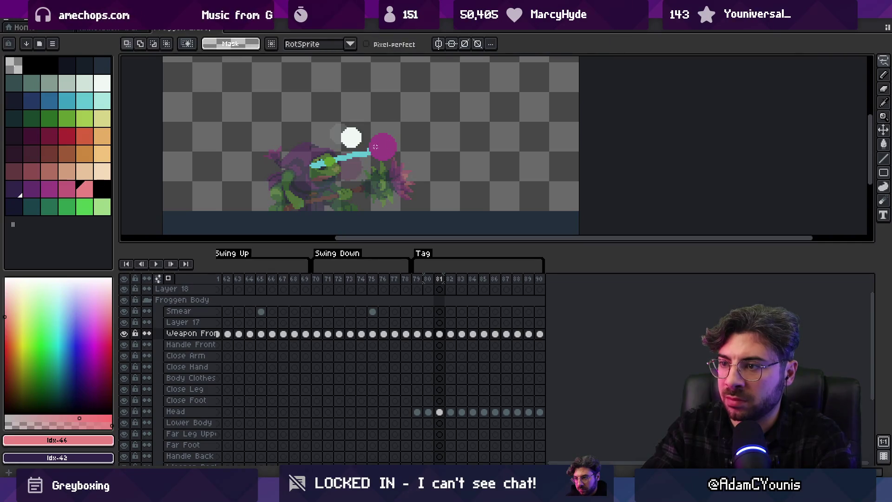
alt+click(365, 159)
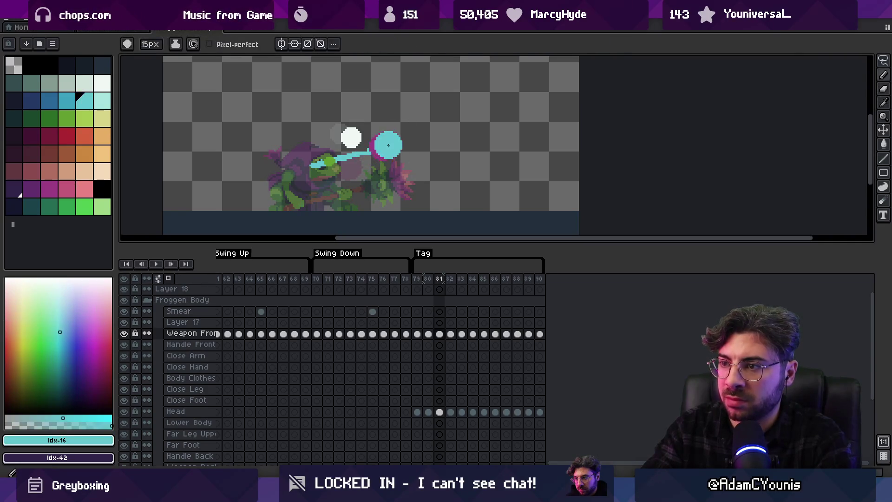
key(q)
mouse_move(384, 158)
mouse_down()
mouse_move(390, 117)
mouse_move(387, 134)
mouse_up()
key(ctrl+d)
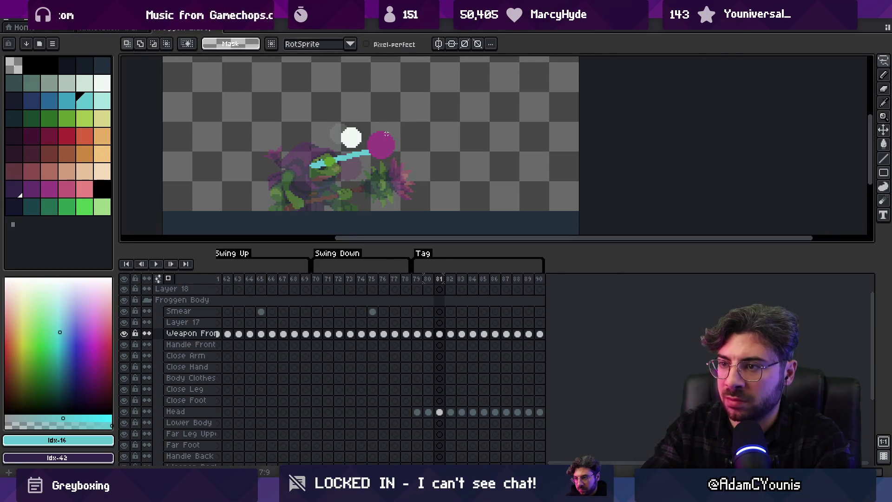
Replay the swing to check it, then select frames 79 to 81
key(Left)
key(Right)
key(Right)
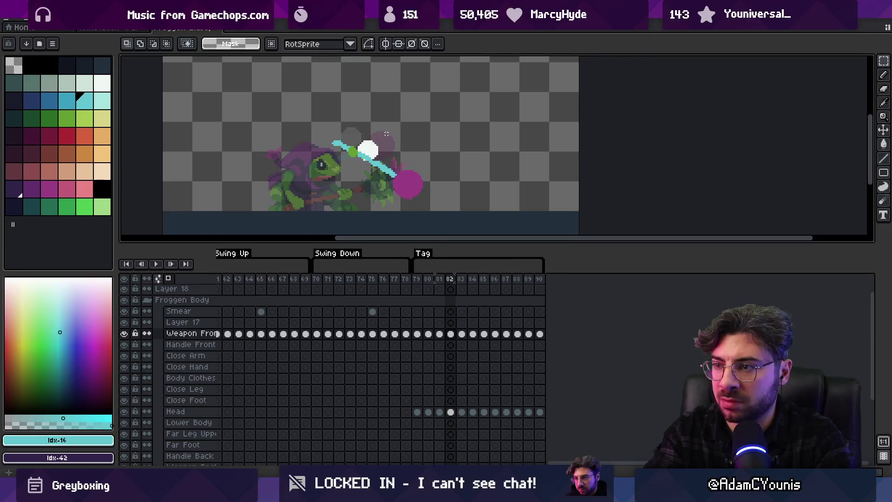
key(Return)
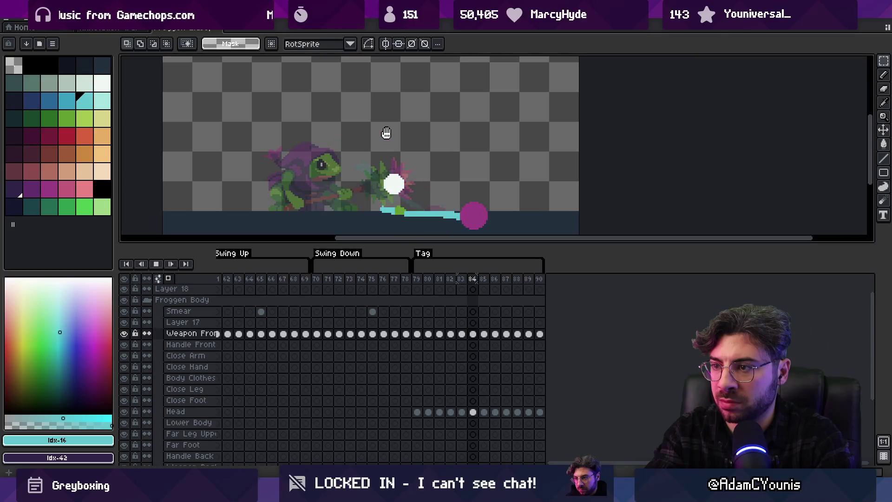
key(Return)
key(Right)
key(Right)
key(Left)
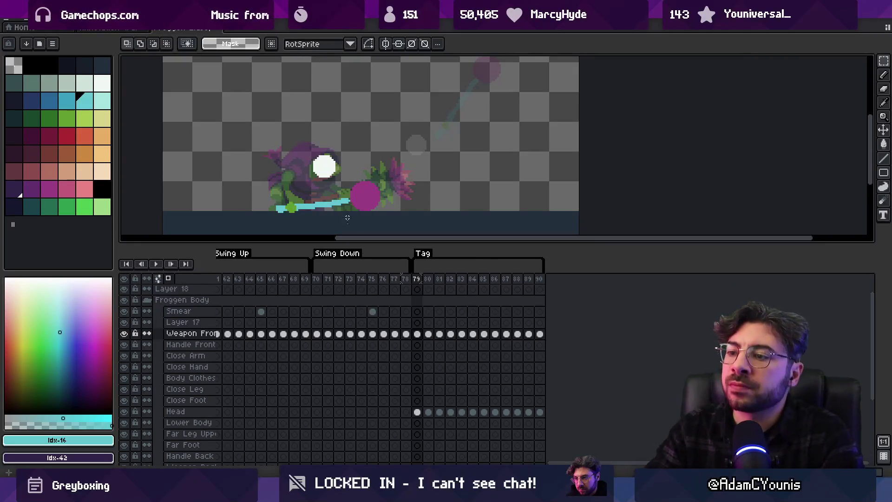
drag(418, 279, 442, 282)
On the Head layer, drag the white head ball down on frames 81 and 80
click(449, 278)
key(v)
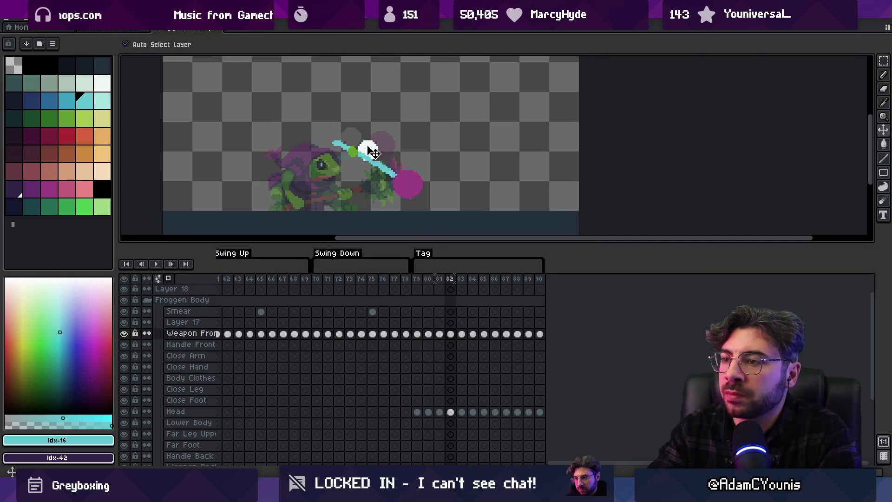
click(370, 147)
click(439, 279)
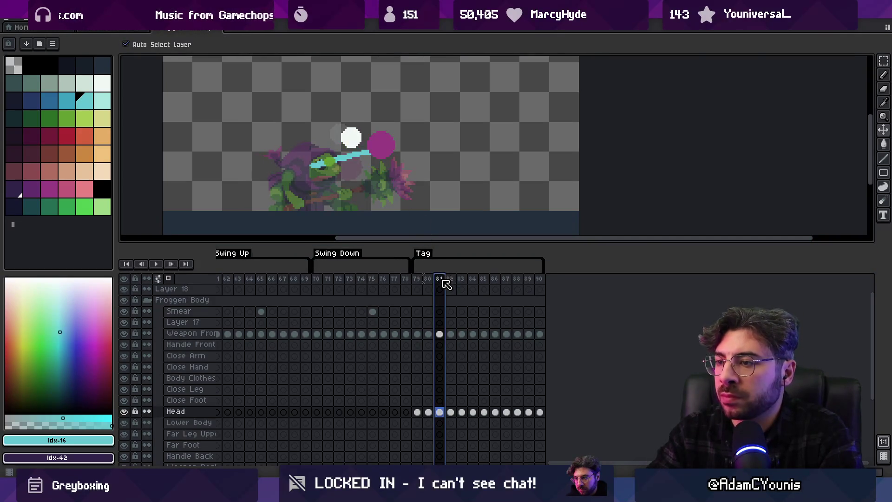
drag(356, 141, 358, 145)
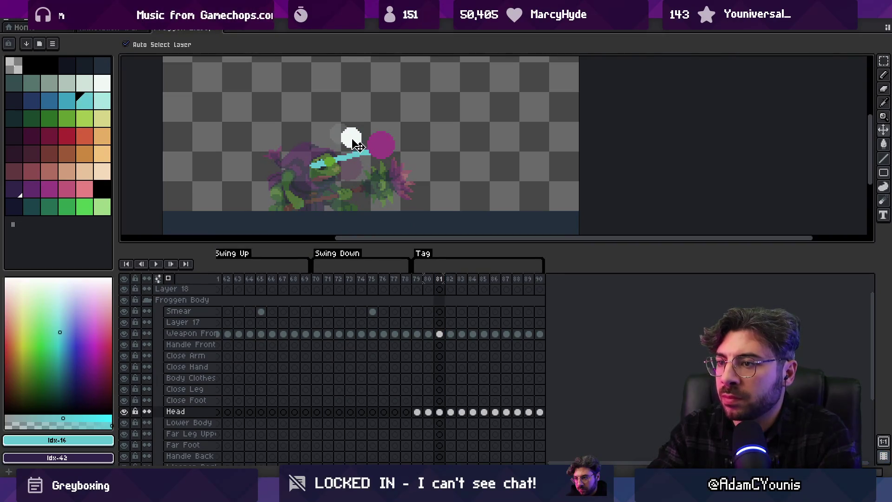
click(428, 279)
click(439, 279)
click(430, 279)
drag(340, 135, 341, 140)
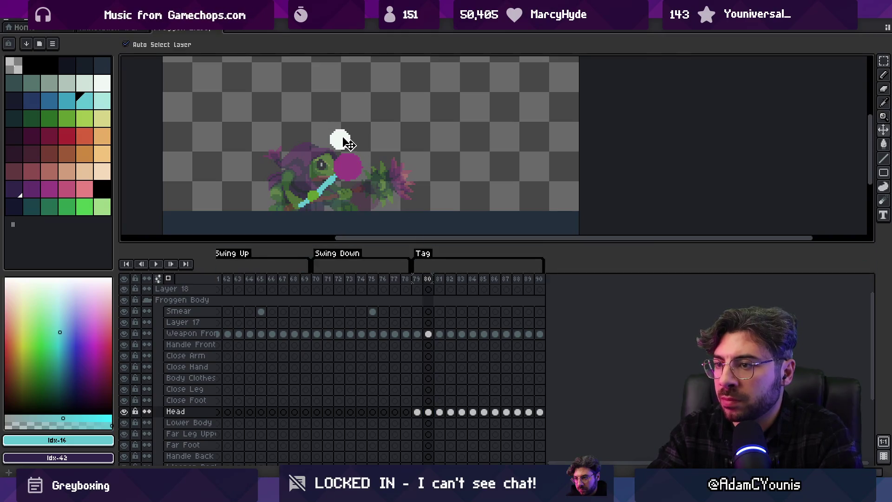
click(417, 279)
click(428, 279)
Replay the swing, then select the Body Clothes and Lower Body cels at frame 79
key(Return)
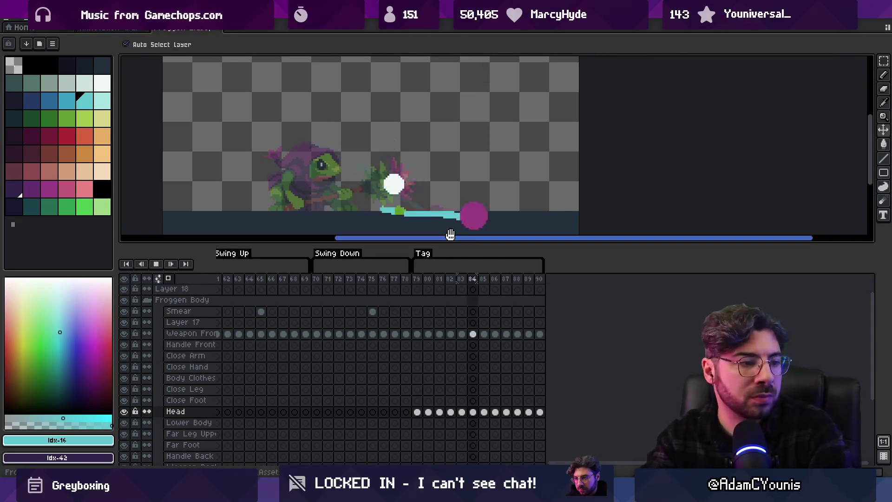
key(z)
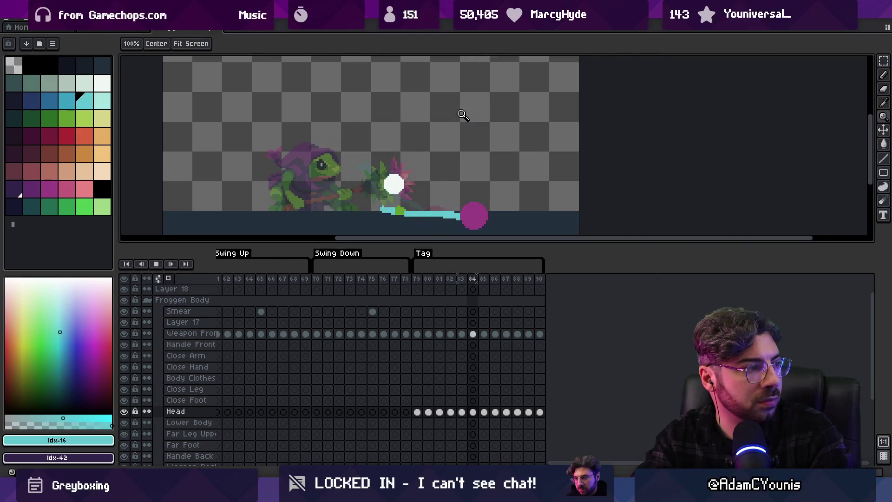
key(Return)
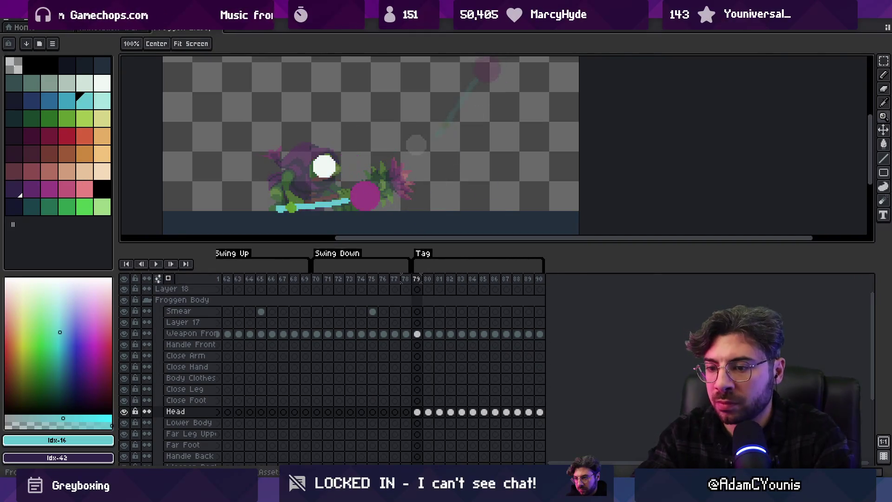
scroll(392, 347, down, 1)
scroll(394, 353, down, 2)
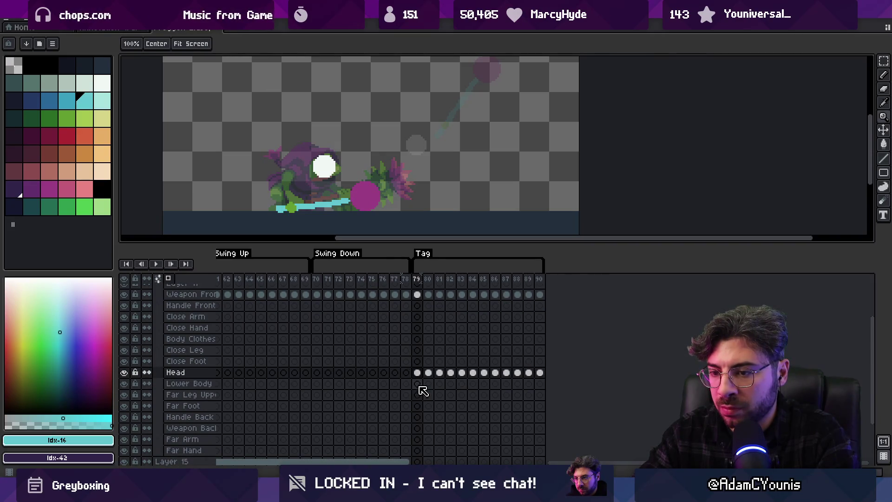
click(419, 340)
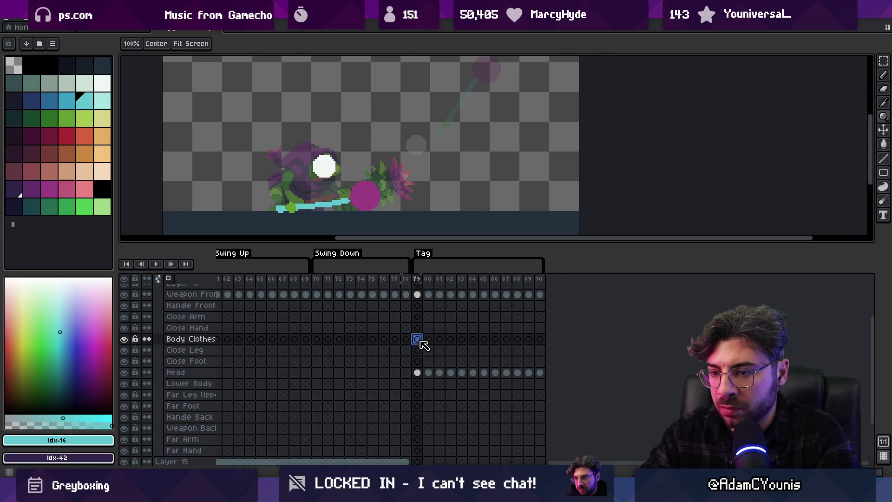
mouse_move(412, 389)
mouse_down()
mouse_move(409, 368)
mouse_move(425, 355)
mouse_move(539, 354)
mouse_up()
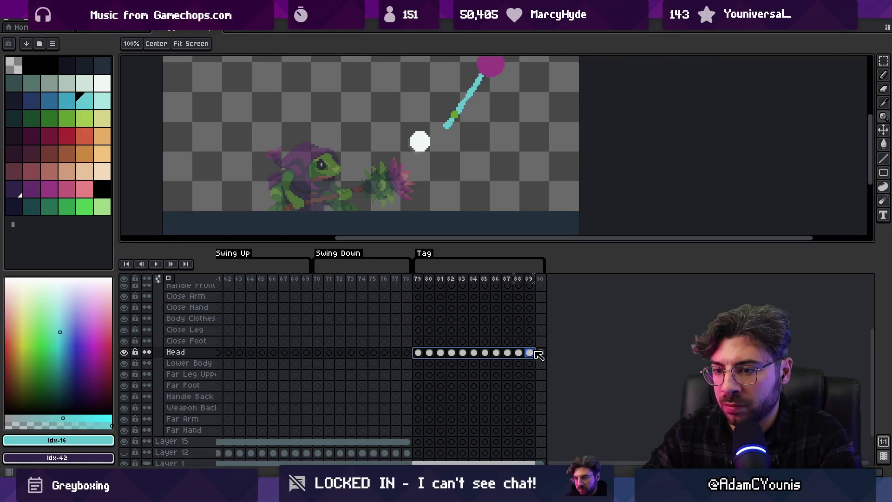
click(418, 364)
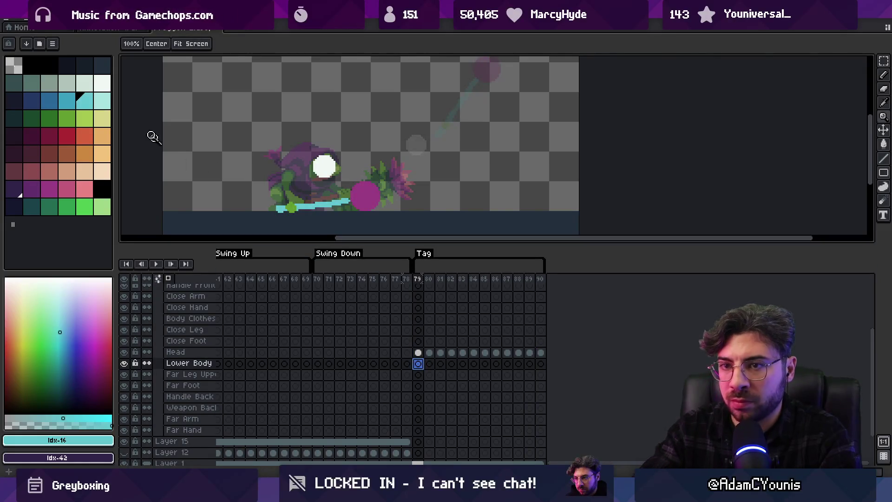
With an enlarged brush in dark purple, paint the body behind the frog's head on frame 79
click(31, 189)
key(b)
key(plus)
key(plus)
key(plus)
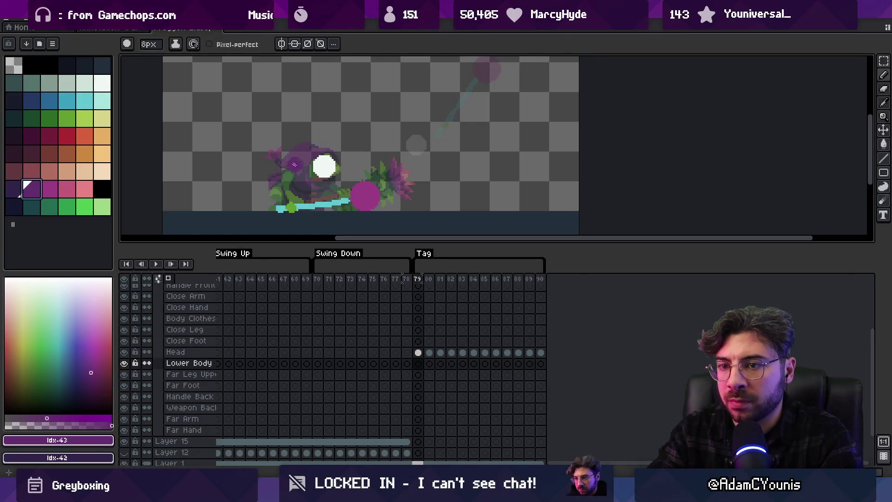
key(bracketleft)
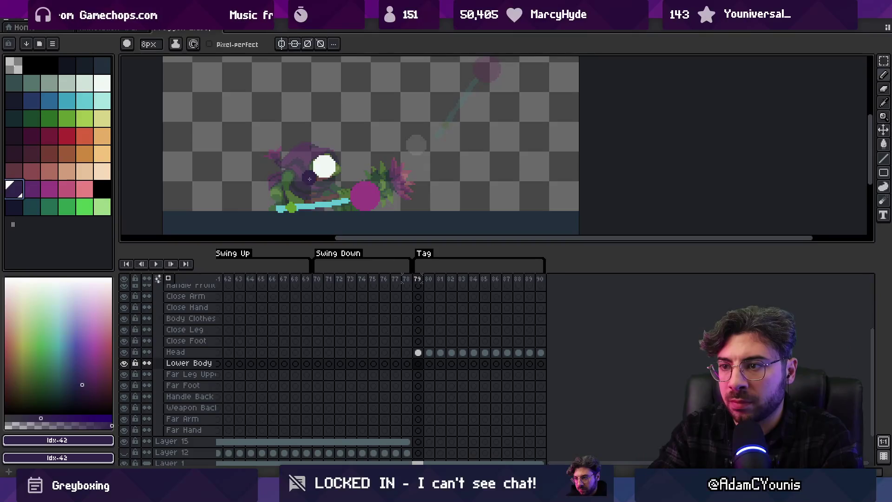
mouse_move(296, 173)
mouse_down()
mouse_move(292, 180)
mouse_move(308, 172)
mouse_up()
key(plus)
key(plus)
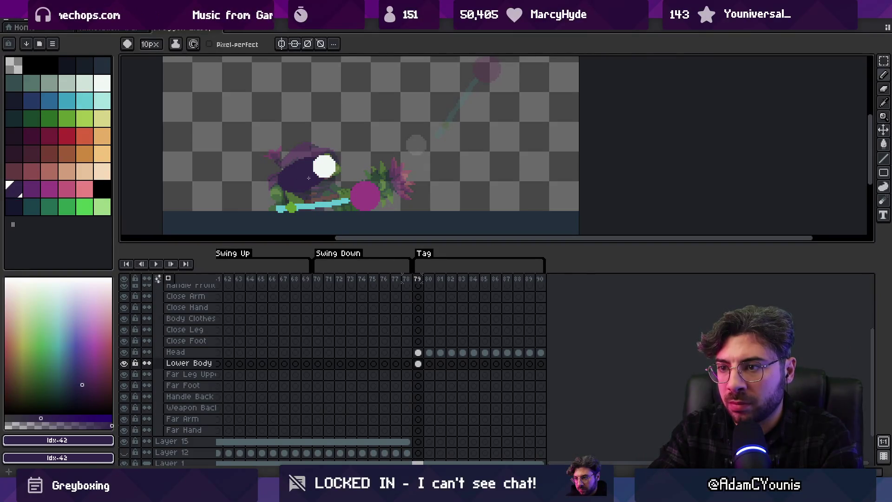
mouse_move(316, 184)
mouse_down()
mouse_move(280, 171)
mouse_move(288, 161)
mouse_move(293, 179)
mouse_up()
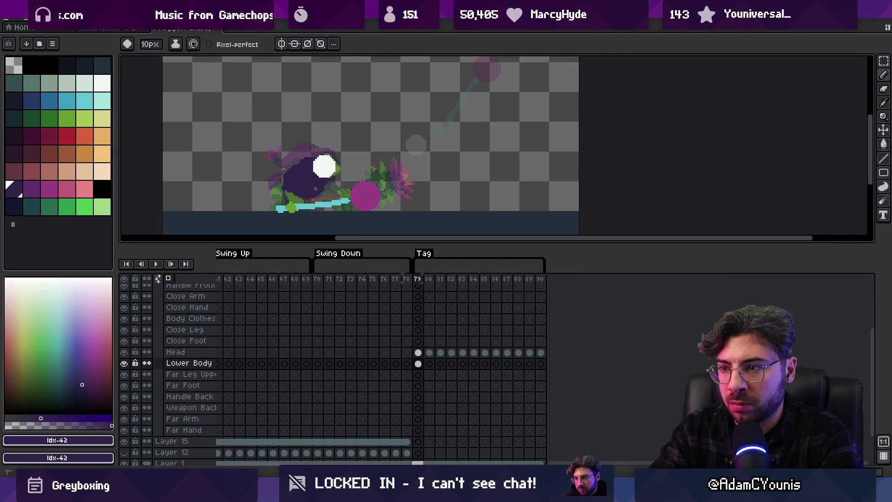
key(e)
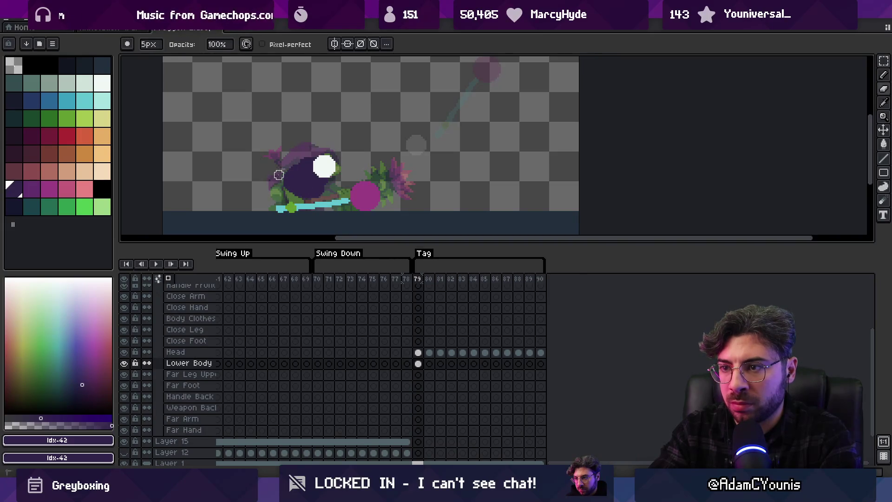
key(b)
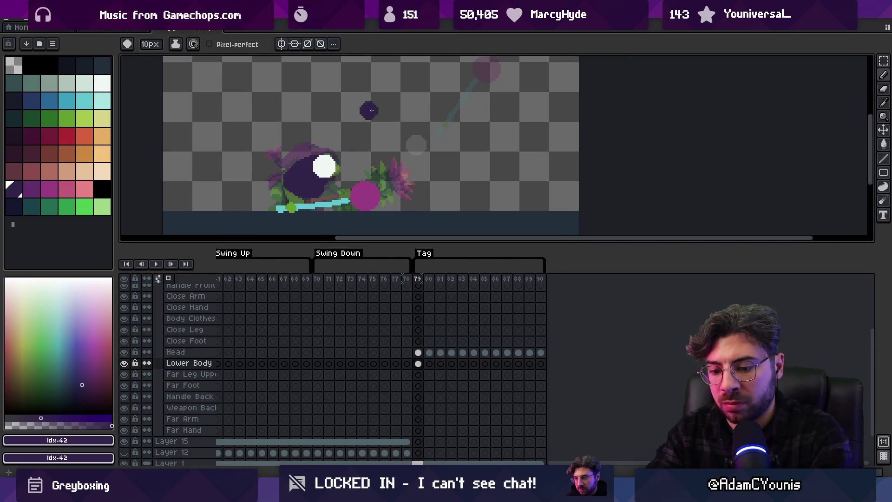
Paint the dark purple body on frame 80, comparing against frame 79
key(Right)
key(Left)
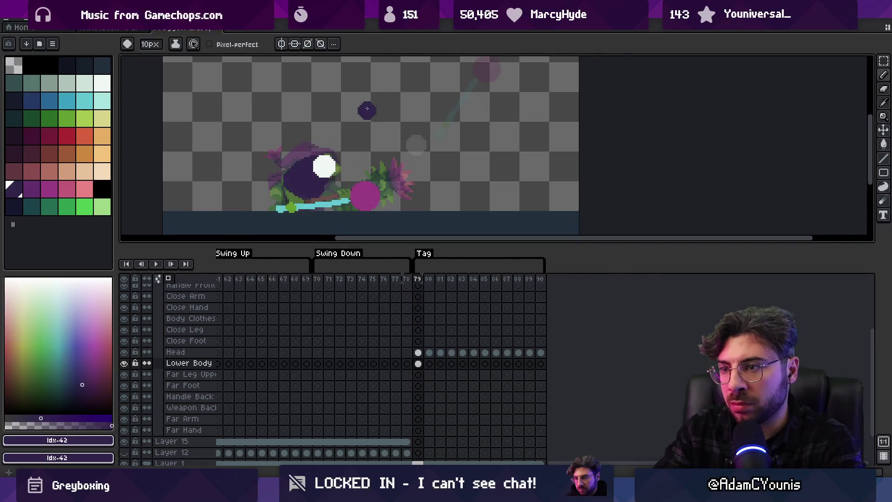
key(Right)
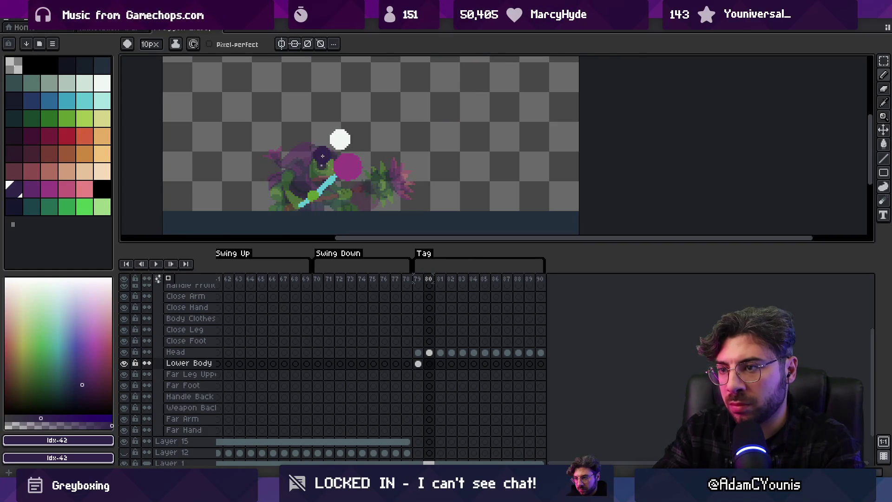
mouse_move(324, 149)
mouse_down()
mouse_move(312, 158)
mouse_move(328, 176)
mouse_move(317, 160)
mouse_move(323, 145)
mouse_move(340, 146)
mouse_move(326, 154)
mouse_move(344, 139)
mouse_move(308, 157)
mouse_up()
key(Right)
key(Right)
key(e)
key(b)
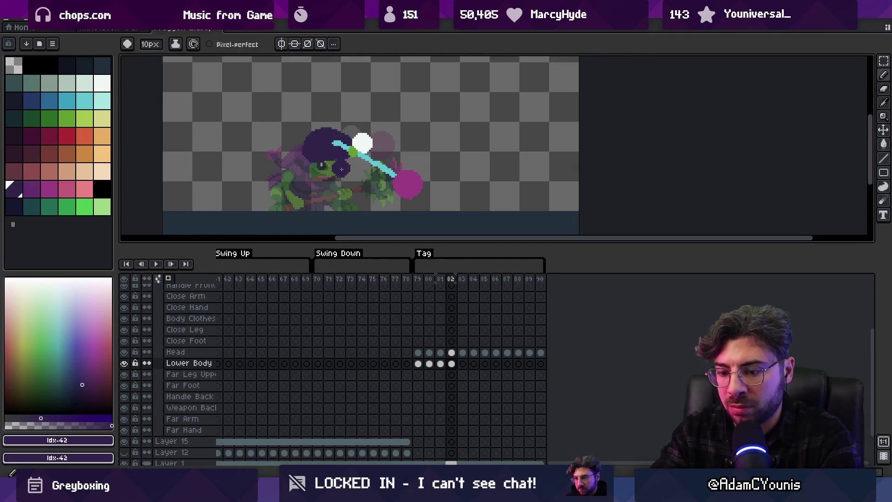
Block in the dark purple body shapes on frames 83, 84 and 85
key(Right)
drag(348, 164, 367, 175)
key(ctrl+z)
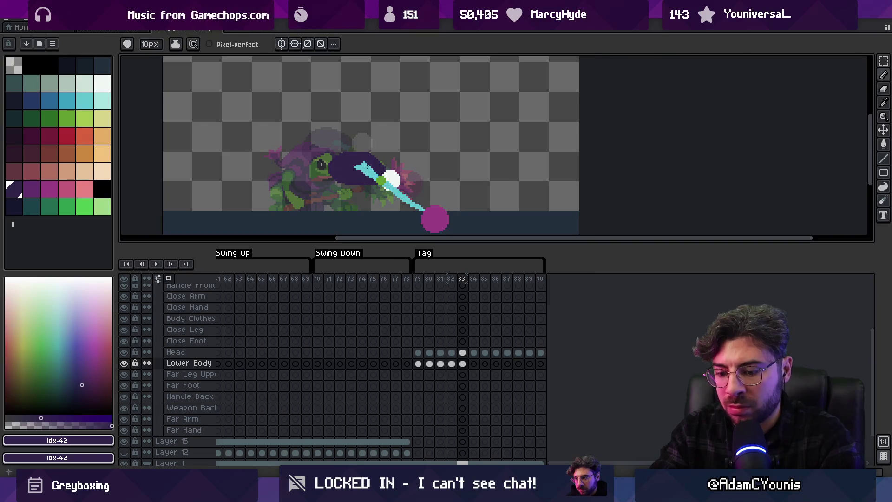
key(Right)
mouse_move(367, 167)
mouse_down()
mouse_move(358, 179)
mouse_move(371, 178)
mouse_up()
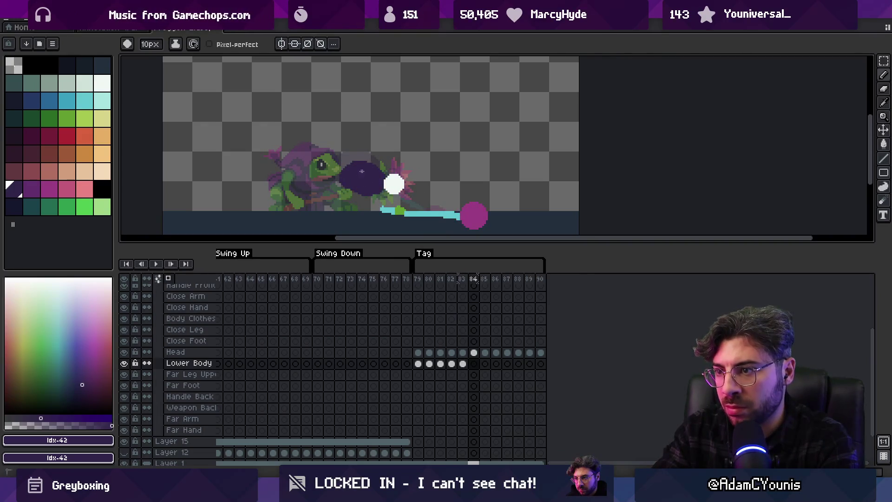
key(Right)
drag(358, 179, 369, 180)
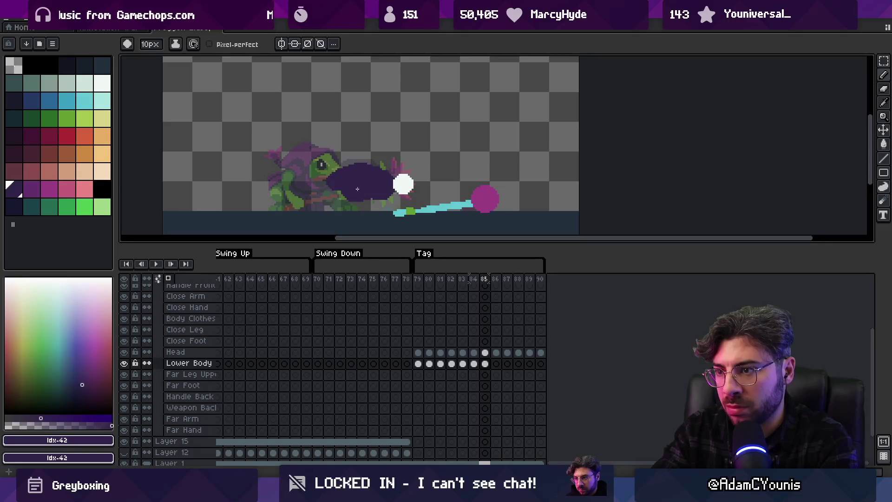
key(e)
key(b)
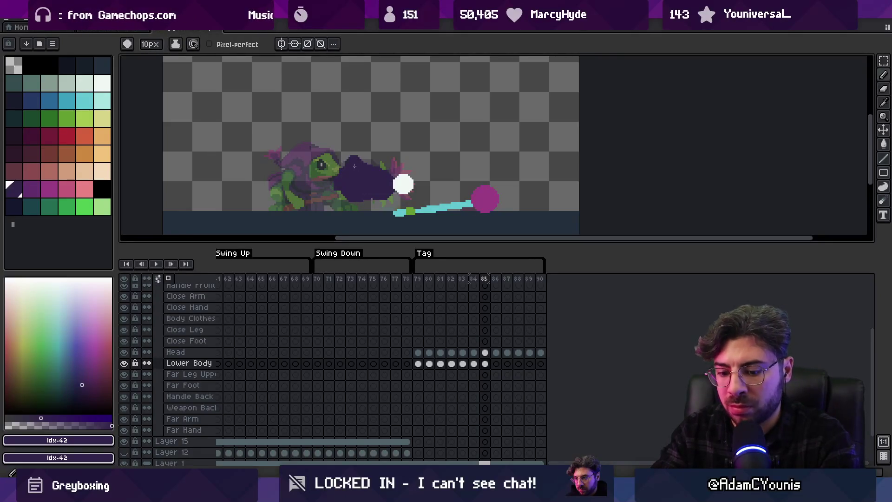
Paint a larger body reaching right on frame 86, dab it onto frame 89, and play the swing
key(Right)
drag(390, 180, 393, 179)
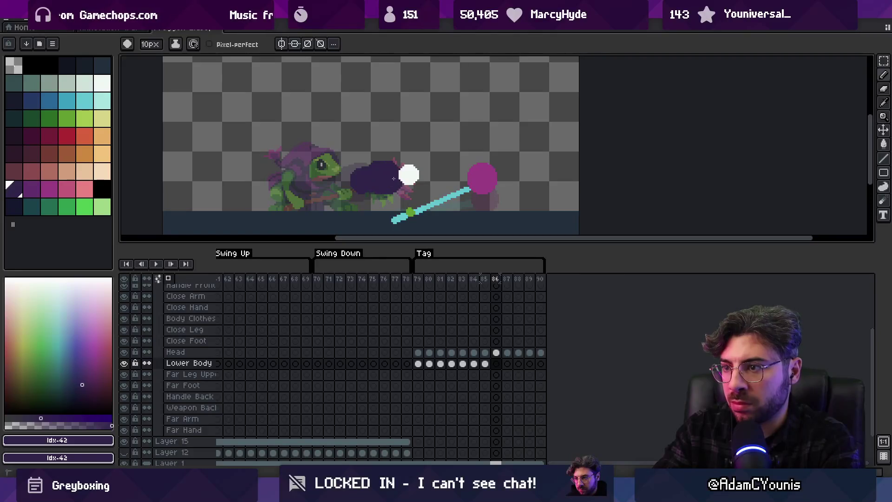
key(Right)
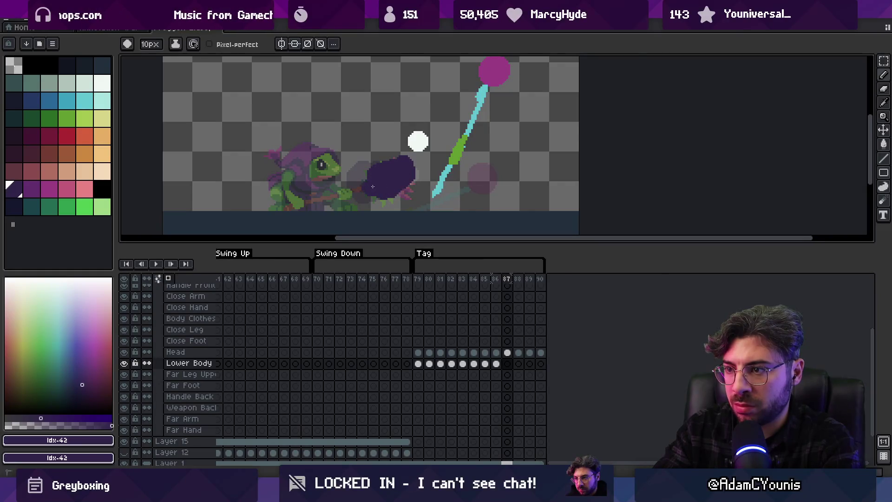
key(Right)
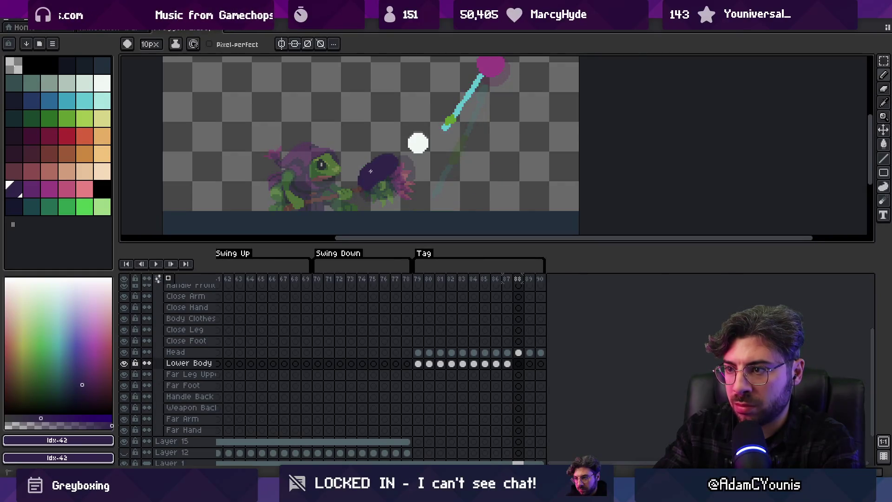
key(Right)
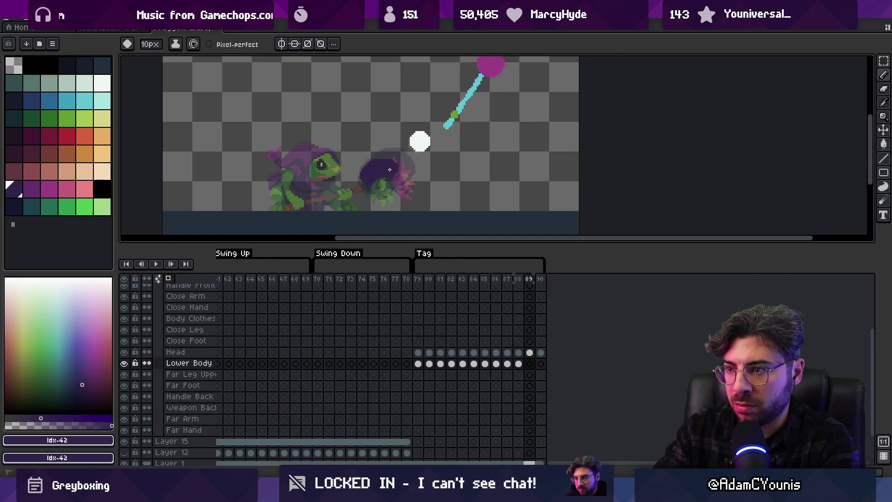
click(381, 147)
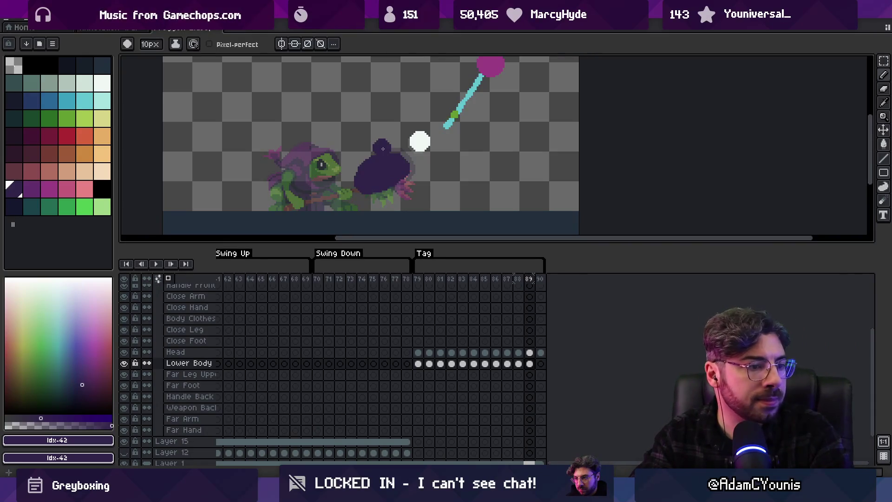
key(Return)
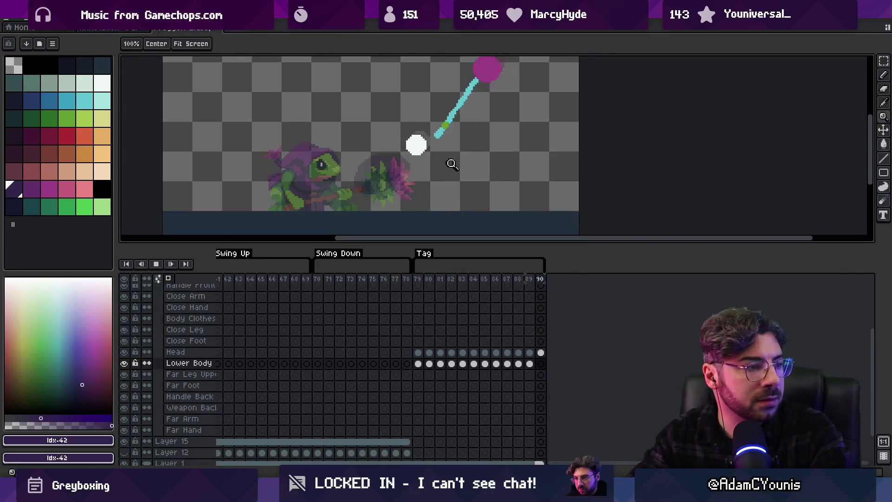
Zoom in to watch the dark purple body in the swing, then stop playback on frame 86
key(z)
scroll(468, 100, down, 2)
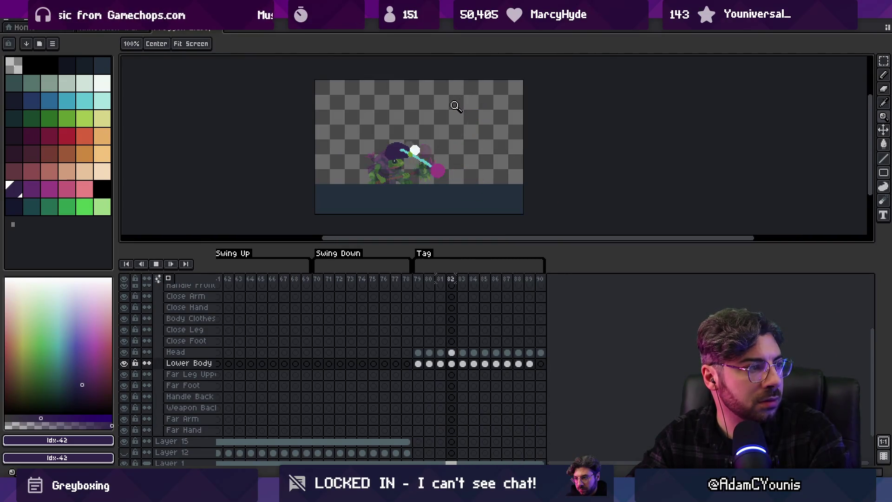
scroll(453, 151, up, 1)
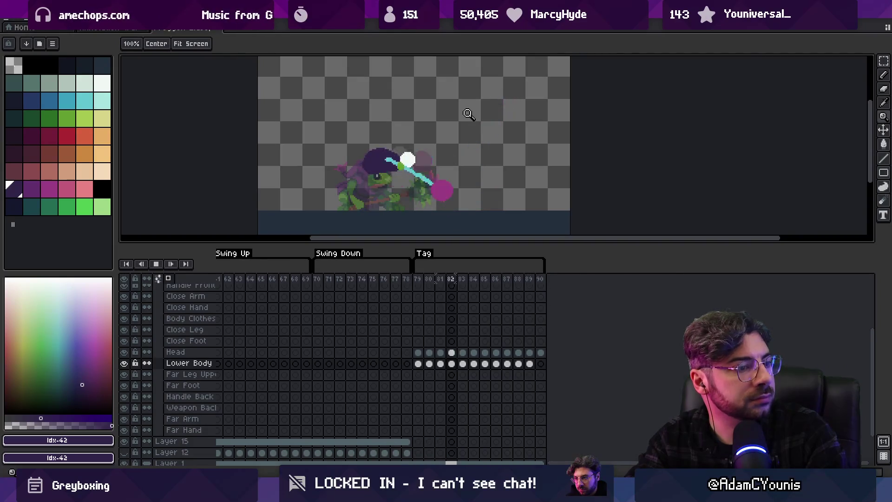
key(Return)
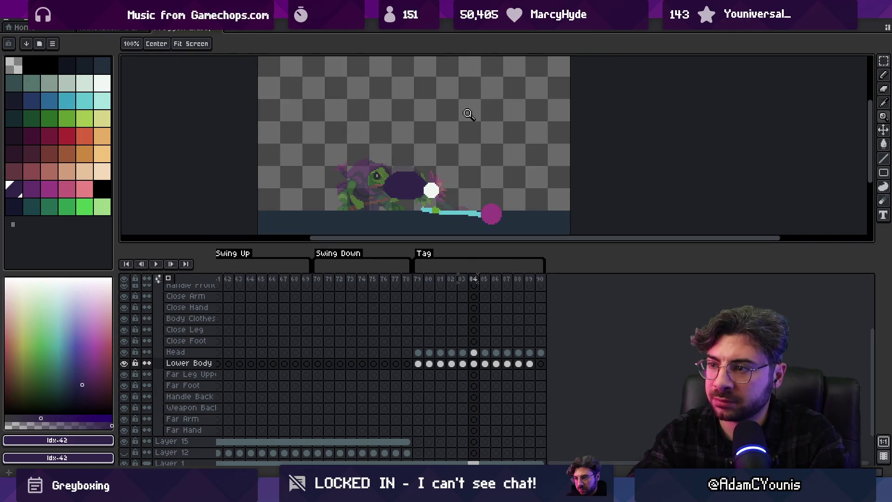
click(456, 192)
key(m)
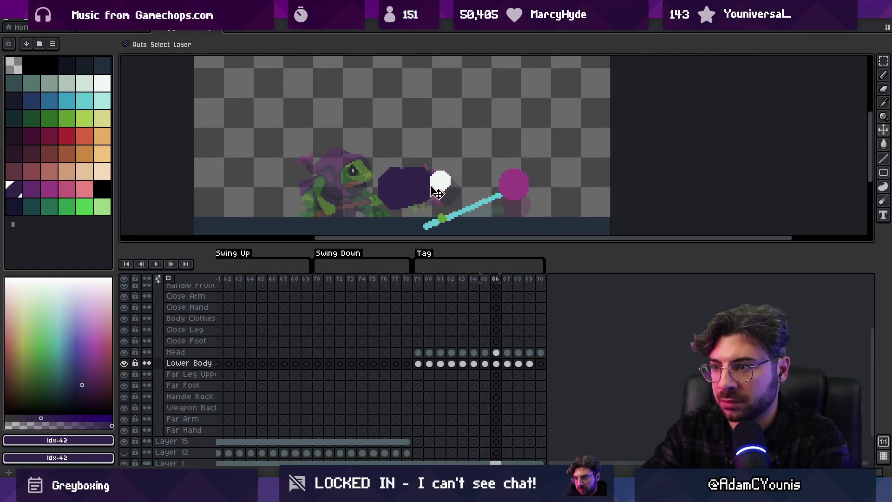
Shift the purple body right on frame 86, grow it on frame 87, and replay the swing
drag(411, 194, 427, 196)
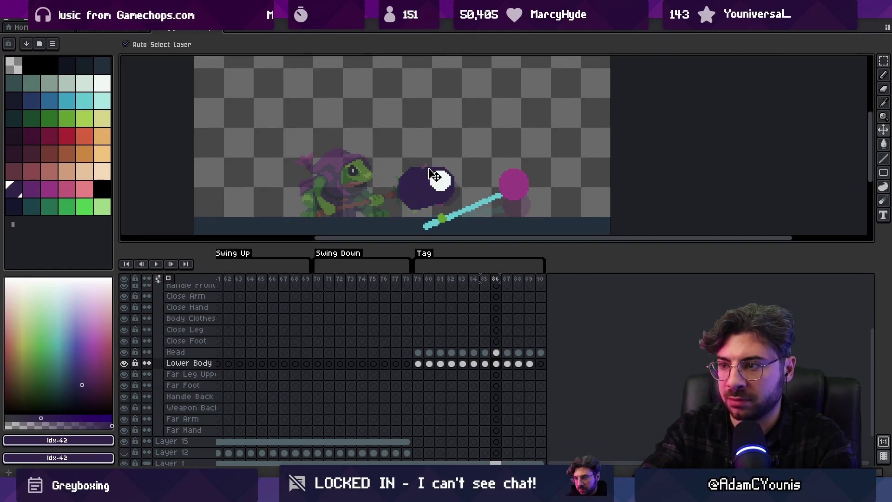
key(period)
key(i)
key(b)
key(d)
mouse_move(446, 188)
mouse_down()
mouse_move(450, 195)
mouse_move(442, 194)
mouse_up()
key(b)
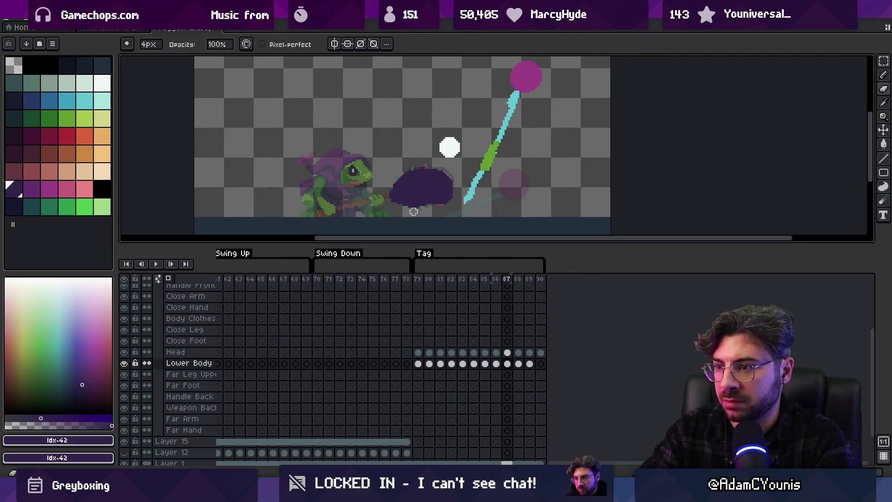
key(d)
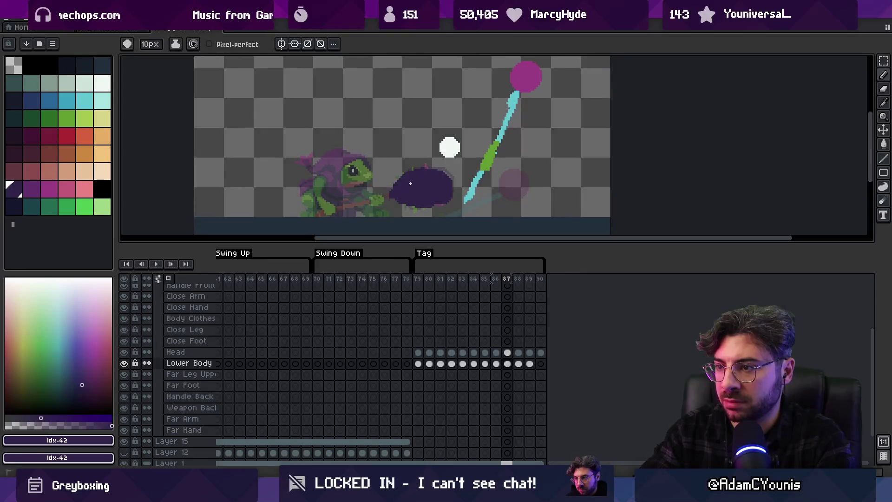
key(Return)
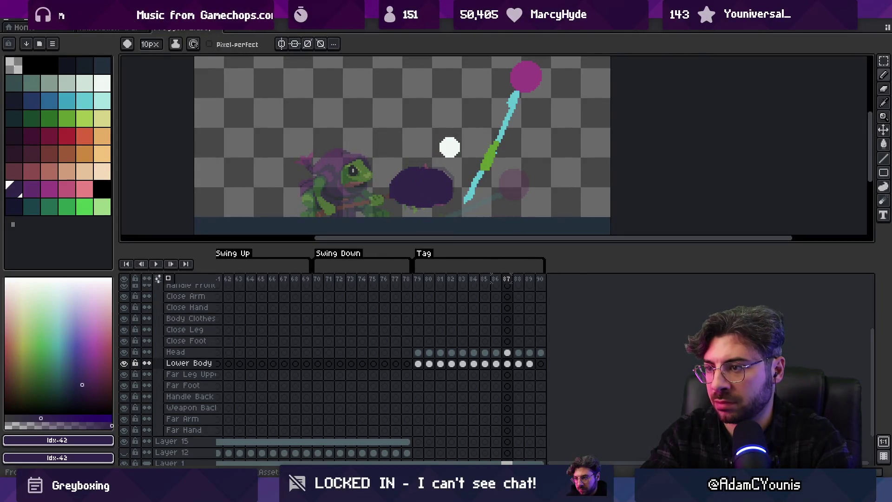
Move the purple body up on frame 87 and trim its left edge
key(b)
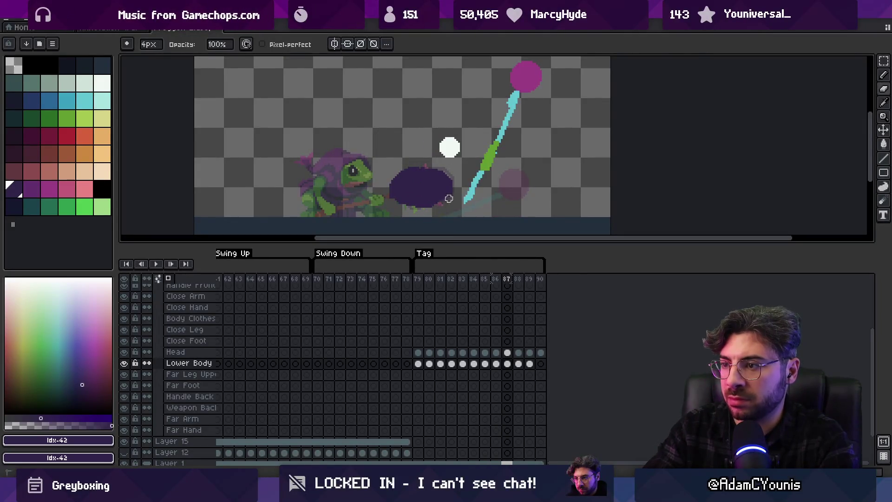
key(e)
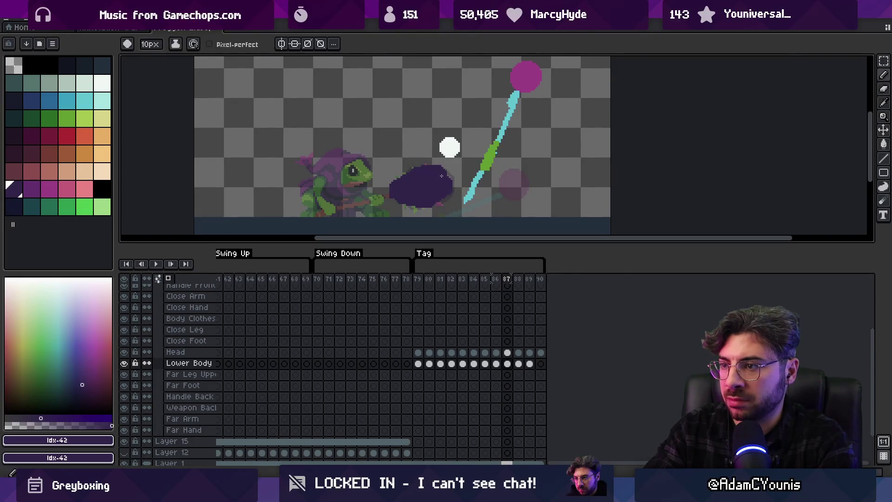
key(Right)
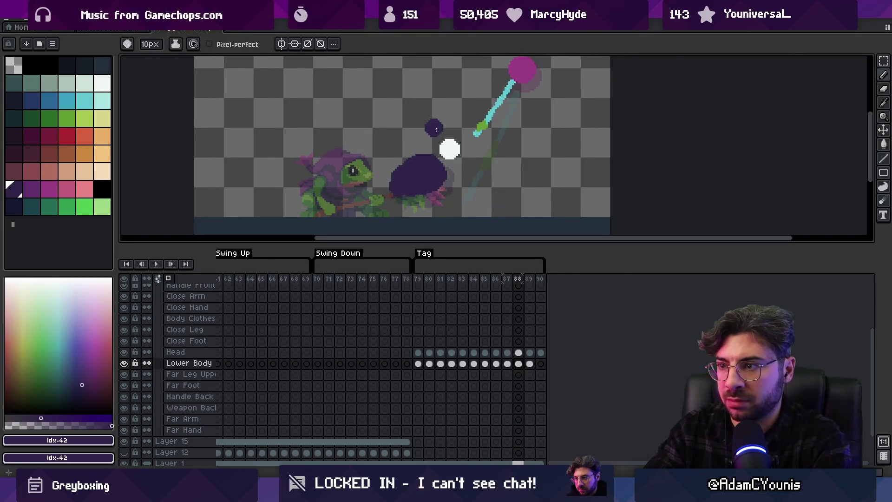
key(Left)
key(Left)
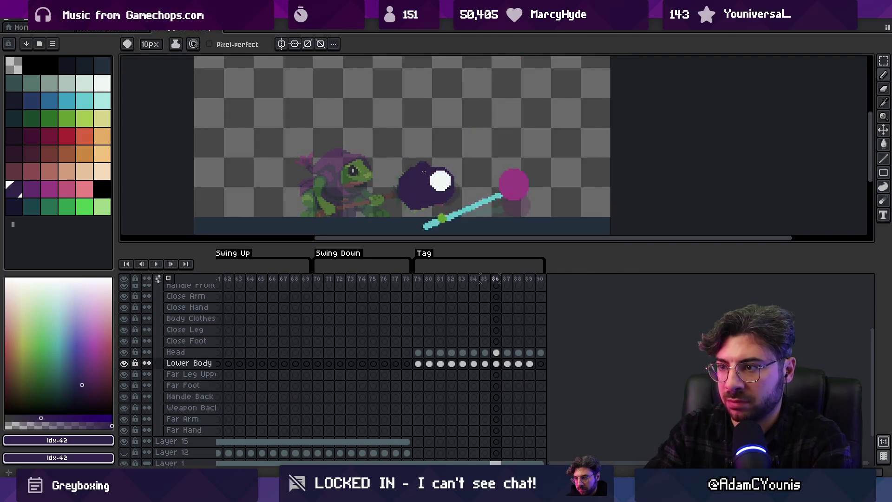
key(Right)
key(b)
key(v)
mouse_move(435, 201)
mouse_down()
mouse_move(430, 184)
mouse_move(389, 189)
mouse_up()
key(e)
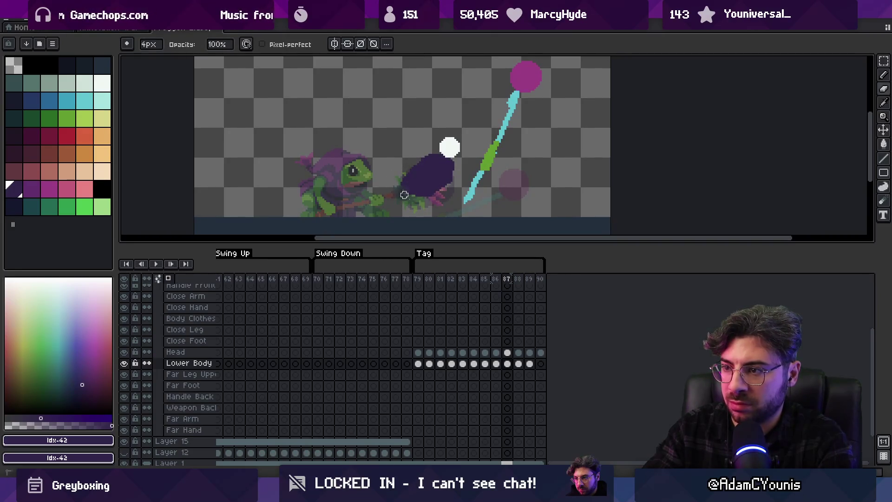
Reposition the dark body shape on frames 88 and 89
key(Right)
key(v)
drag(446, 167, 430, 177)
key(e)
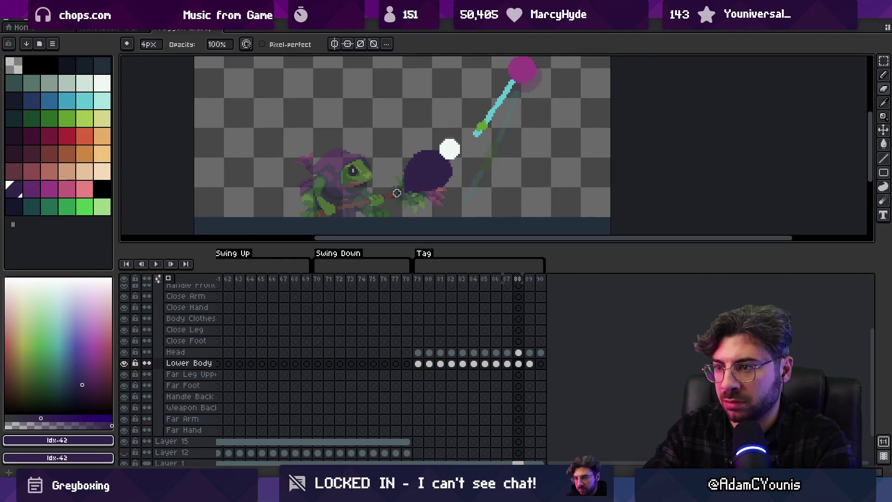
key(e)
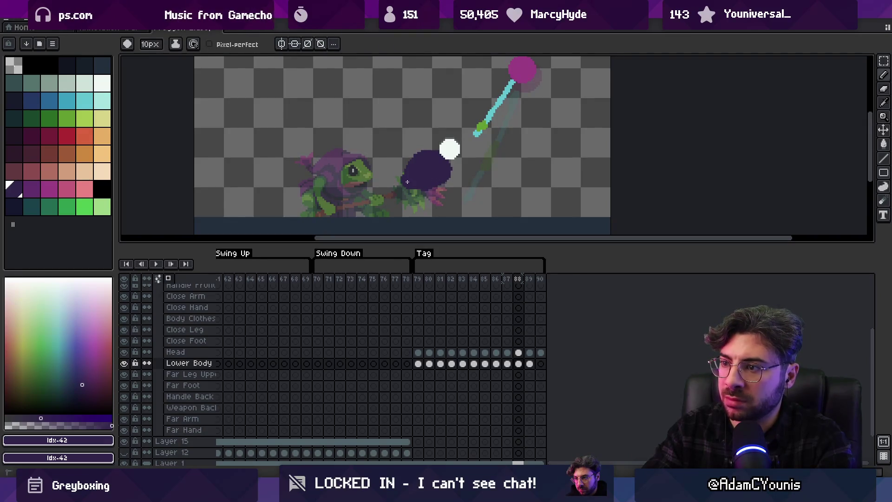
key(Right)
key(v)
drag(427, 183, 432, 182)
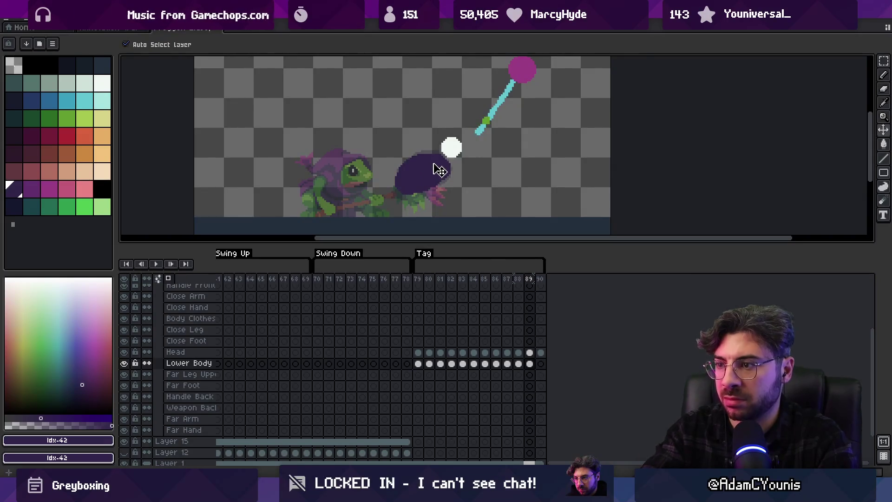
Paste the body shape into frame 90, zoom out, and play the swing
key(Right)
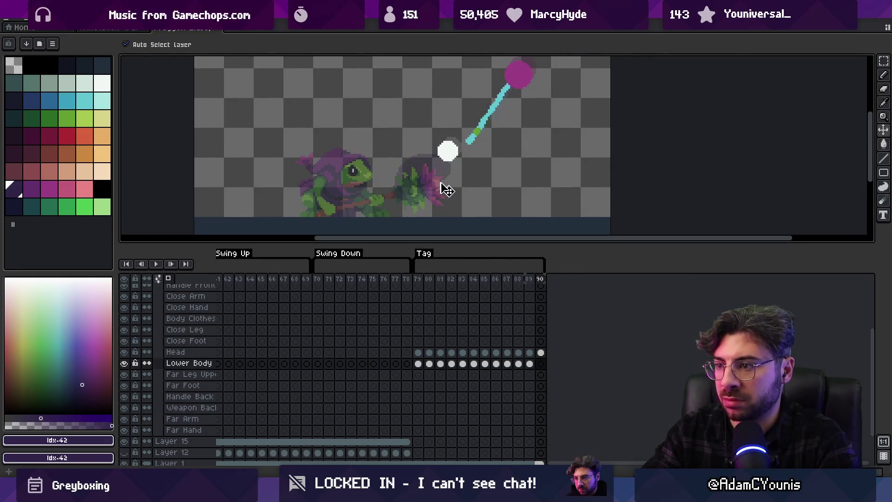
key(ctrl+a)
key(ctrl+v)
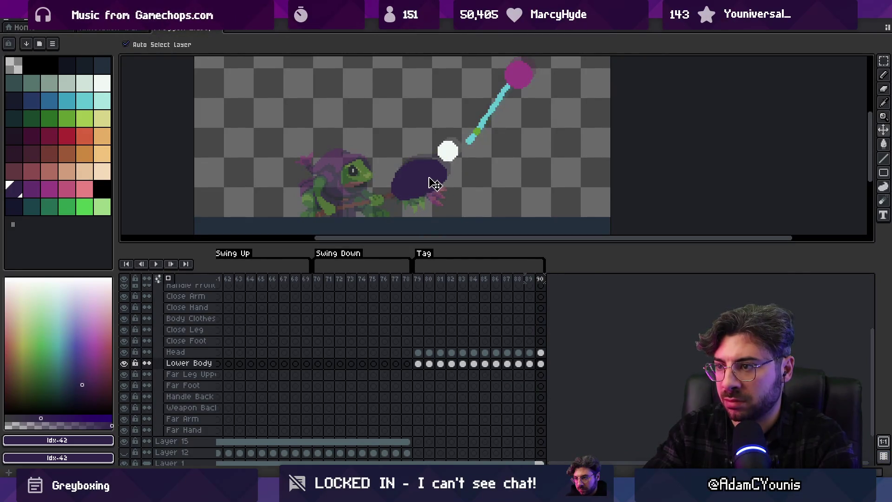
key(z)
right_click(429, 173)
key(Return)
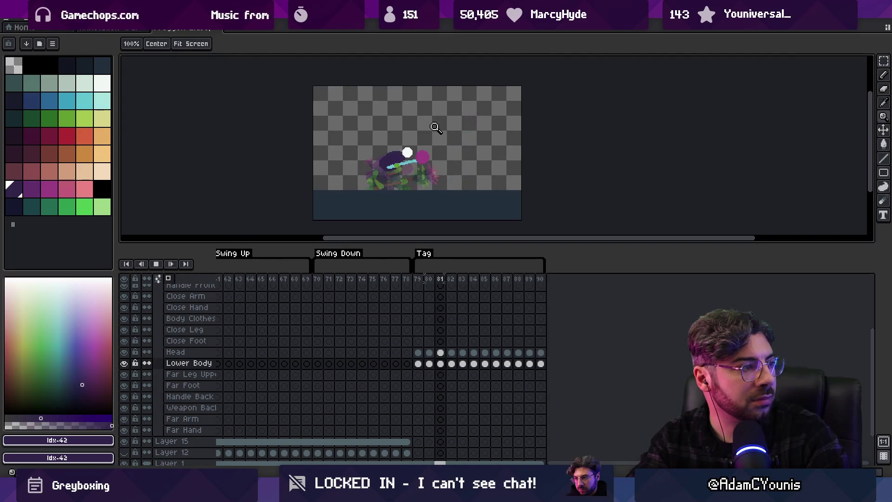
key(Return)
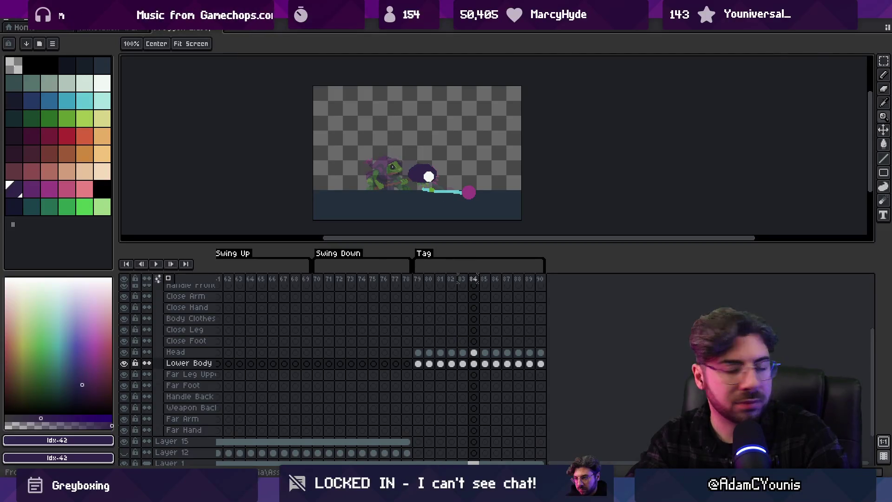
scroll(451, 208, up, 3)
ctrl+click(491, 165)
Move the magenta head up and left and rotate the weapon about 17° counterclockwise
mouse_move(506, 176)
mouse_down()
mouse_move(476, 163)
mouse_move(488, 169)
mouse_up()
click(408, 153)
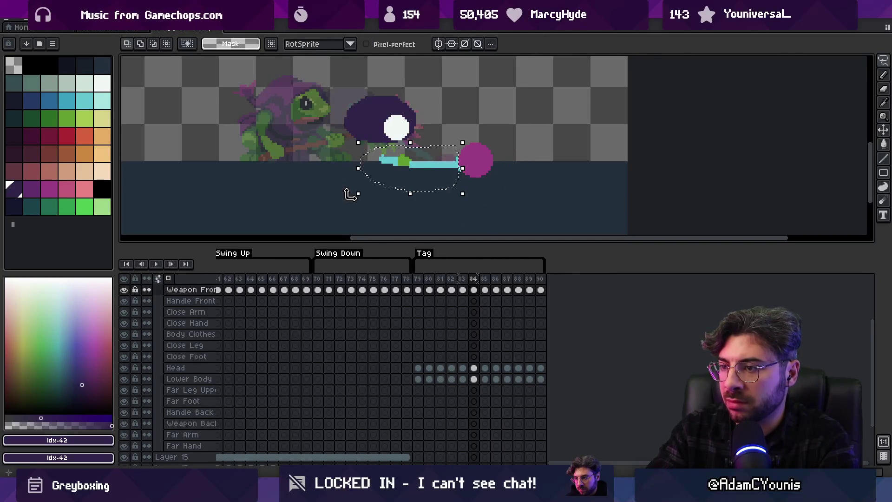
drag(351, 195, 355, 213)
drag(421, 180, 437, 174)
key(Return)
On frame 84, rotate the cyan weapon flat to horizontal
key(Left)
key(Left)
key(Right)
key(Right)
key(Right)
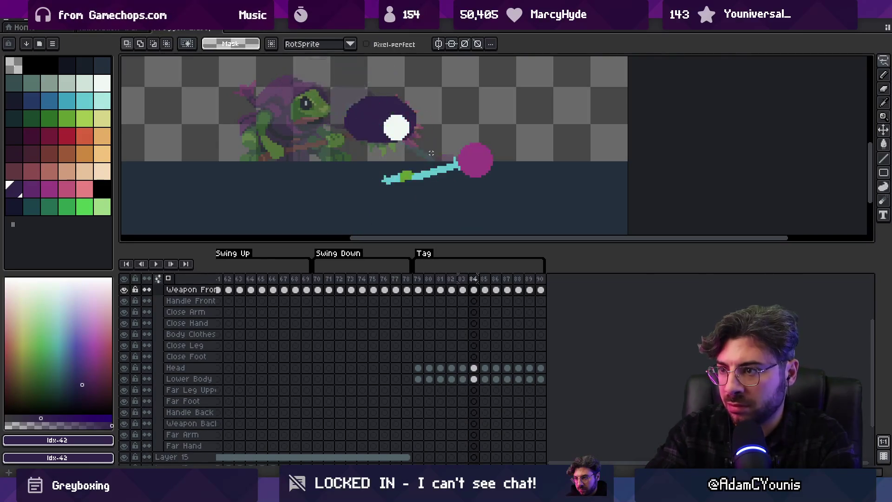
key(Left)
key(Left)
key(Right)
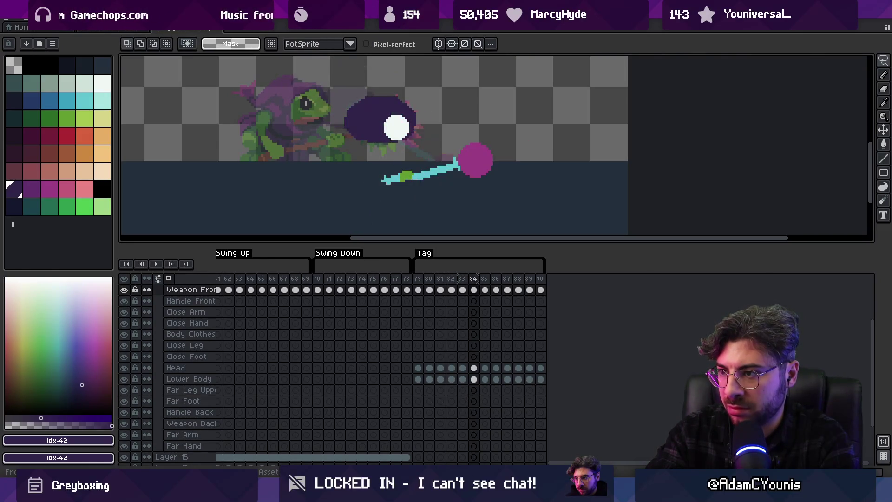
drag(362, 168, 367, 177)
mouse_move(458, 186)
mouse_down()
mouse_move(474, 135)
mouse_move(446, 178)
mouse_up()
key(Return)
On frame 85, move the magenta ball down-left and rotate the weapon stick
key(Right)
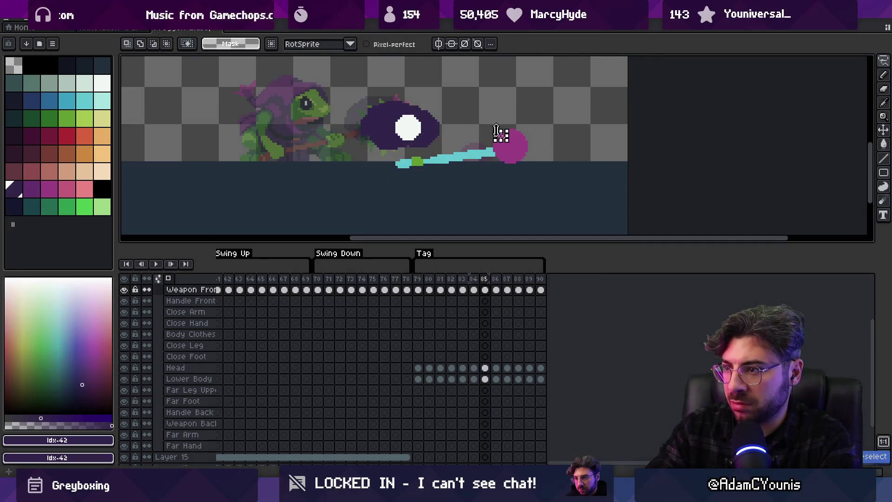
drag(513, 168, 508, 147)
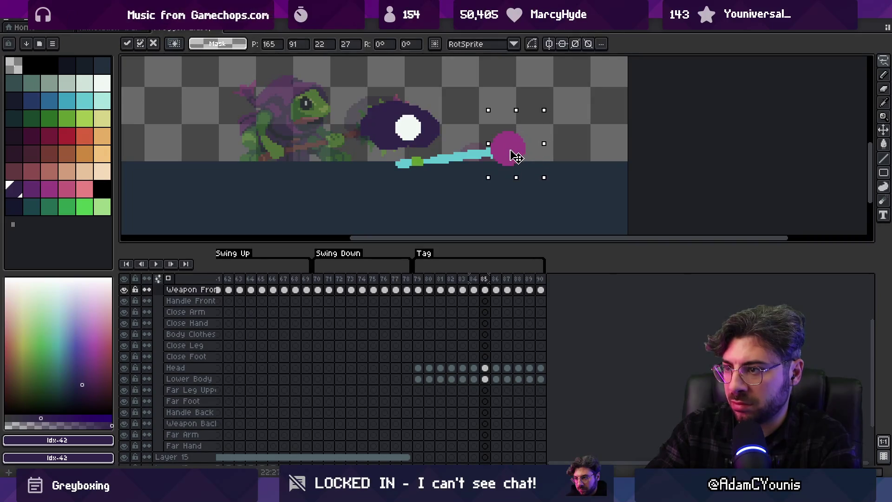
key(Return)
mouse_move(423, 151)
mouse_down()
mouse_move(517, 180)
mouse_move(555, 93)
mouse_up()
key(Return)
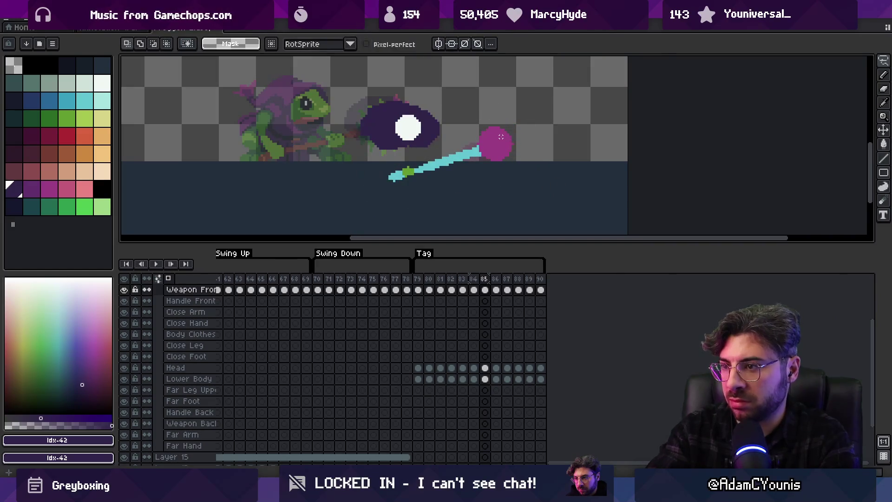
Rotate the stick about 4 degrees, shift the magenta head slightly left, and play the swing
key(Return)
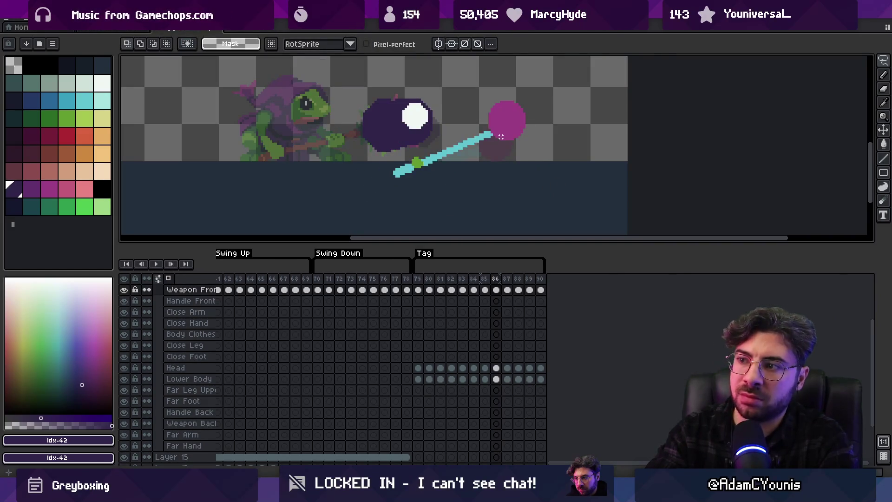
drag(439, 146, 516, 128)
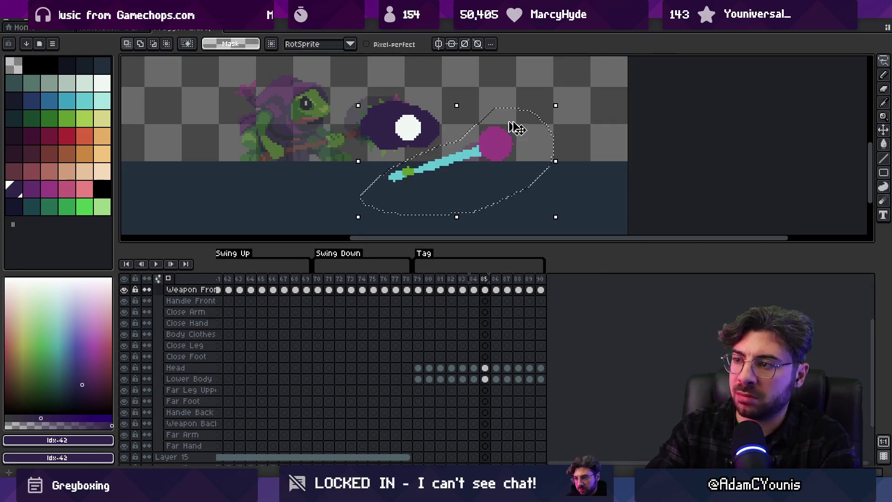
drag(562, 102, 574, 114)
key(Return)
mouse_move(474, 136)
mouse_down()
mouse_move(487, 153)
mouse_move(480, 151)
mouse_up()
key(Return)
key(z)
scroll(480, 151, down, 8)
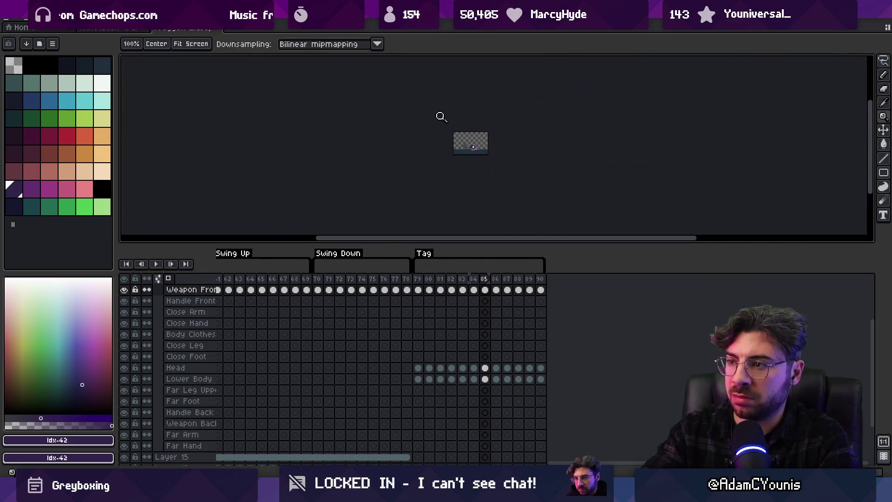
key(Return)
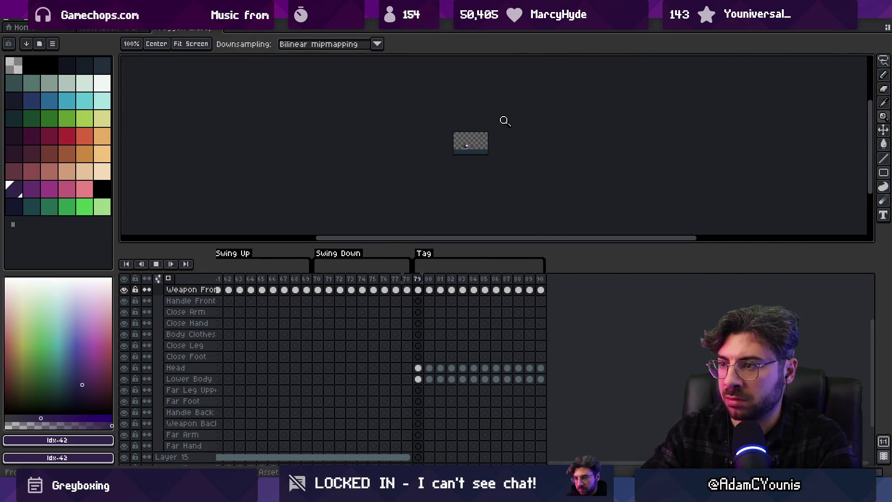
Stop playback on frame 79, choose purple as drawing colour, and undo a stray purple stroke
scroll(483, 140, up, 3)
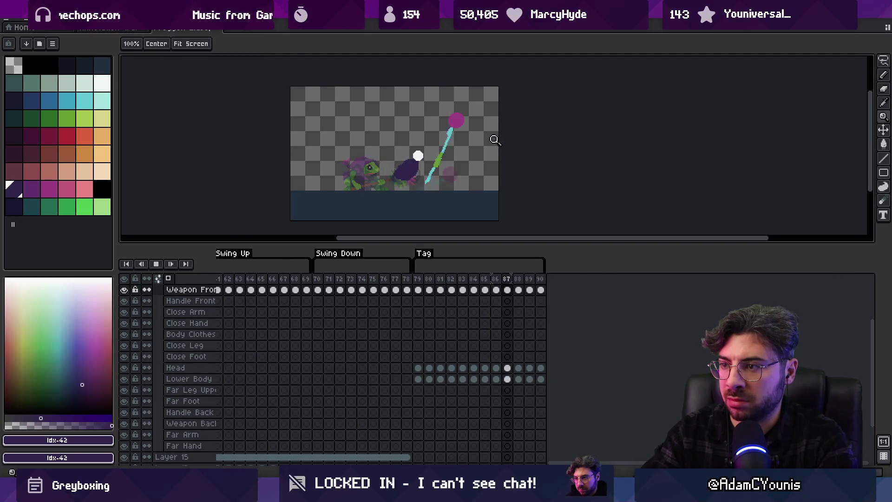
scroll(483, 152, up, 1)
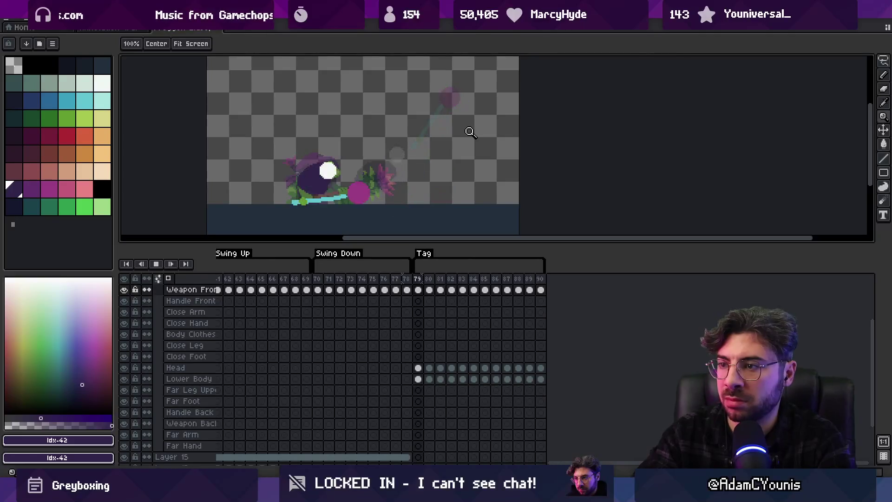
key(space)
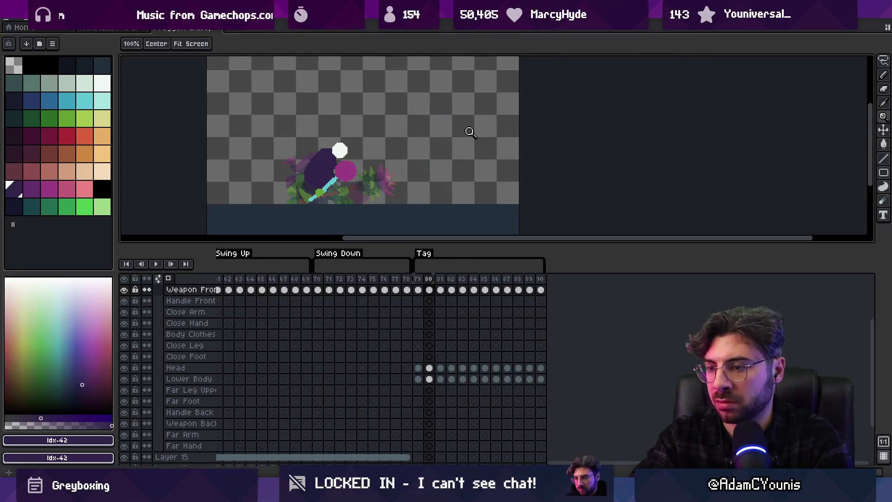
key(Right)
key(Right)
key(Left)
key(Left)
key(Left)
key(Right)
scroll(362, 163, up, 1)
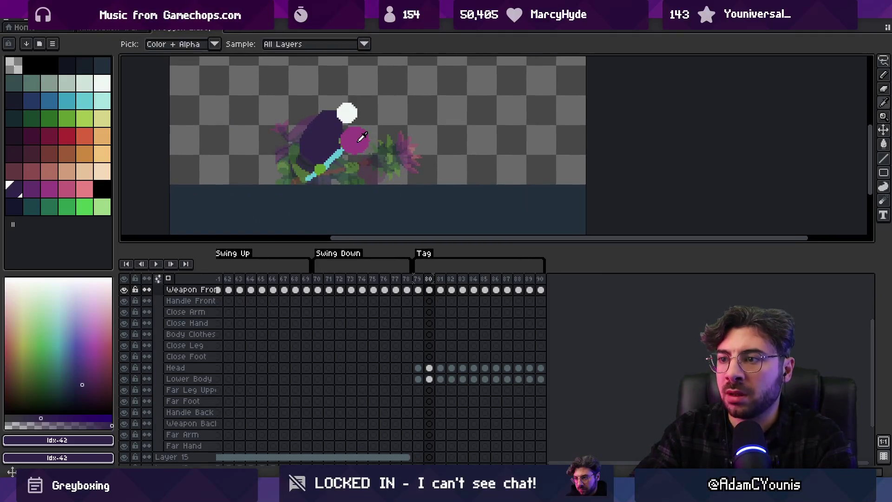
click(56, 184)
click(49, 188)
key(b)
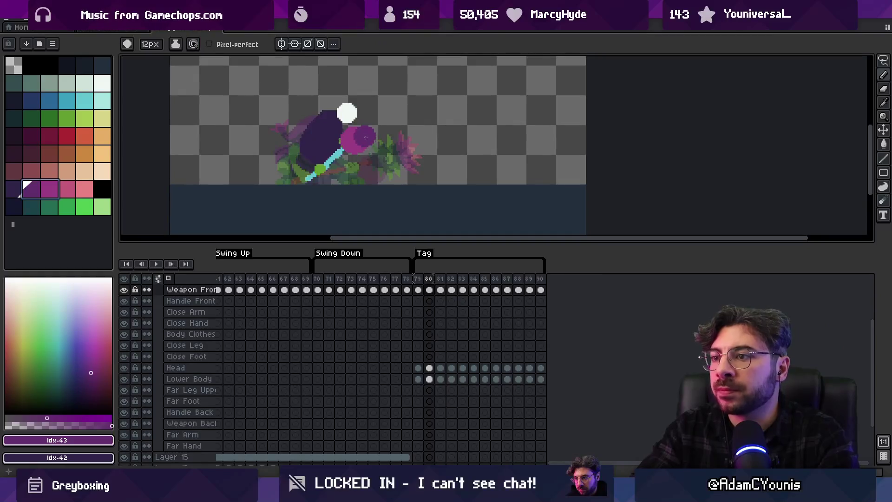
key(ctrl+z)
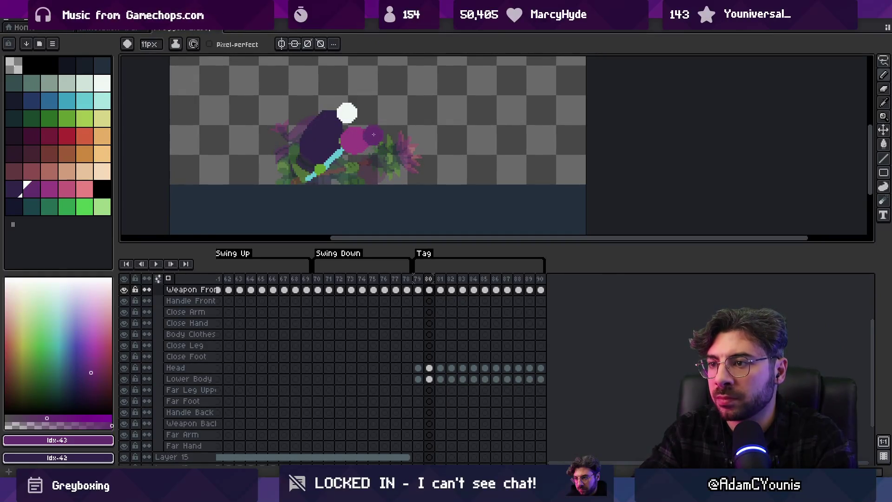
Step through swing frames 79 to 86, then play the animation zoomed out
key(Left)
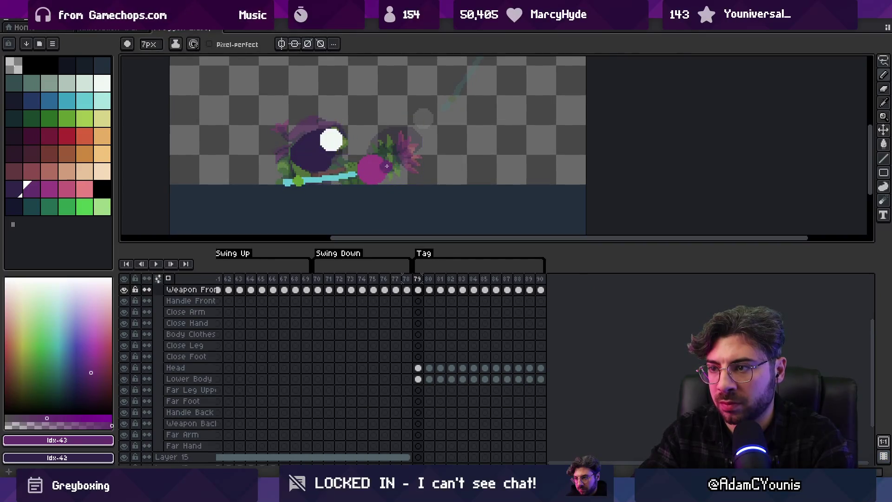
key(b)
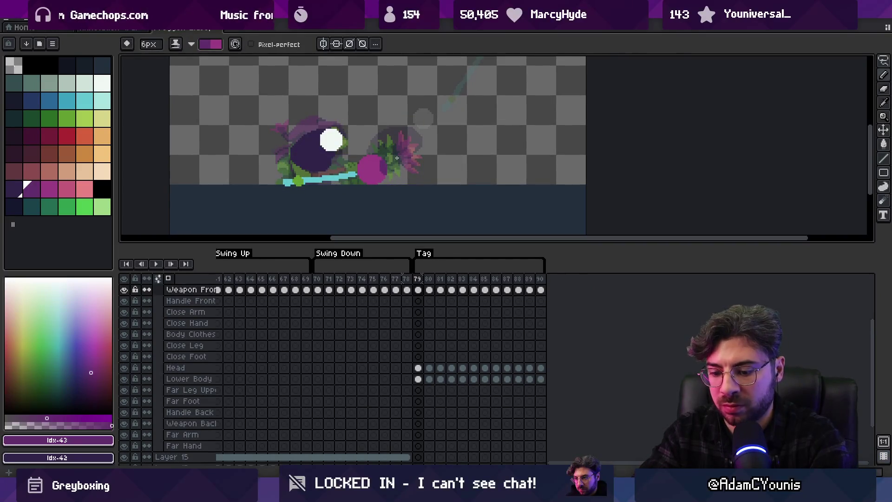
key(Right)
key(Right)
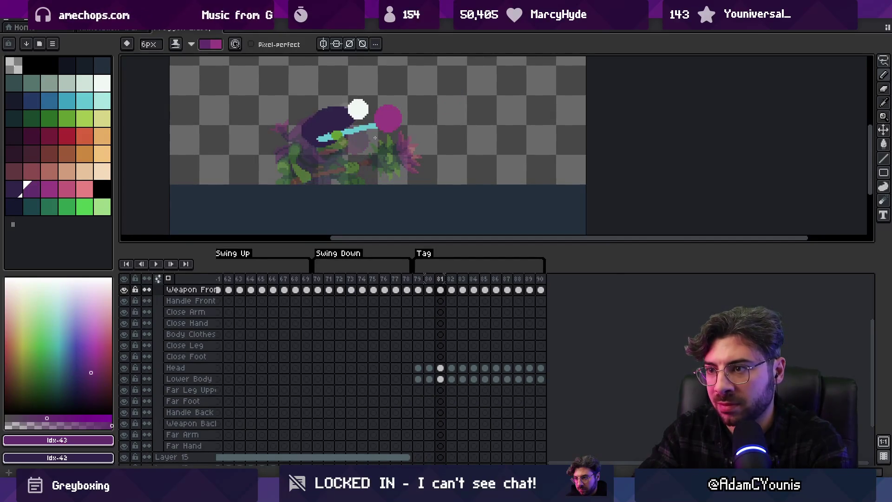
key(Right)
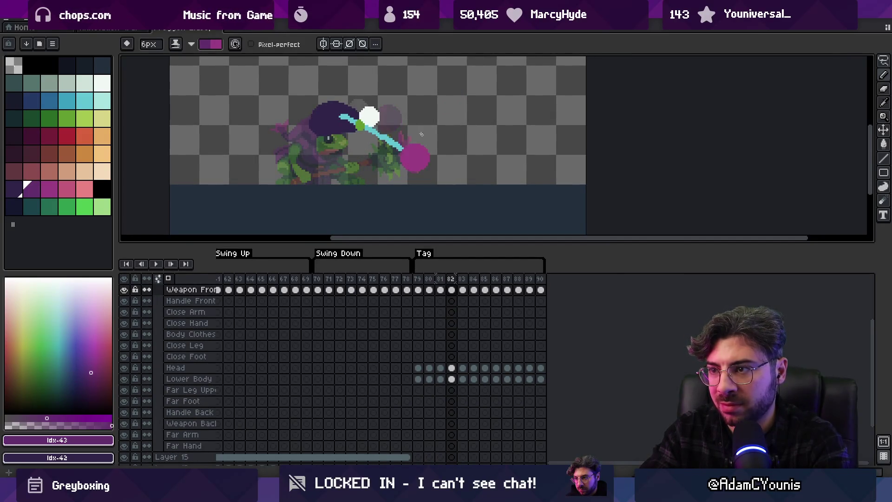
key(Right)
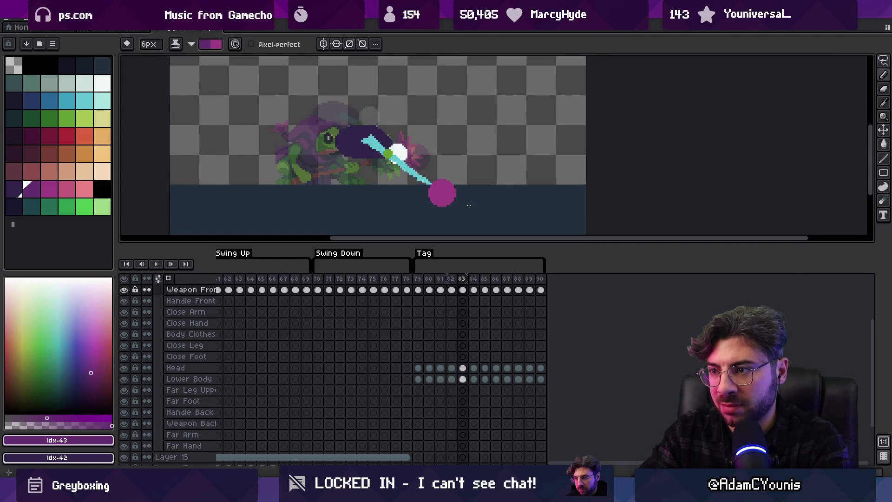
key(Right)
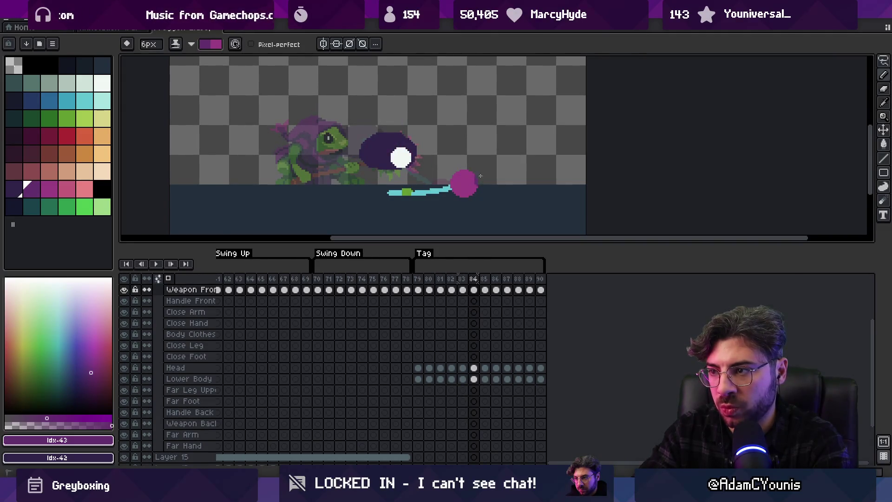
key(Right)
key(Right)
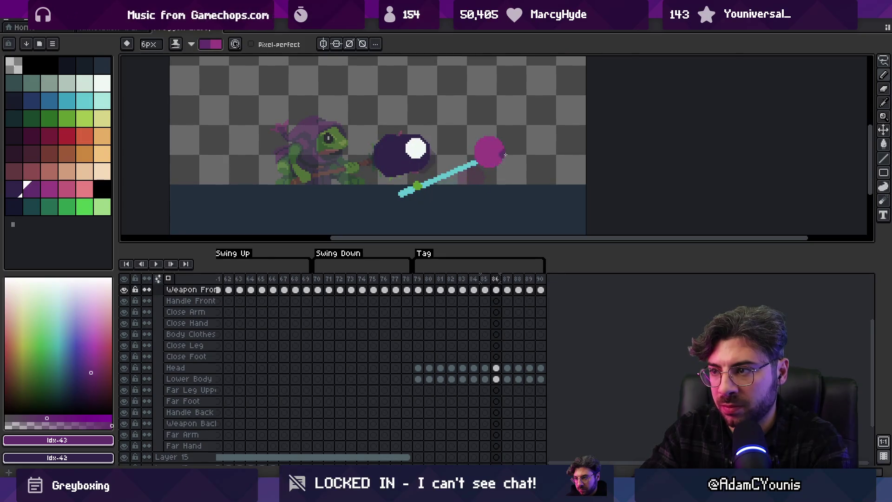
key(Right)
key(Return)
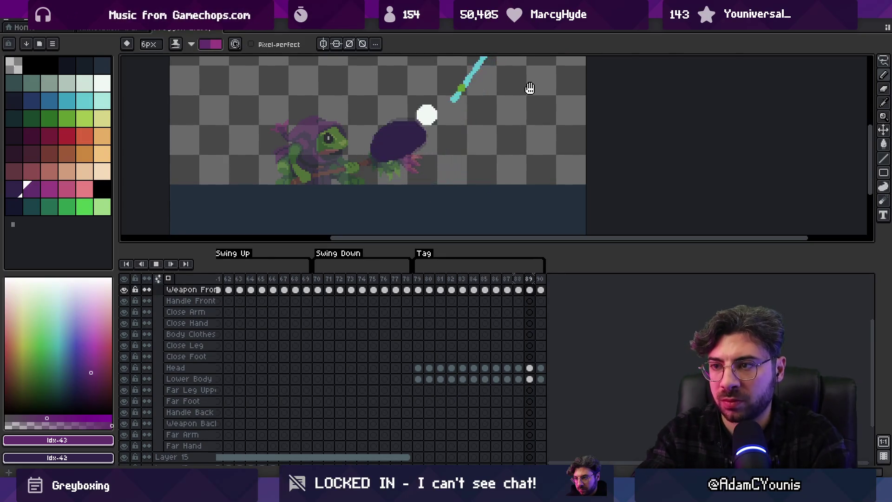
key(z)
scroll(468, 95, down, 1)
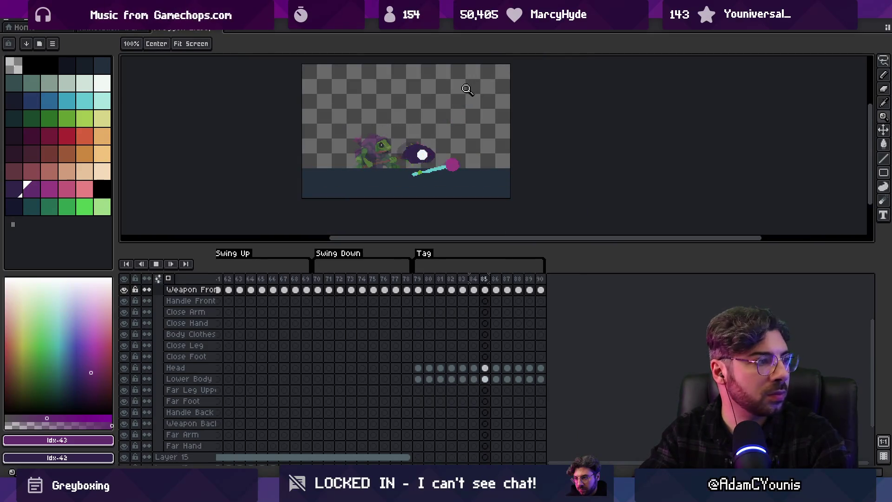
On frame 86, move the magenta head onto the shaft tip and paint a darker cyan tip pixel
scroll(476, 127, up, 1)
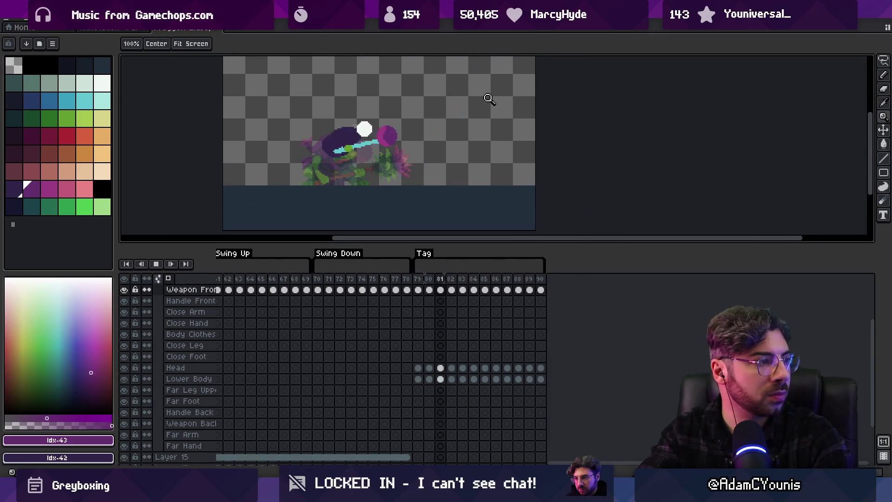
key(Return)
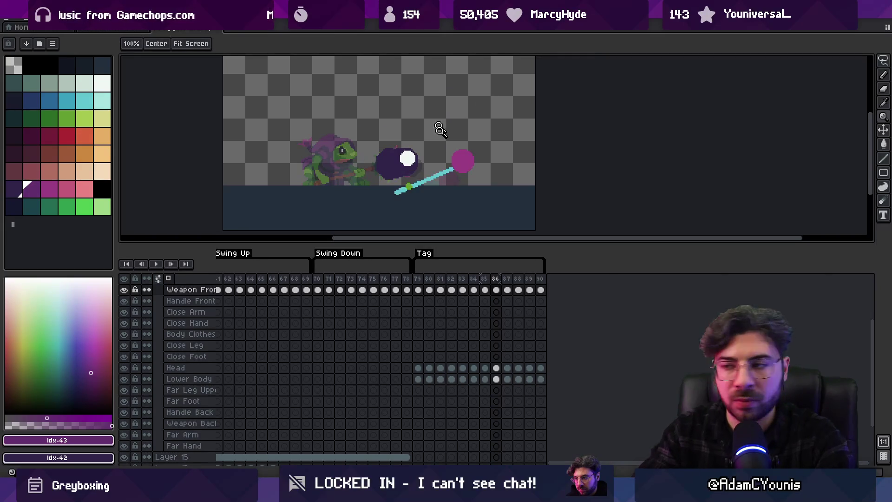
click(439, 128)
key(v)
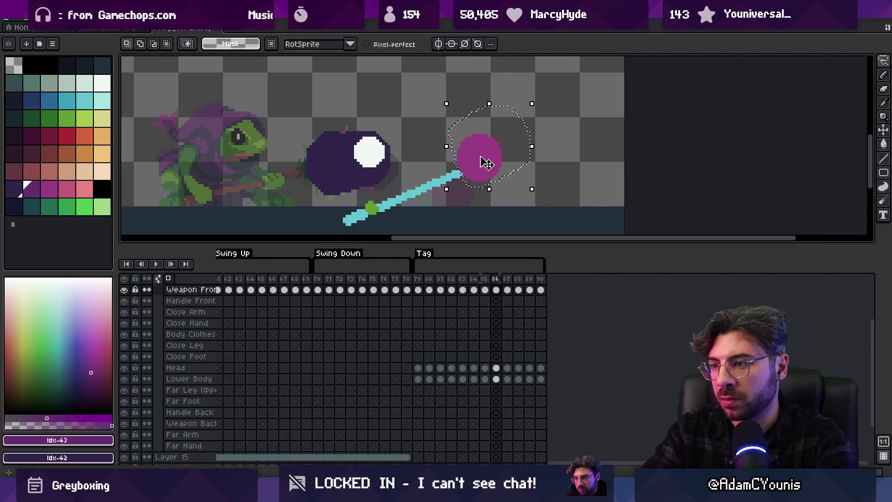
drag(486, 163, 475, 175)
key(ctrl+d)
click(92, 105)
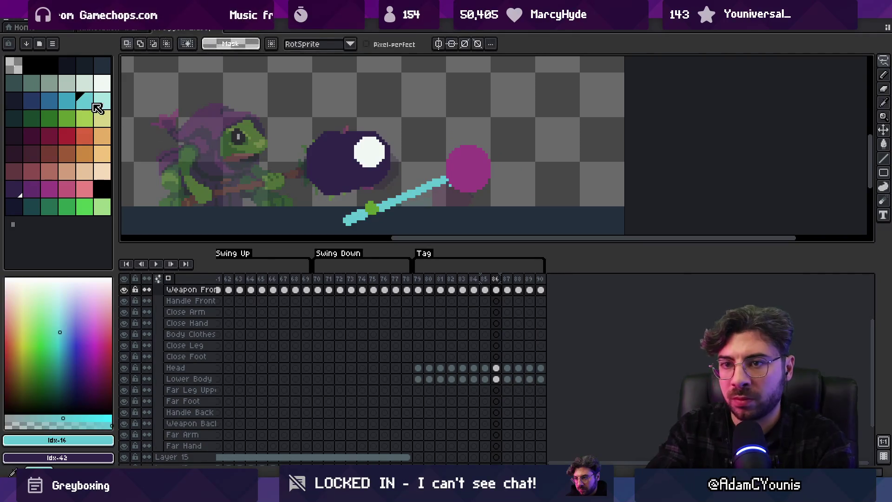
click(66, 100)
key(b)
click(344, 223)
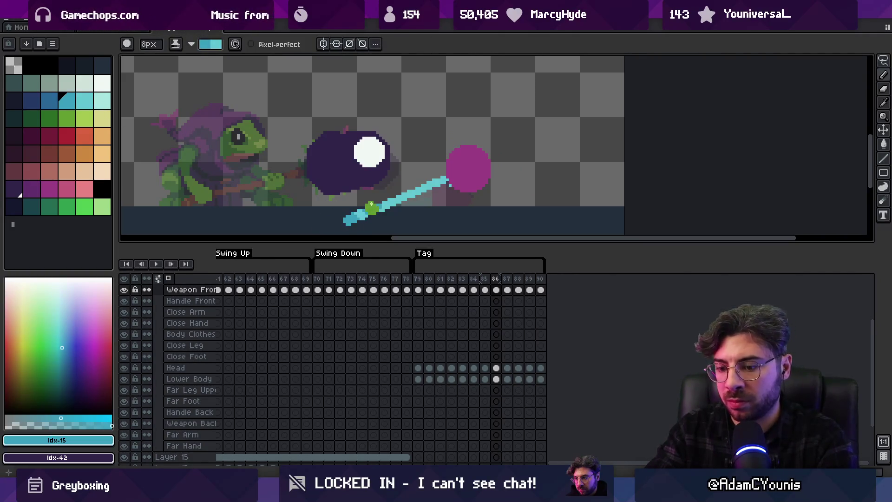
Review frames 87–90, sampling the weapon's green and cyan colours and selecting darker cyan Idx-15
key(Right)
key(Right)
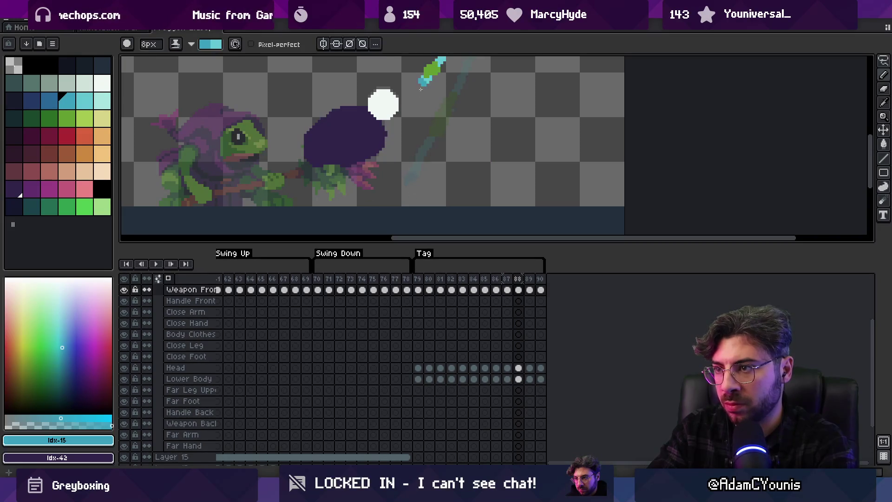
key(Right)
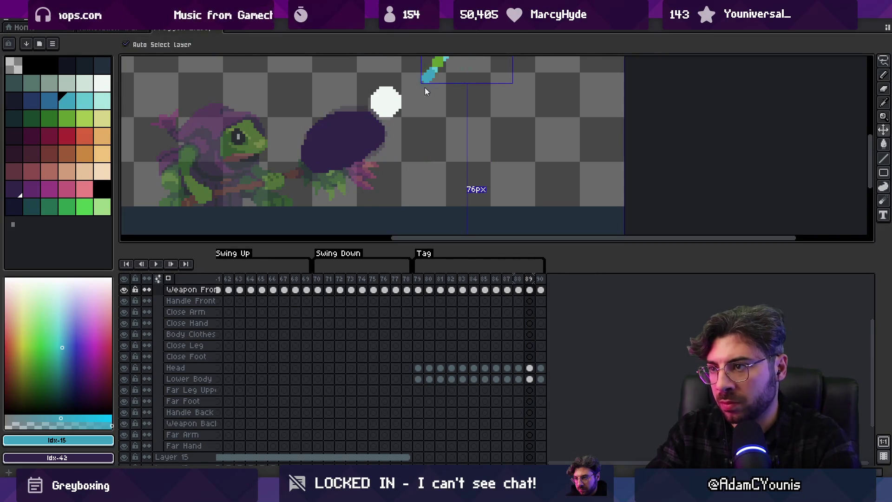
key(Left)
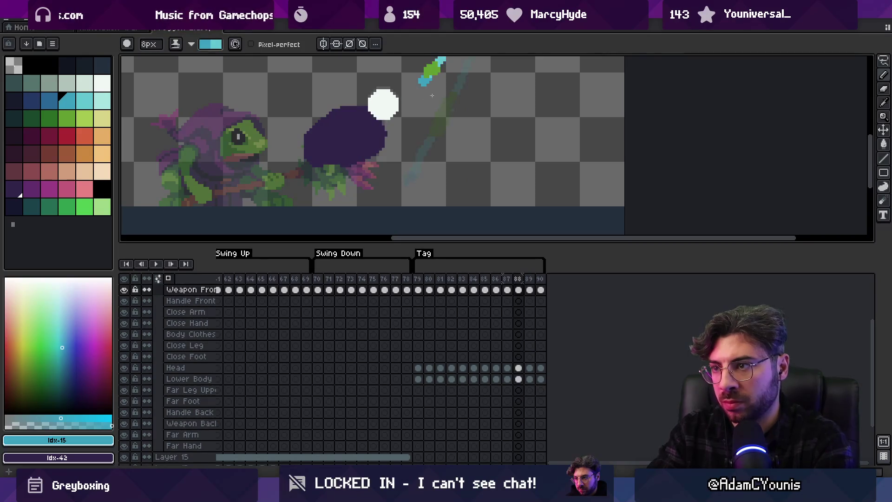
drag(426, 88, 394, 191)
alt+click(399, 181)
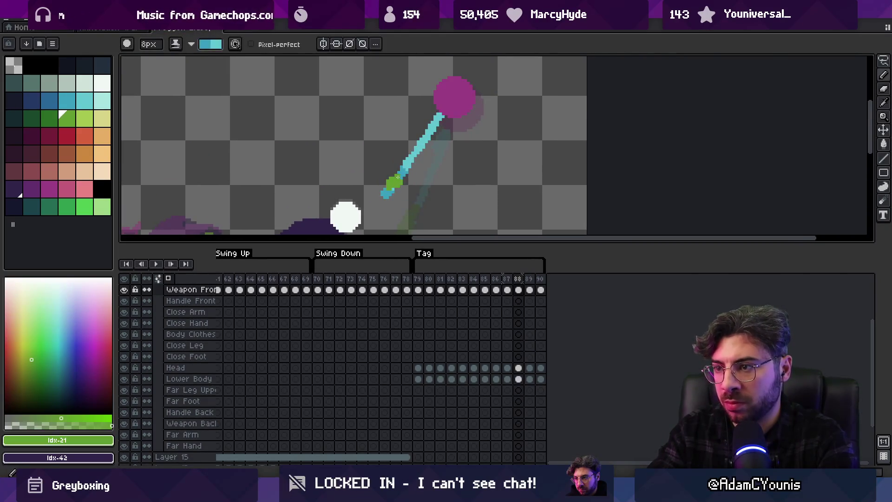
alt+click(390, 191)
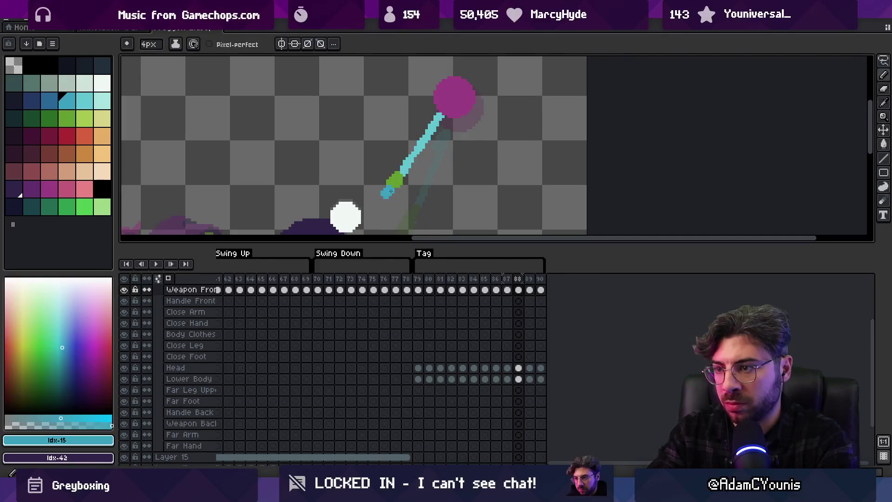
alt+click(410, 165)
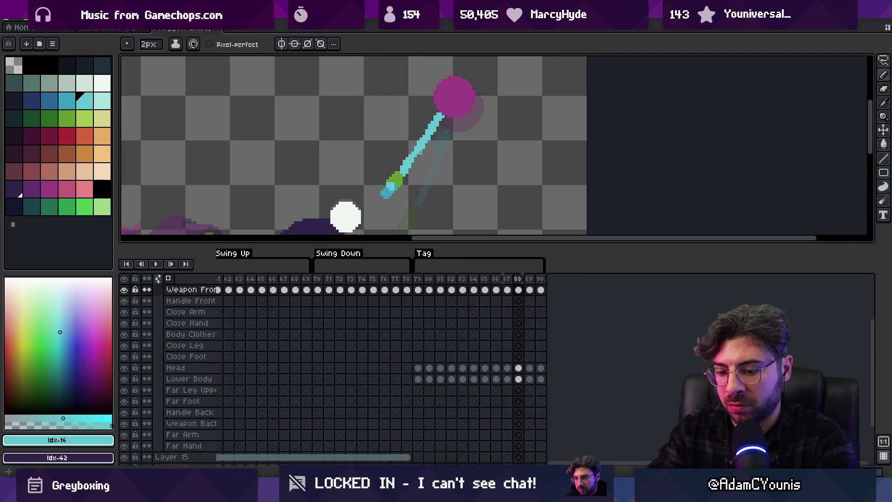
key(Right)
key(Right)
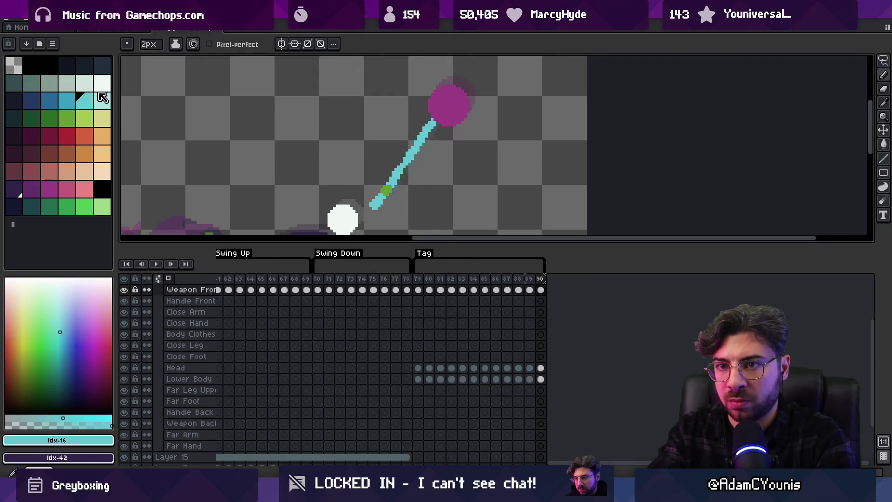
key(bracketleft)
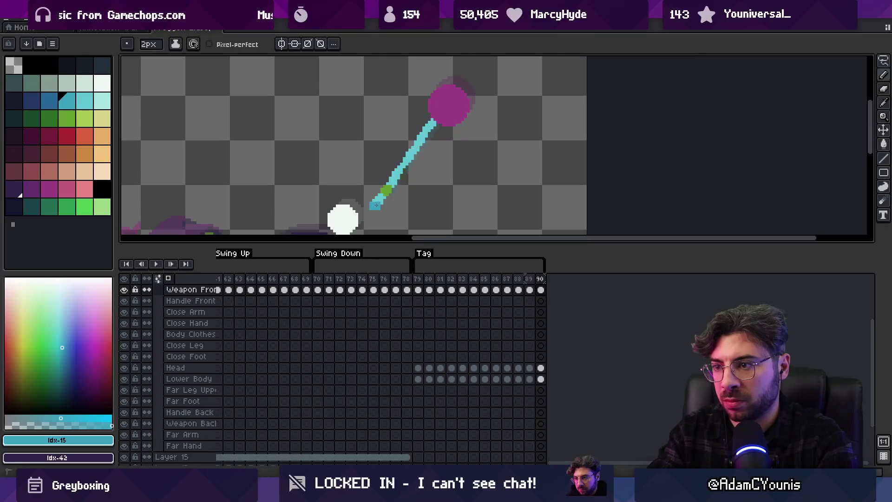
key(z)
scroll(401, 183, down, 2)
key(Right)
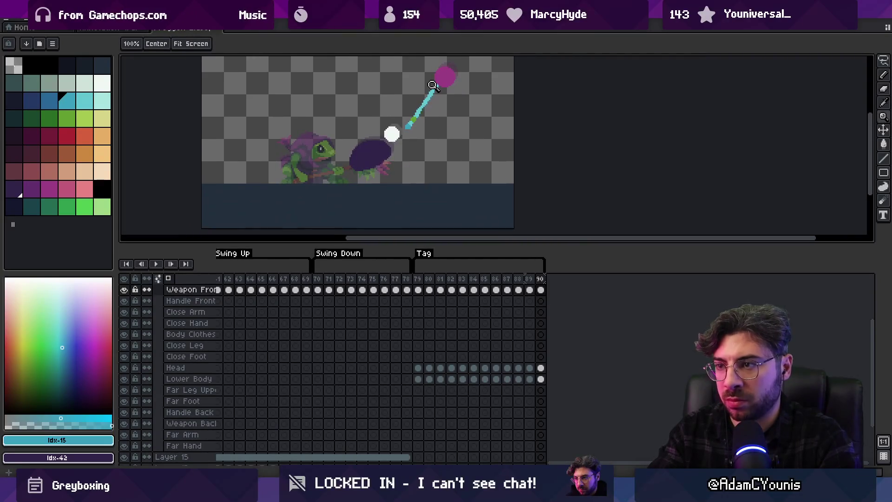
Play the attack loop while zooming the view in and out, then stop playback
key(Return)
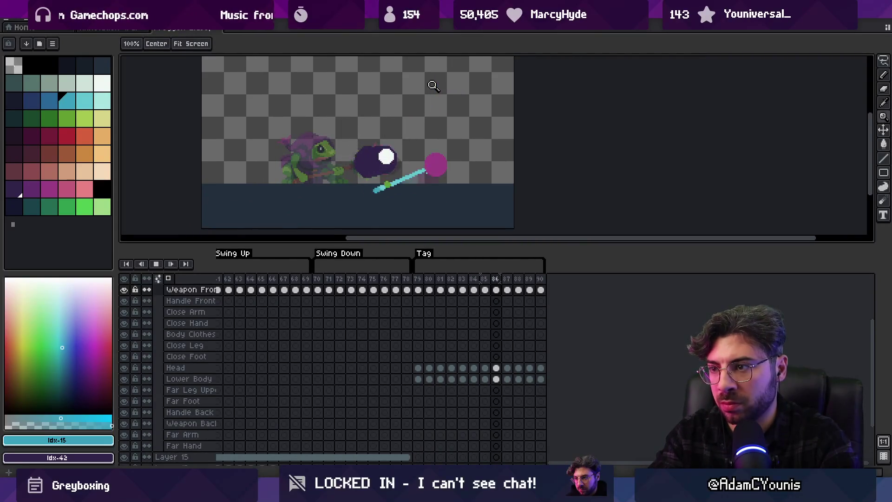
scroll(397, 118, down, 2)
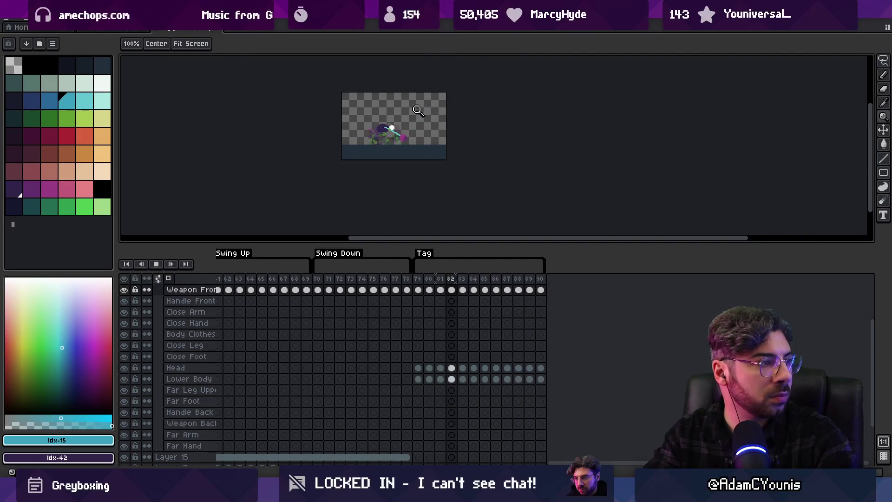
scroll(414, 112, up, 2)
scroll(420, 114, up, 1)
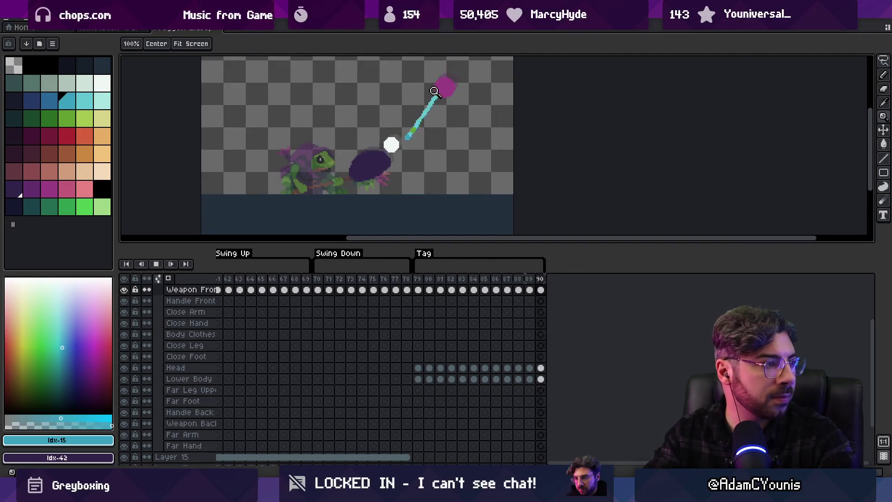
key(Return)
Switch to the pencil and sample the weapon head's magenta, then the darker purple
key(b)
scroll(368, 123, up, 1)
alt+click(367, 124)
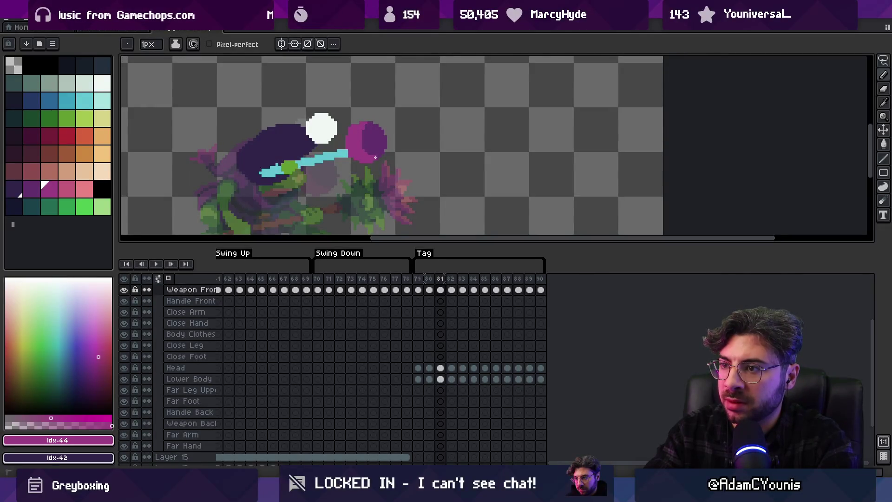
alt+click(369, 129)
Zoom back out and replay the swing, pausing on frame 85 before resuming
key(z)
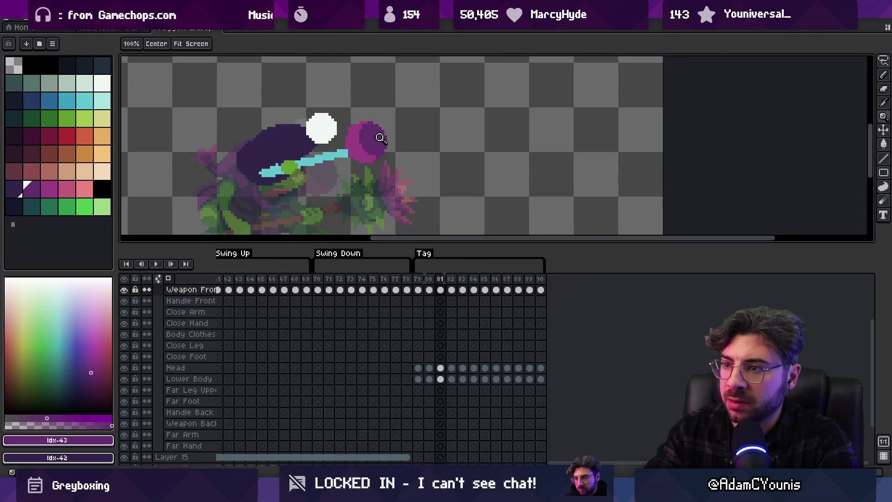
scroll(377, 152, down, 1)
scroll(392, 154, down, 1)
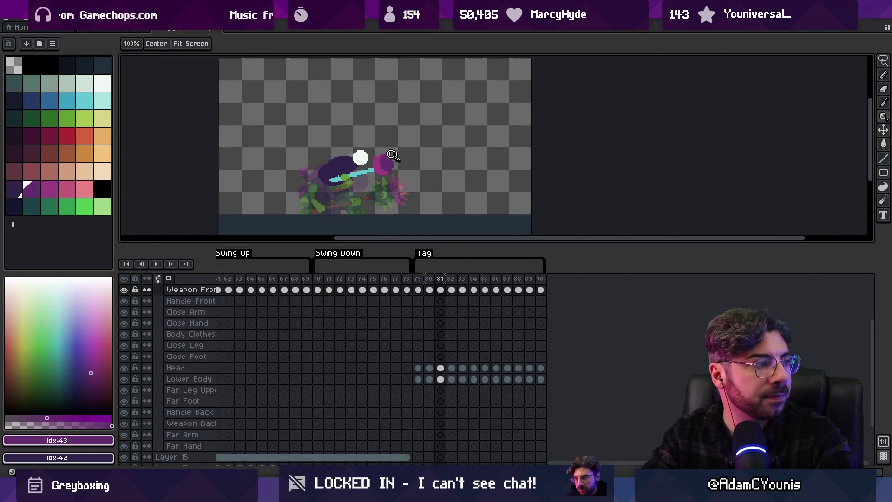
key(Return)
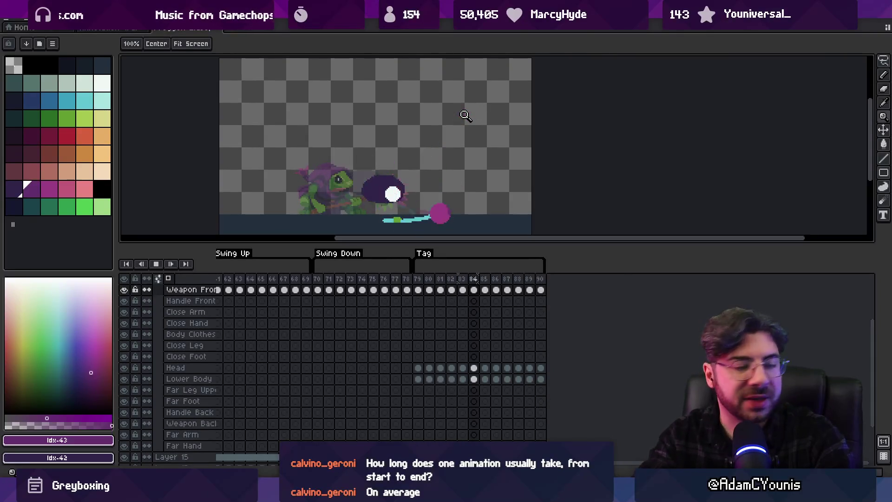
key(Return)
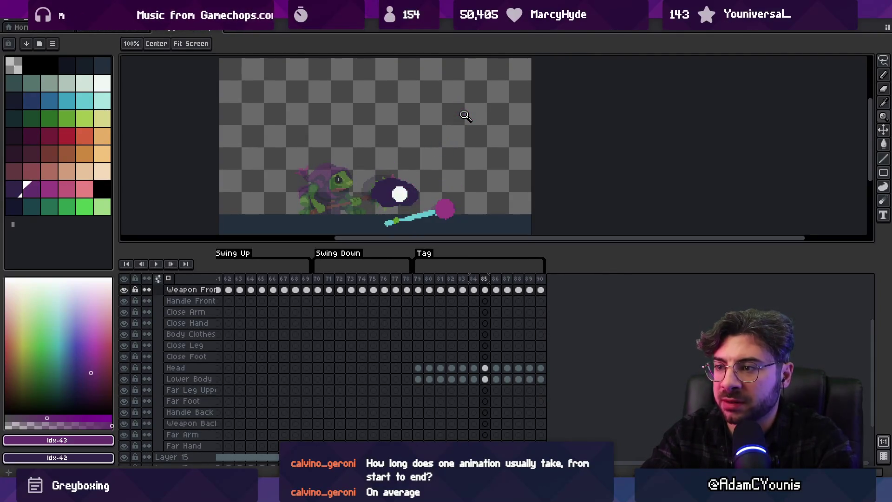
key(Return)
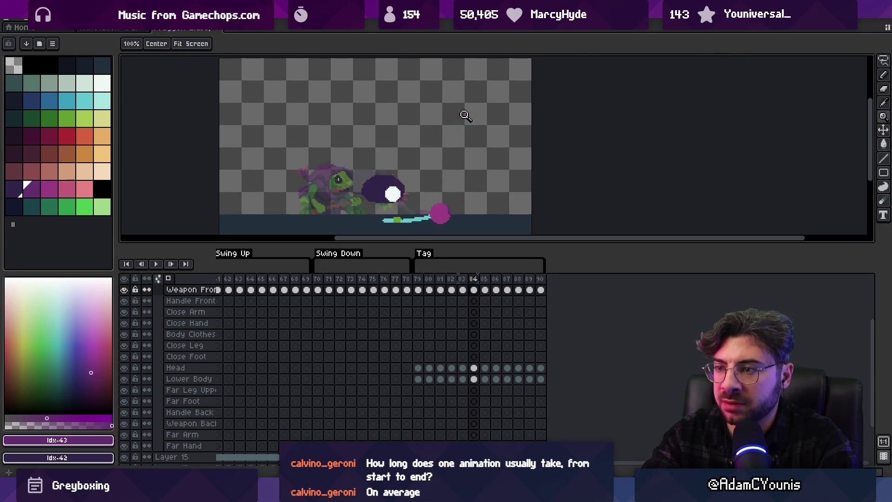
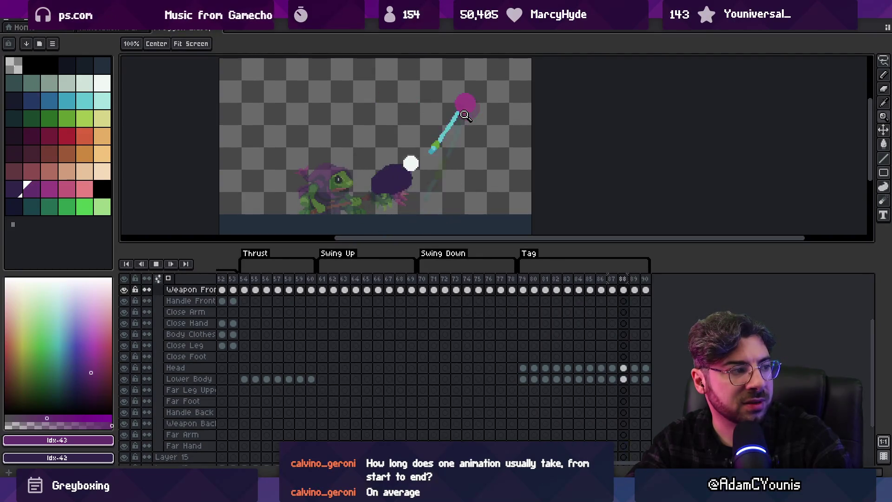
Stop playback and flip between frames 84 and 86 to compare the swing poses
key(Return)
key(Right)
key(Right)
key(Right)
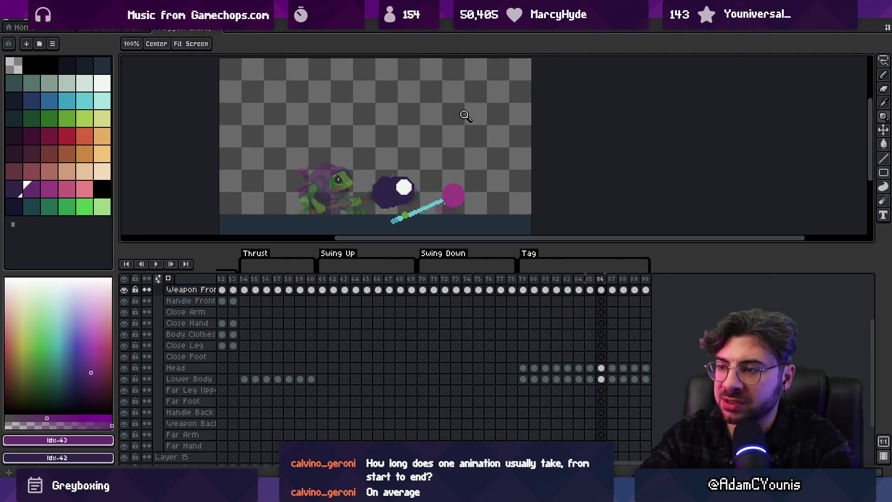
key(Left)
key(Right)
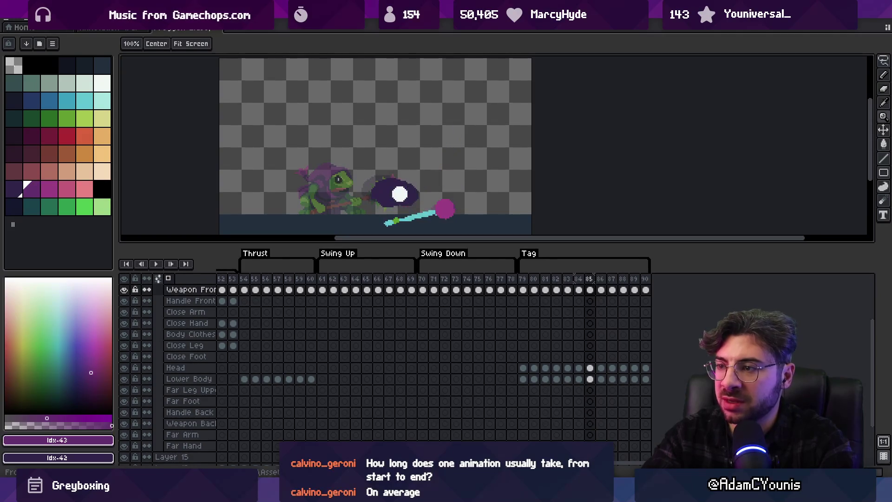
key(Left)
key(Left)
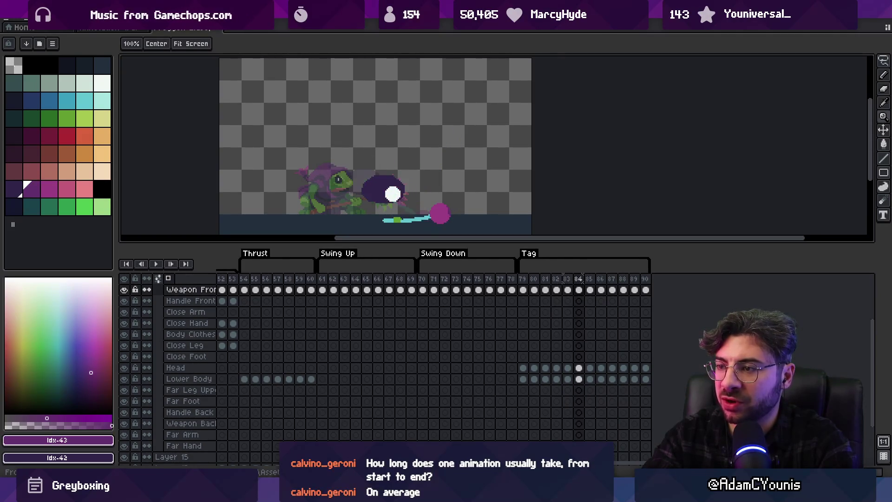
scroll(430, 211, up, 1)
key(b)
alt+click(430, 211)
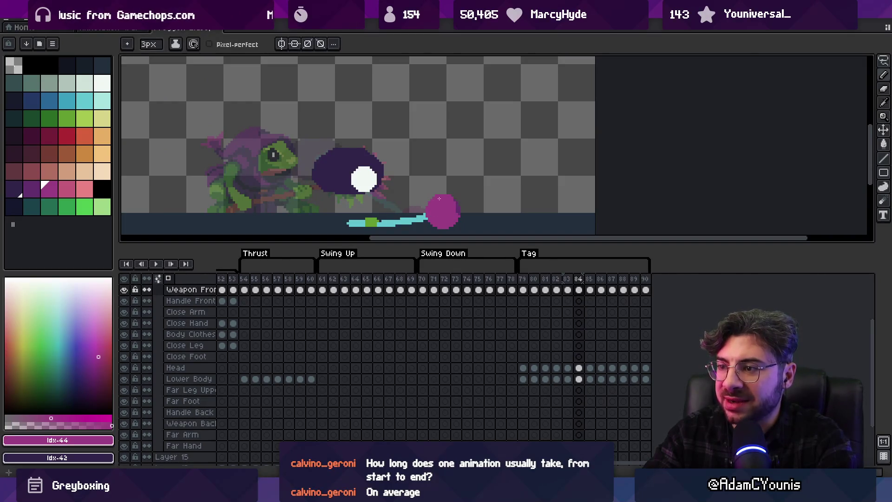
scroll(436, 198, down, 2)
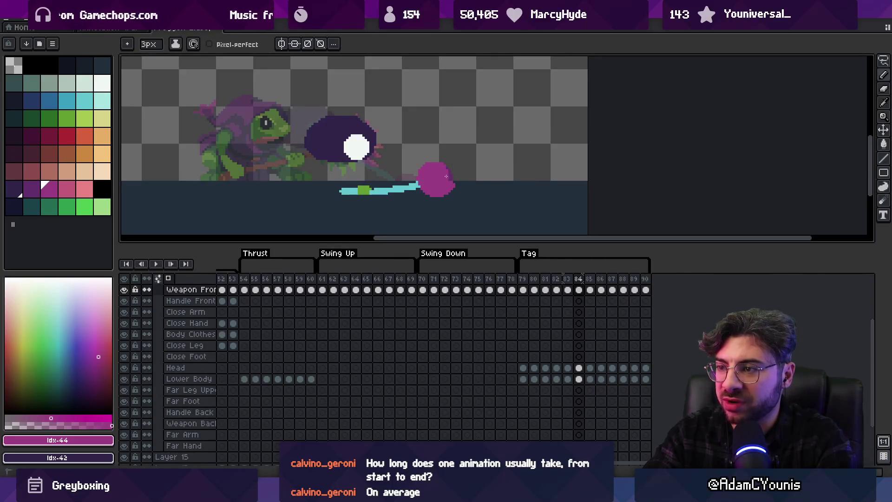
Advance to frame 86, replay the animation, then stop and zoom in on frame 80's hammer head
key(period)
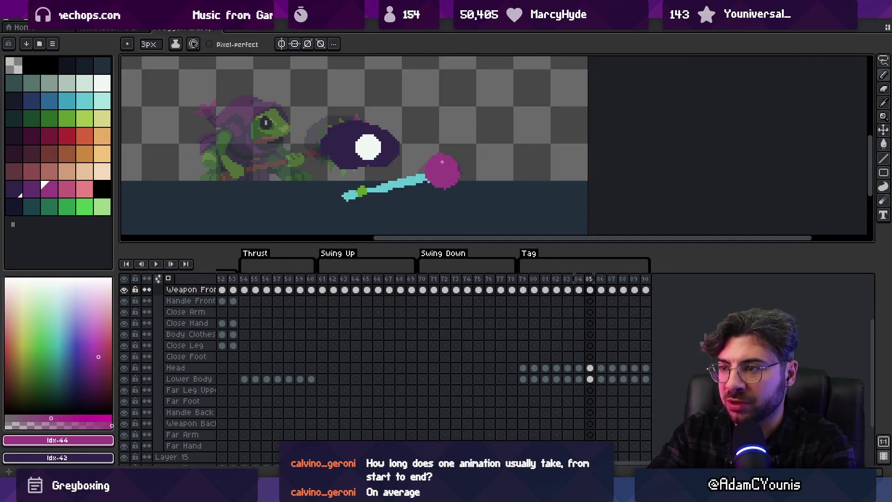
key(period)
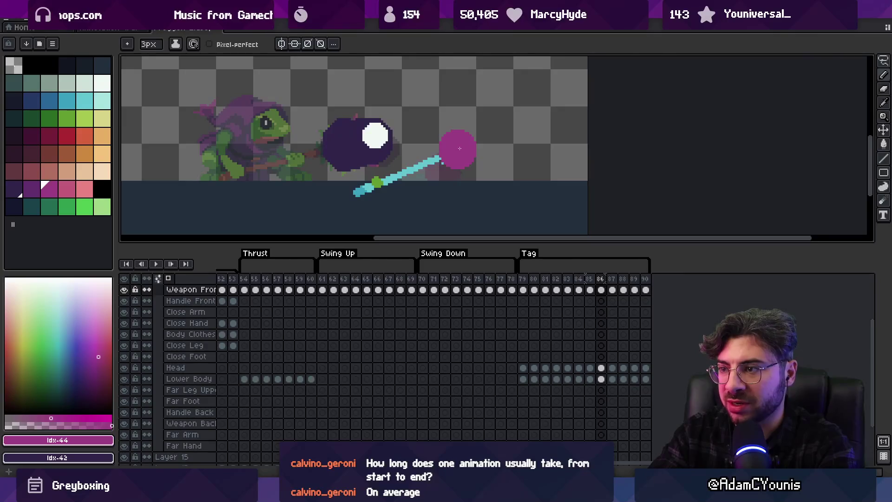
key(Return)
key(z)
scroll(398, 70, down, 3)
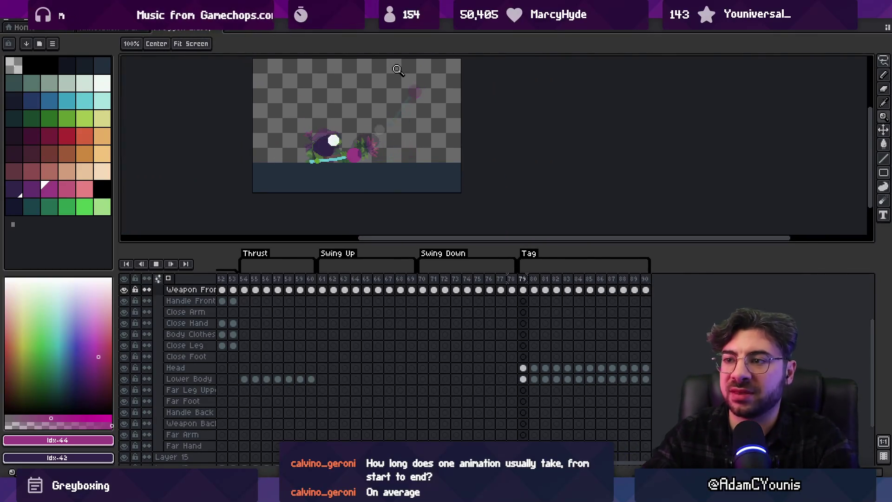
key(Return)
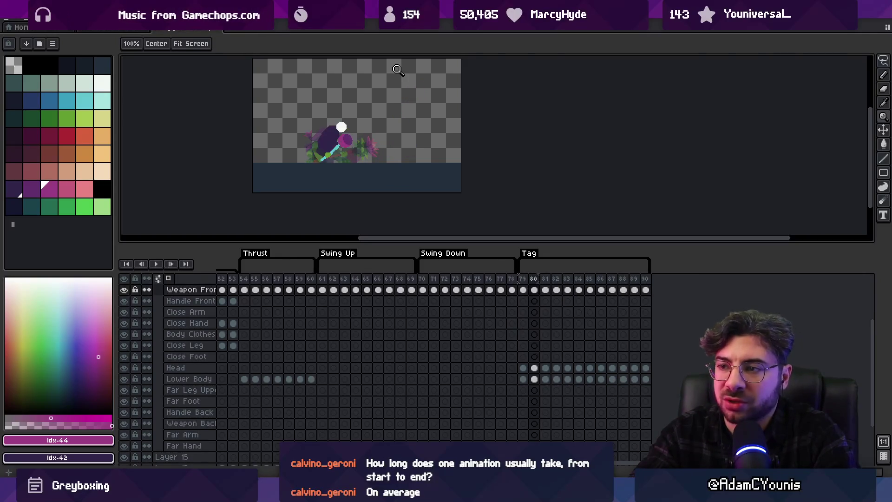
key(Right)
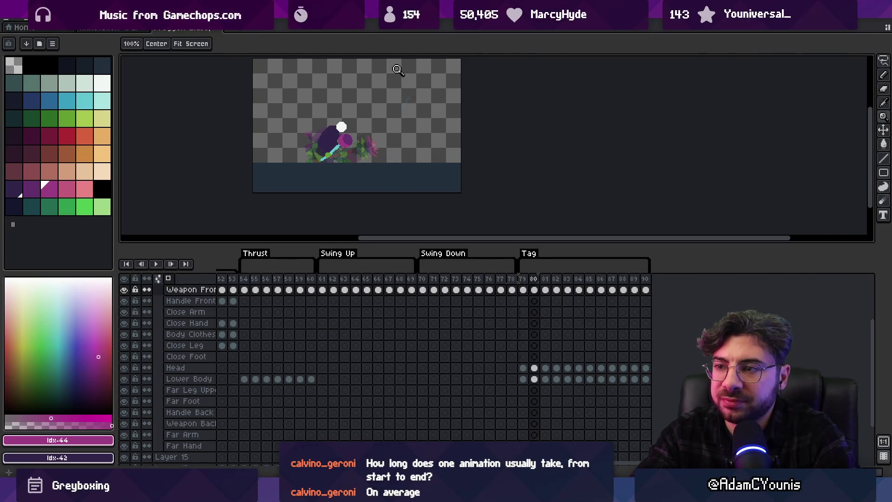
scroll(344, 137, up, 5)
Try dark purple and magenta strokes on the hammer head, undo them, and resample its colours
key(b)
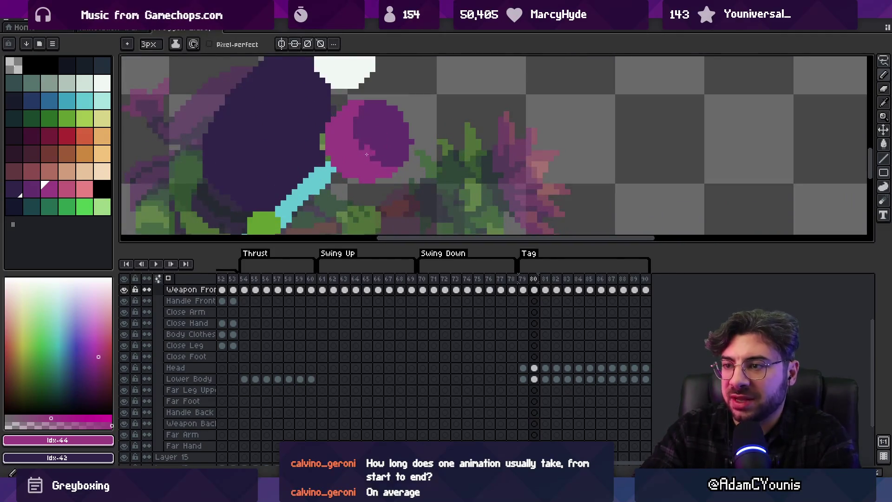
alt+click(390, 144)
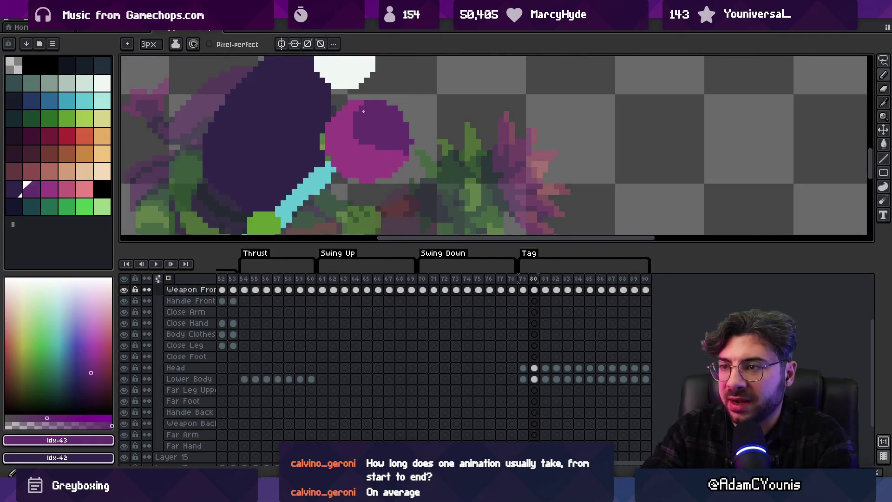
alt+click(401, 153)
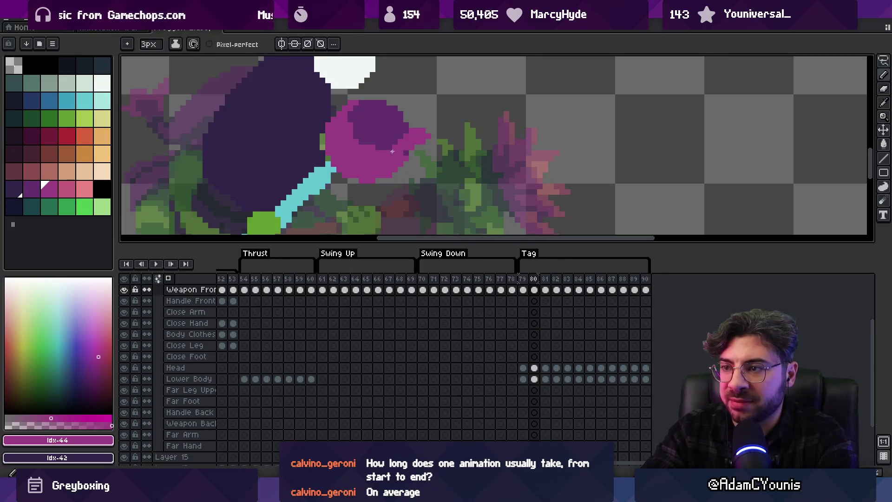
key(ctrl+z)
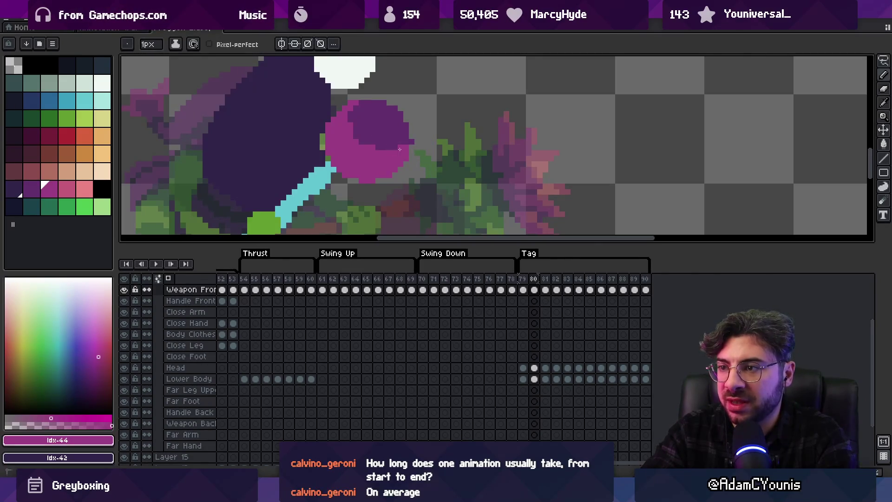
alt+click(399, 149)
alt+click(349, 119)
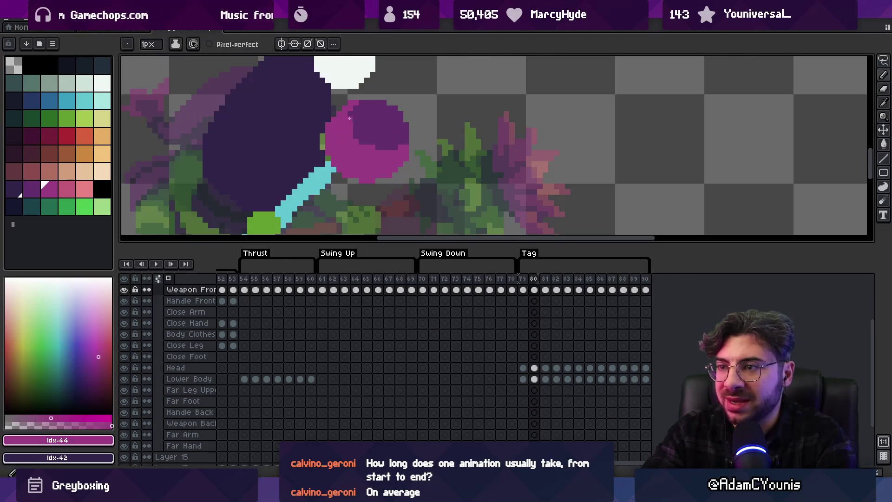
Switch to the Eraser and zoom the canvas view back out
key(z)
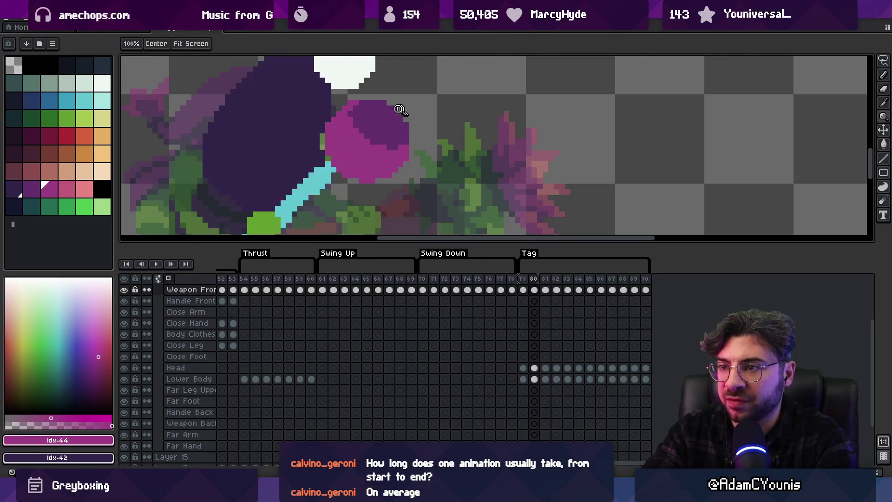
scroll(398, 113, down, 3)
scroll(414, 105, up, 4)
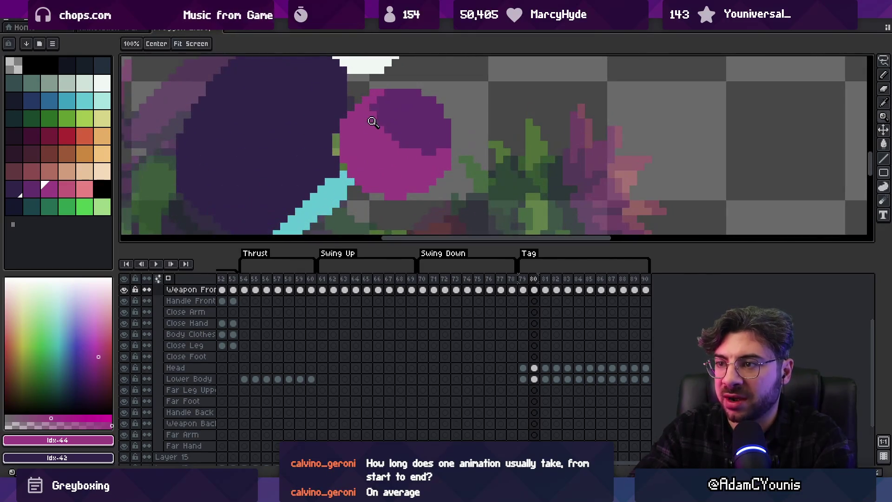
key(b)
key(e)
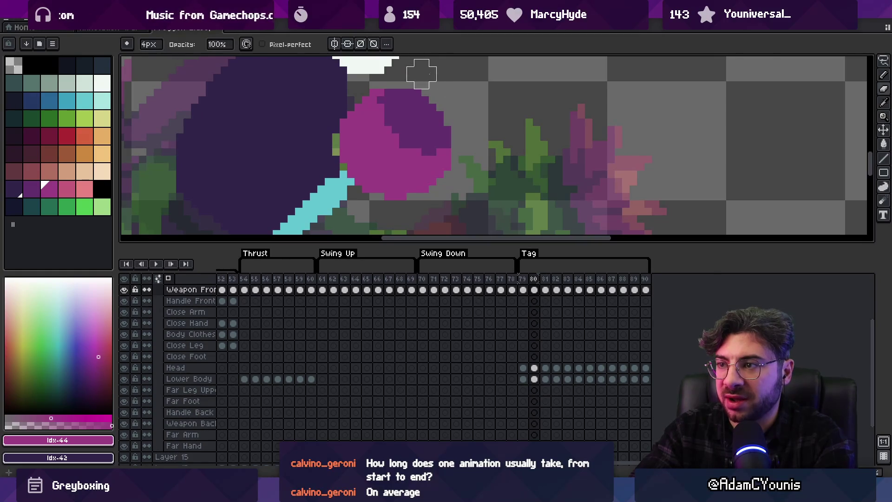
key(z)
scroll(437, 116, down, 3)
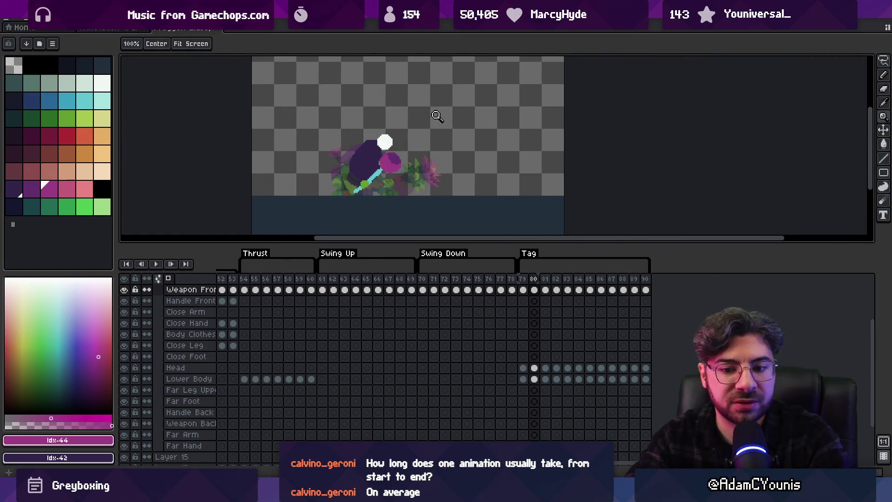
Replay the Tag animation, stop it, and return to frame 79 zoomed in on the sprite
key(Return)
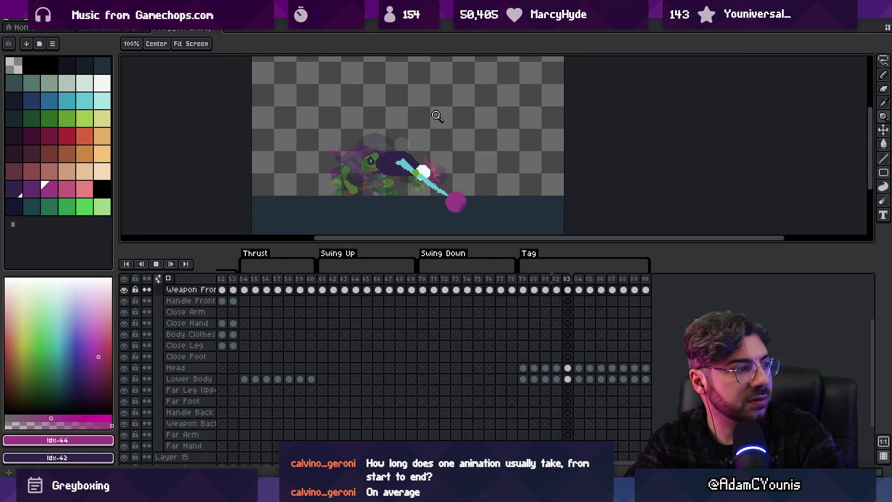
key(Return)
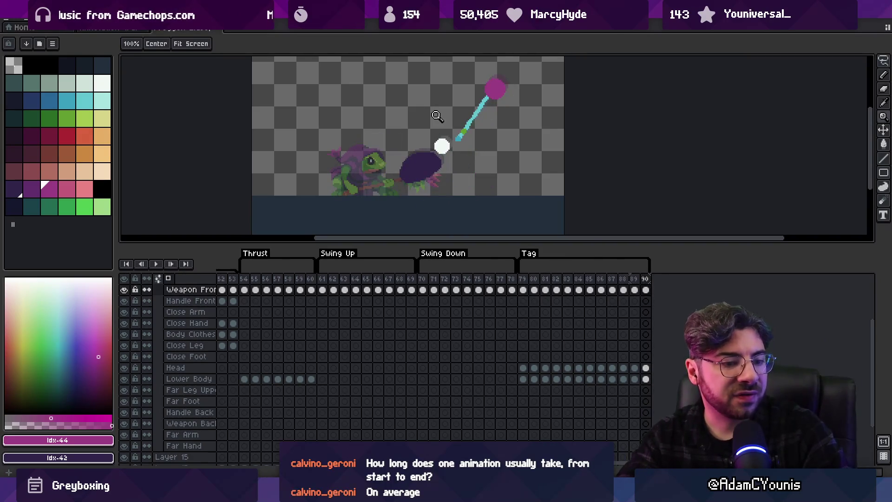
key(Return)
key(Return)
key(Return)
key(Return)
key(Left)
key(Left)
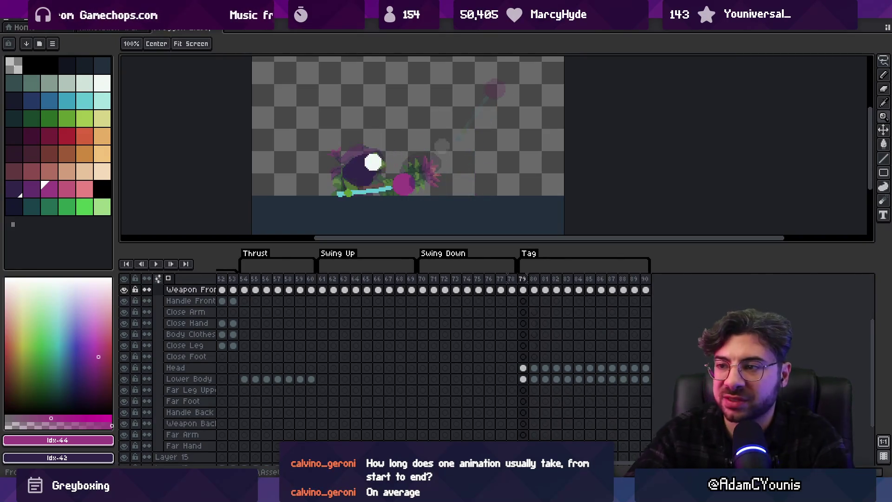
click(366, 173)
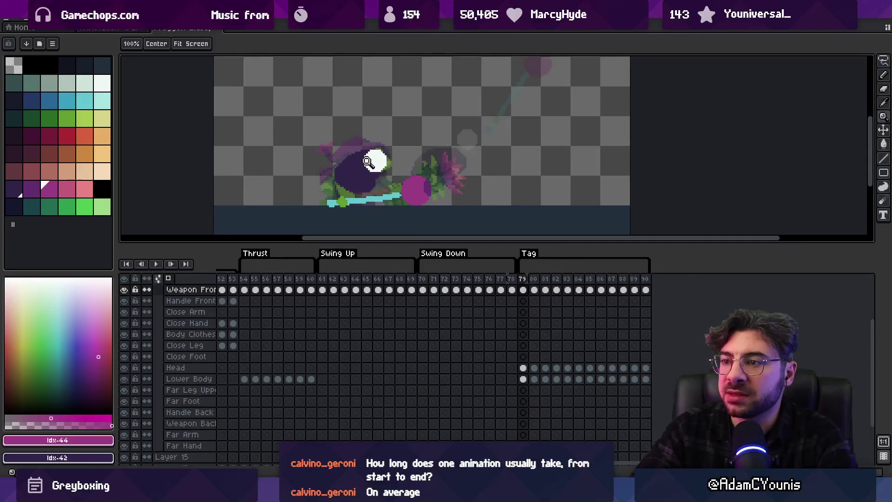
click(369, 169)
drag(437, 316, 445, 367)
Review the frog reference on Layer 17 across frames 28 and 31 to 33
click(518, 320)
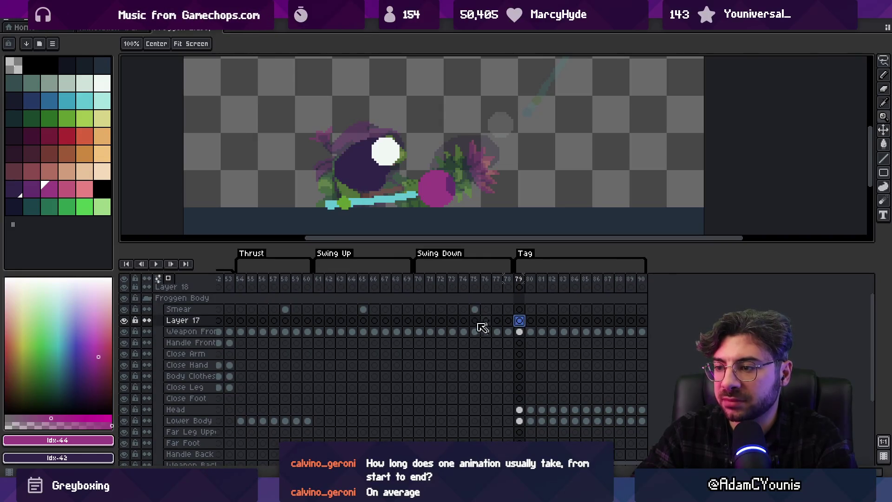
scroll(482, 327, left, 10)
click(348, 311)
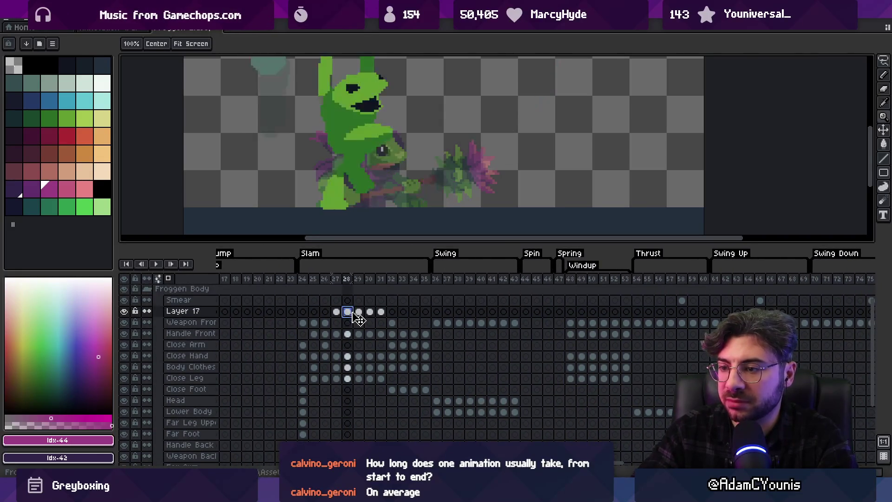
drag(381, 311, 405, 313)
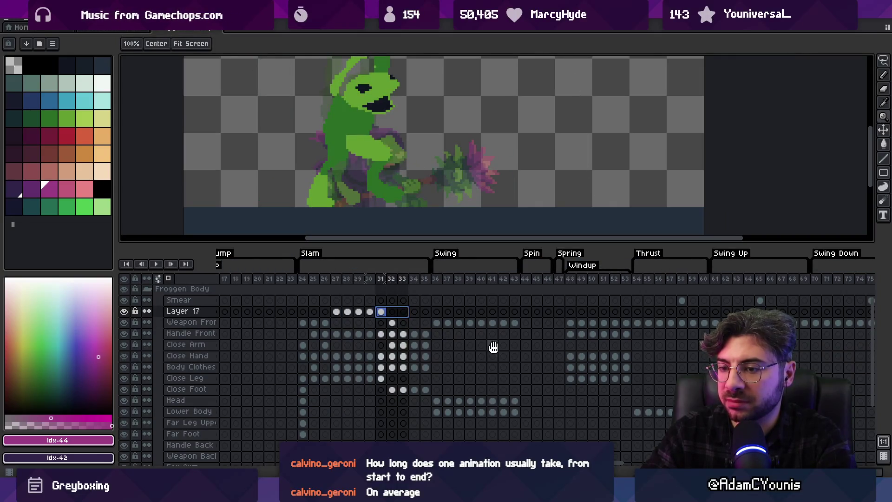
scroll(493, 347, down, 1)
scroll(499, 339, right, 10)
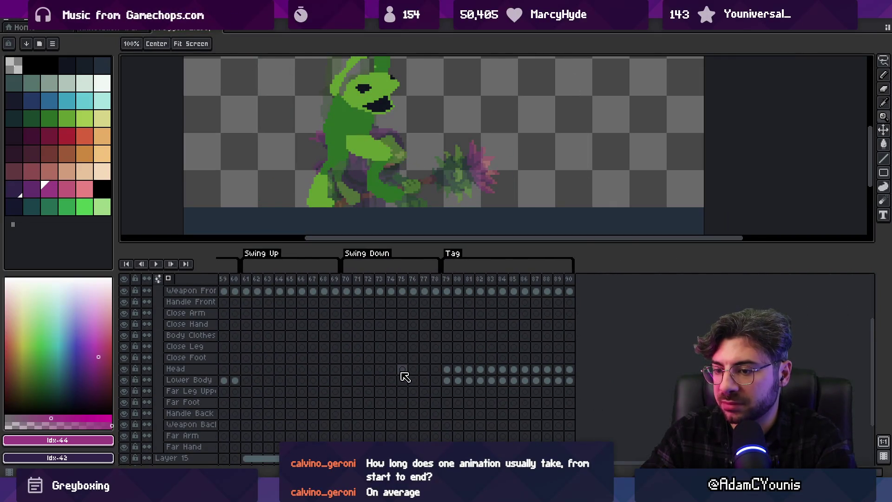
Add a new Layer 20 above Head at frame 79 and pick the pink colour
click(447, 359)
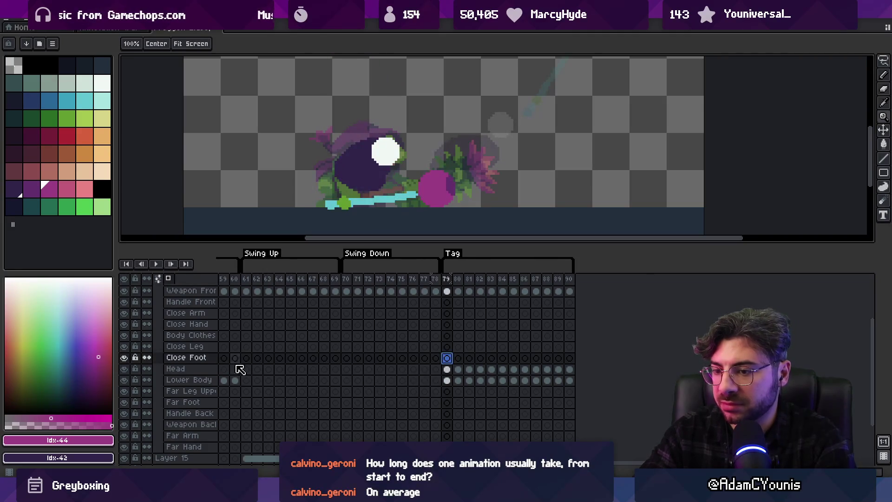
key(Down)
key(shift+n)
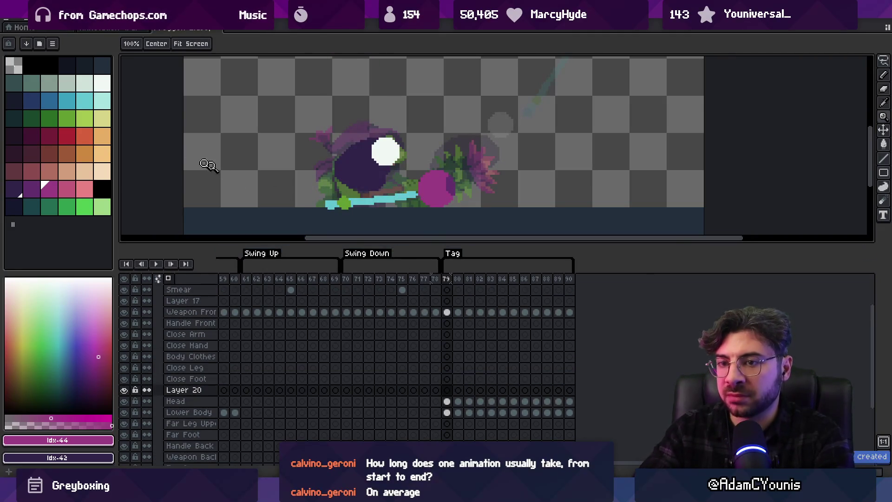
click(102, 83)
key(b)
key(ctrl+z)
key(ctrl+z)
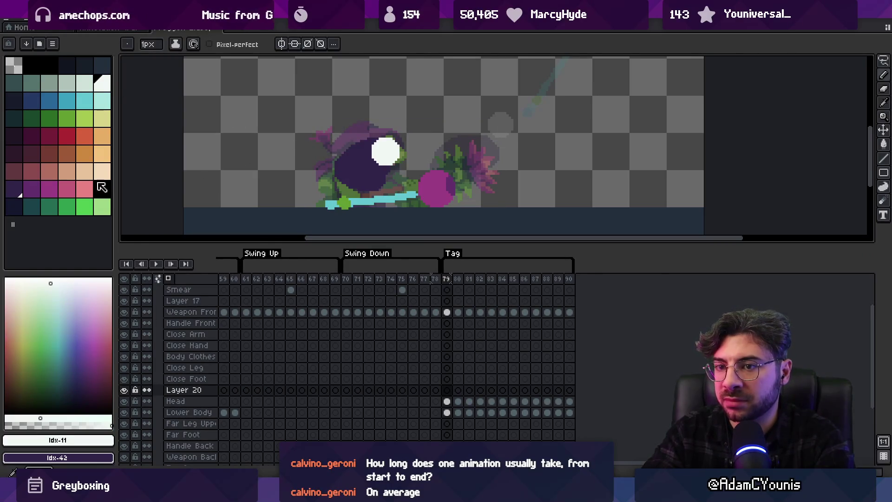
click(84, 188)
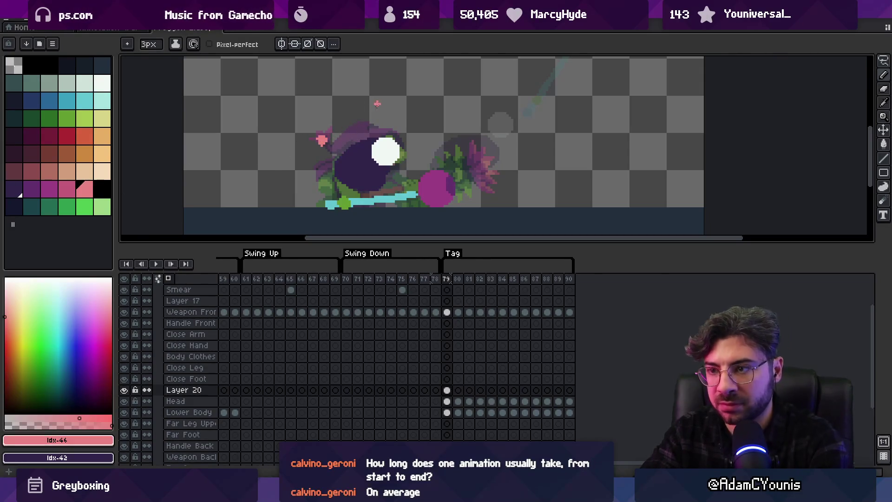
Step to frame 83 and dot a pink pixel on Layer 20, comparing with frame 84
key(Right)
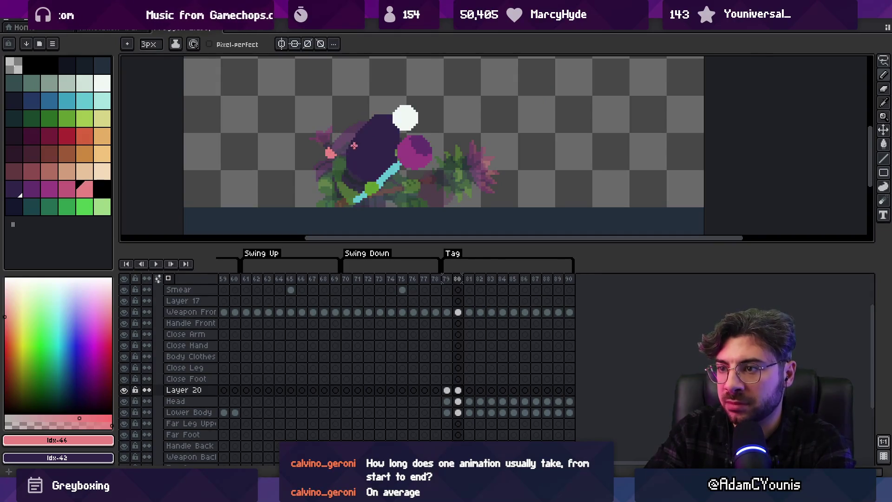
key(Right)
key(Right)
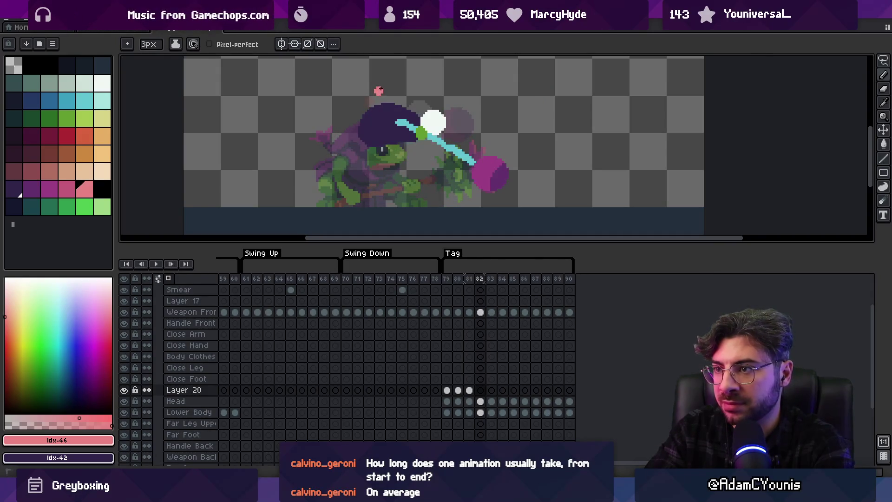
key(Right)
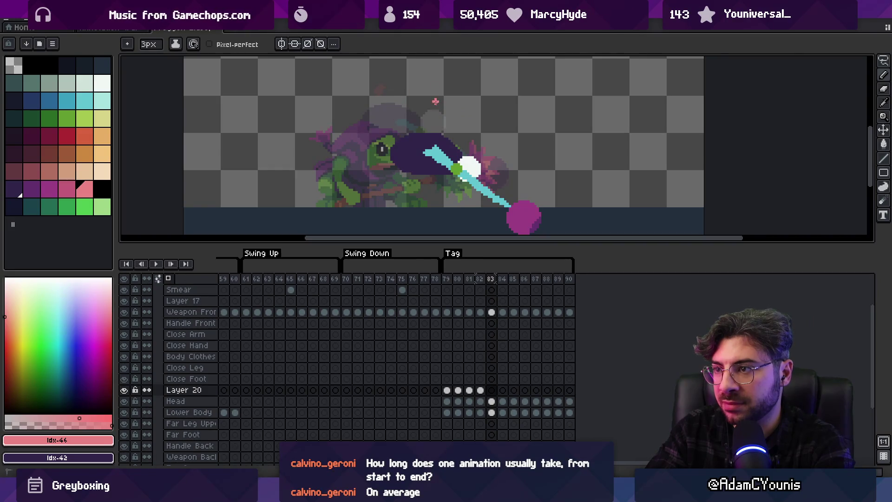
click(436, 104)
key(Right)
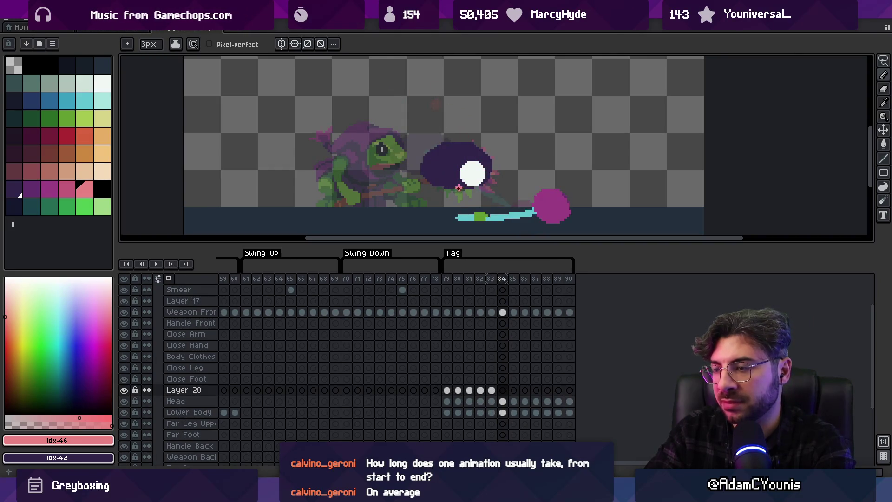
key(Left)
key(Left)
key(Right)
key(Right)
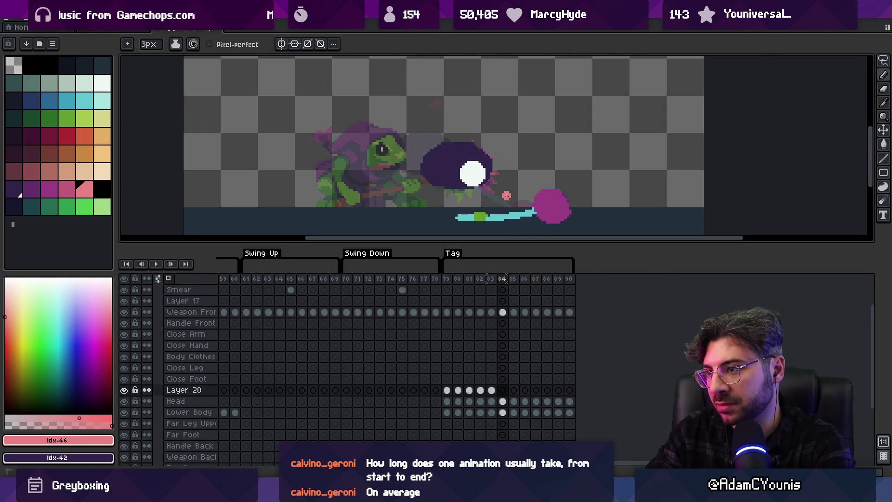
Dot pink pixels on frames 85 and 86, then step ahead through frame 90
key(Right)
click(505, 204)
key(Right)
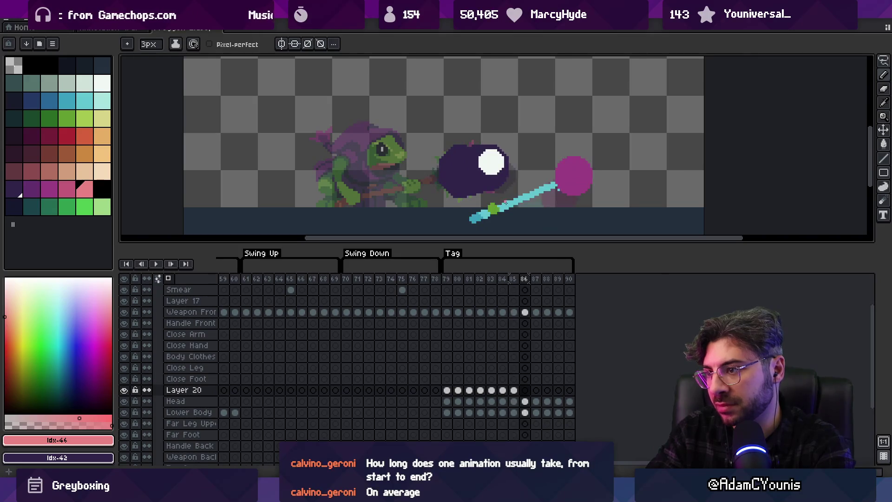
click(508, 200)
key(Right)
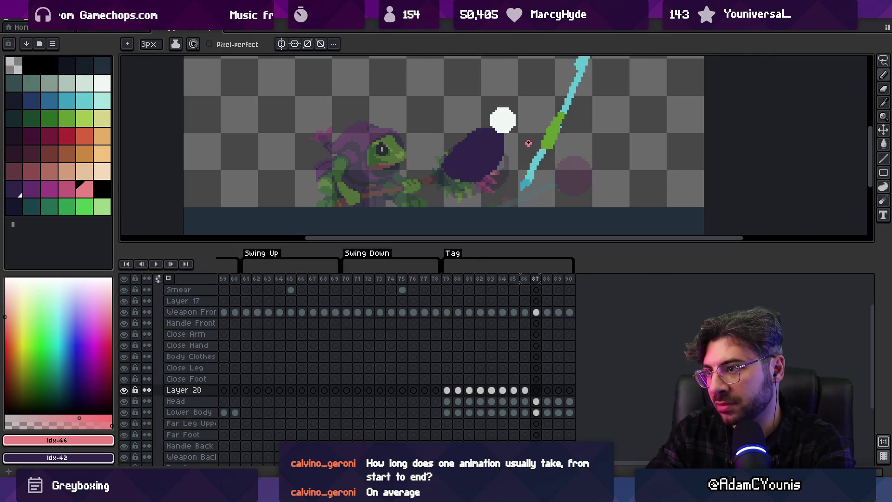
key(Right)
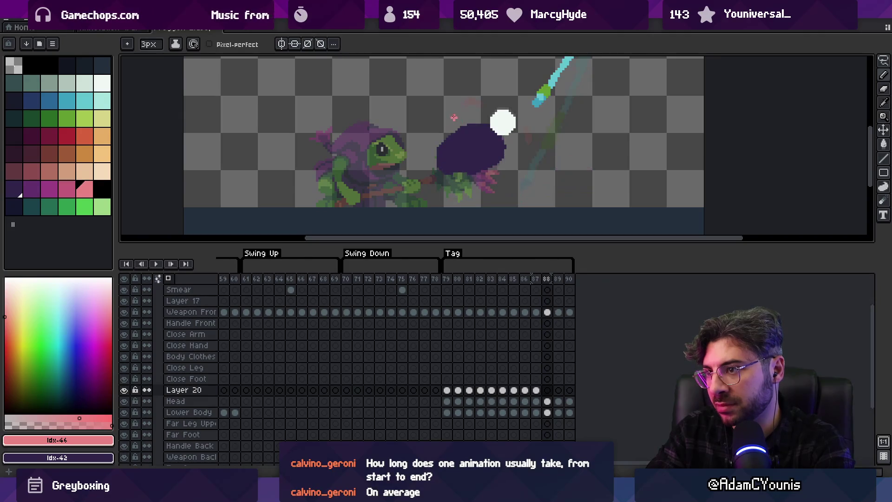
key(Right)
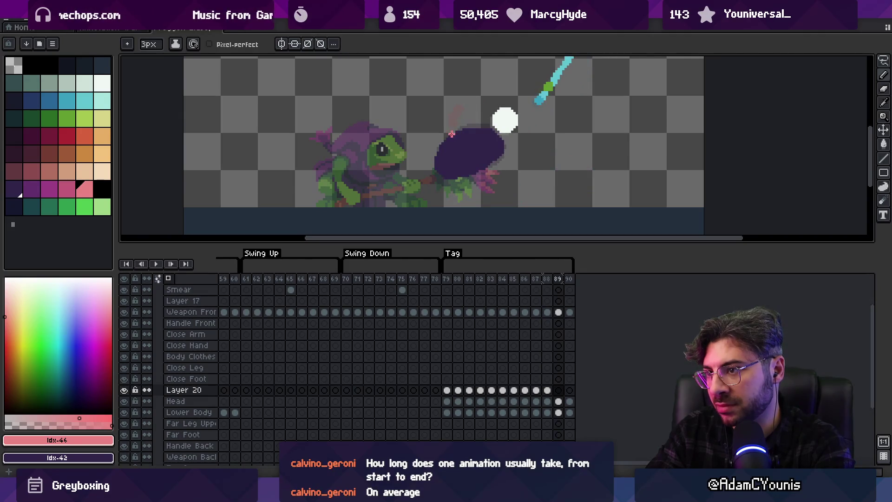
key(Right)
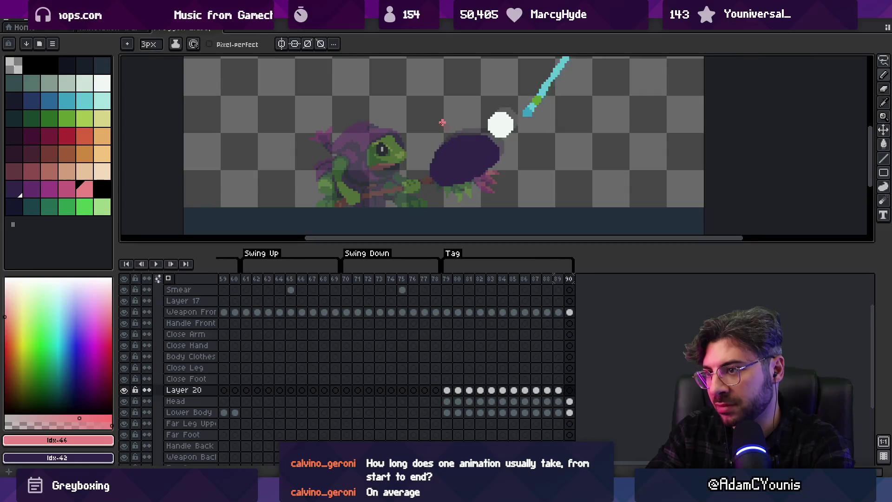
key(z)
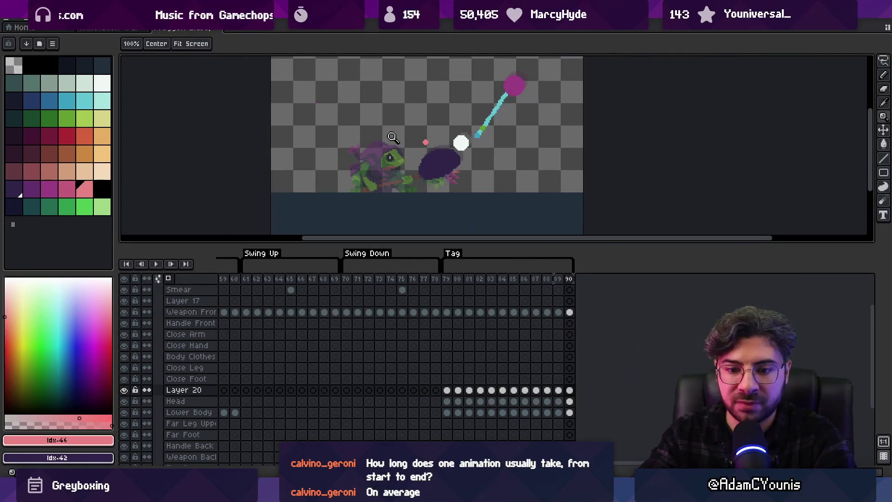
scroll(392, 137, down, 2)
key(Return)
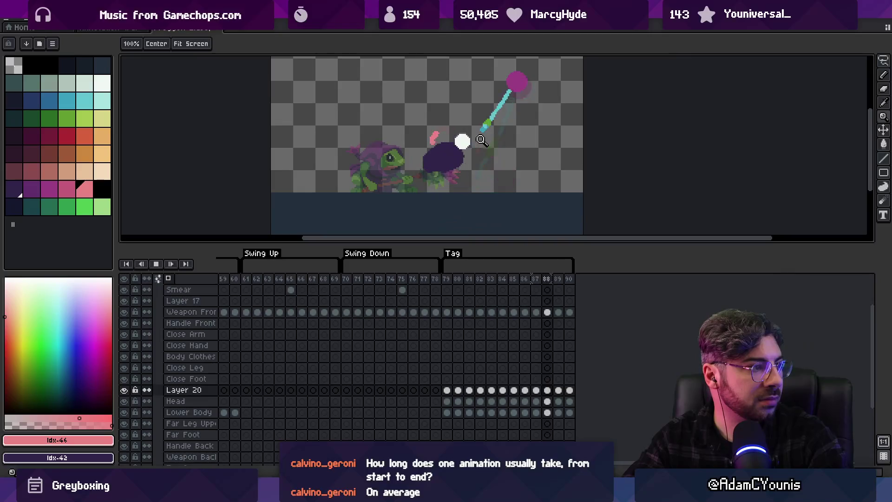
click(479, 142)
key(Return)
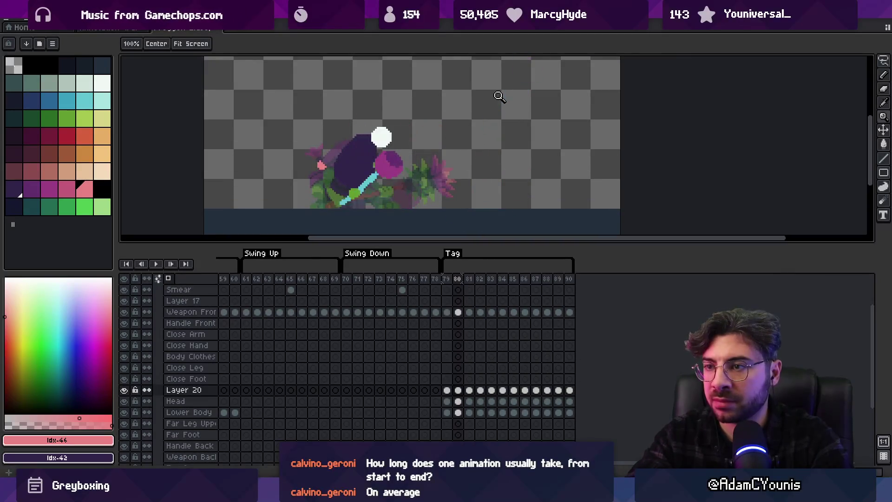
key(Right)
key(Right)
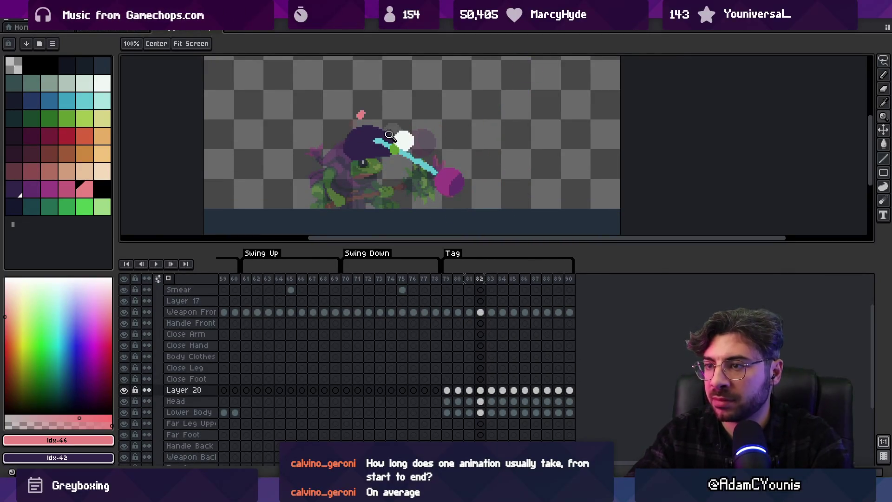
click(387, 135)
key(v)
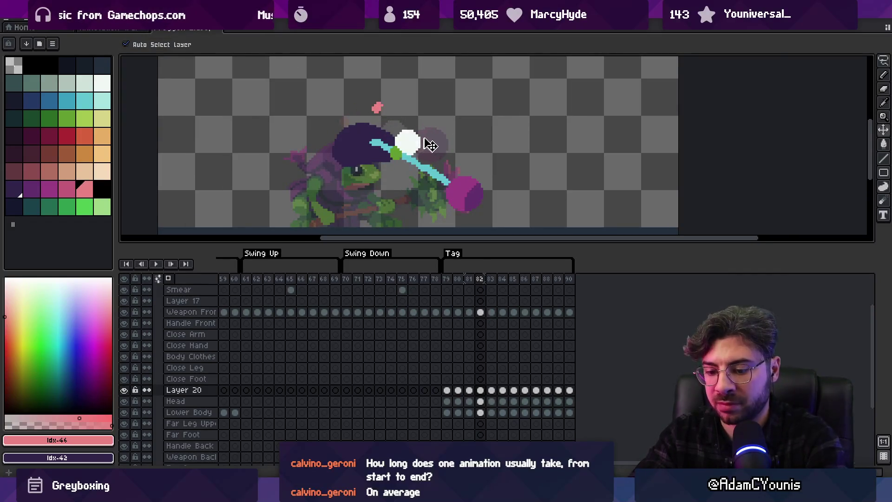
key(Right)
key(Right)
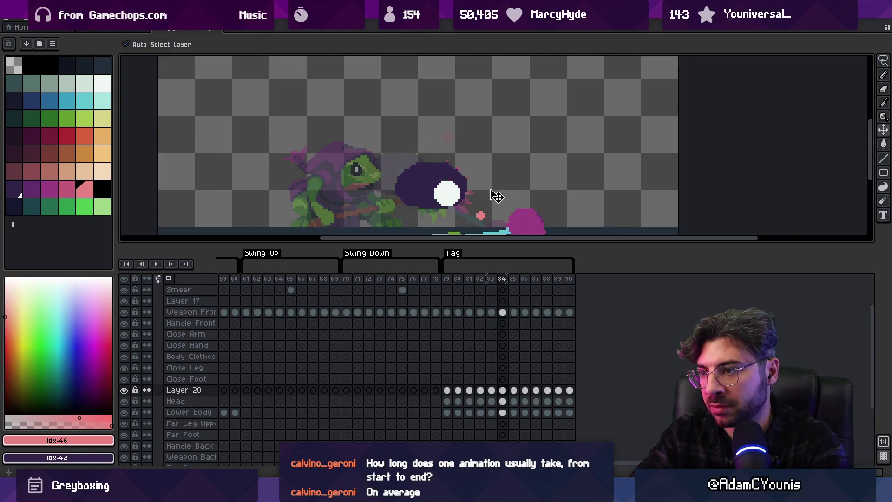
key(Right)
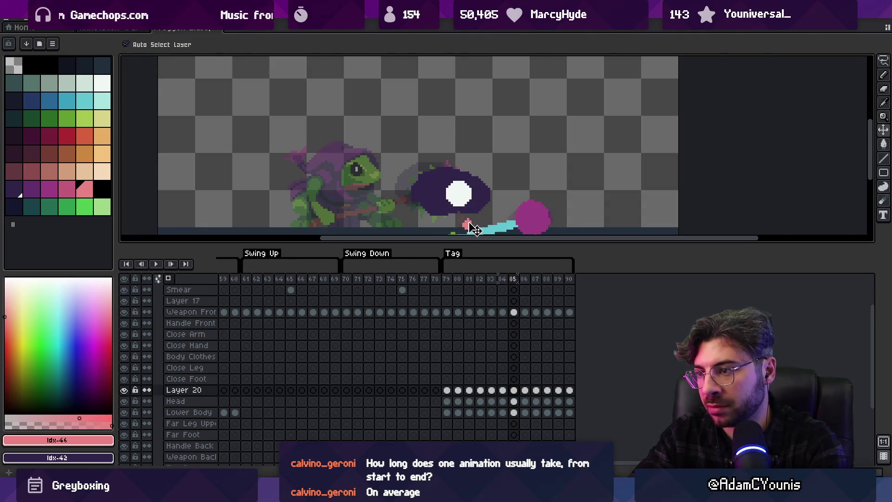
key(Right)
key(Right)
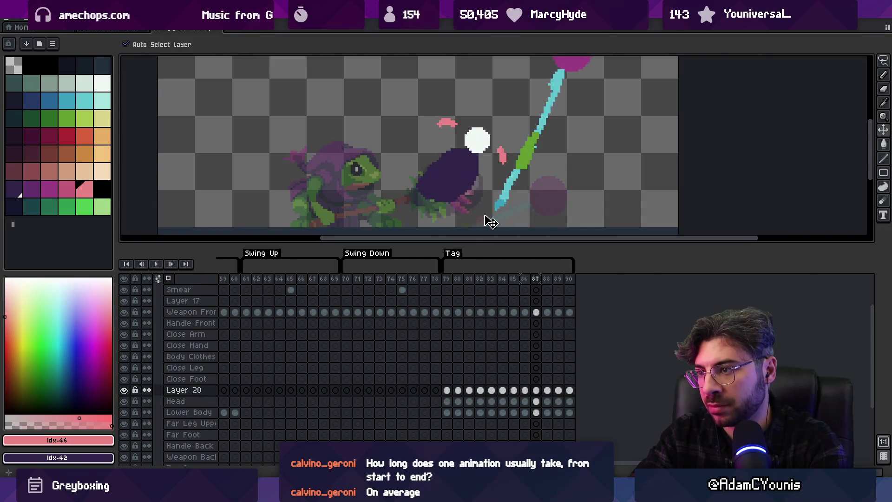
key(z)
scroll(441, 153, down, 5)
key(Return)
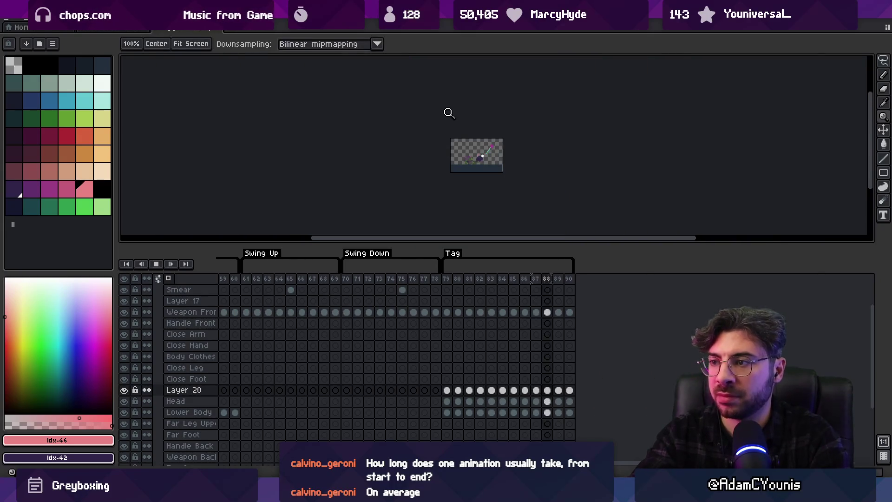
scroll(504, 139, up, 5)
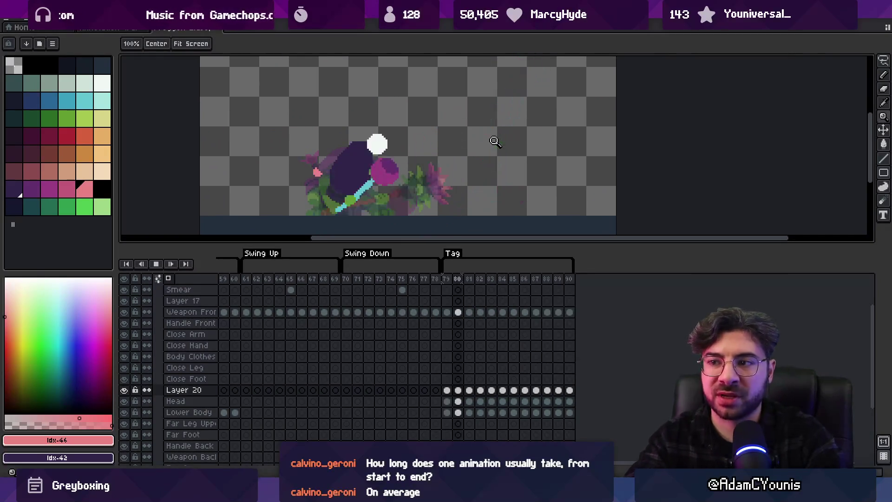
key(Return)
key(Right)
key(Right)
key(Right)
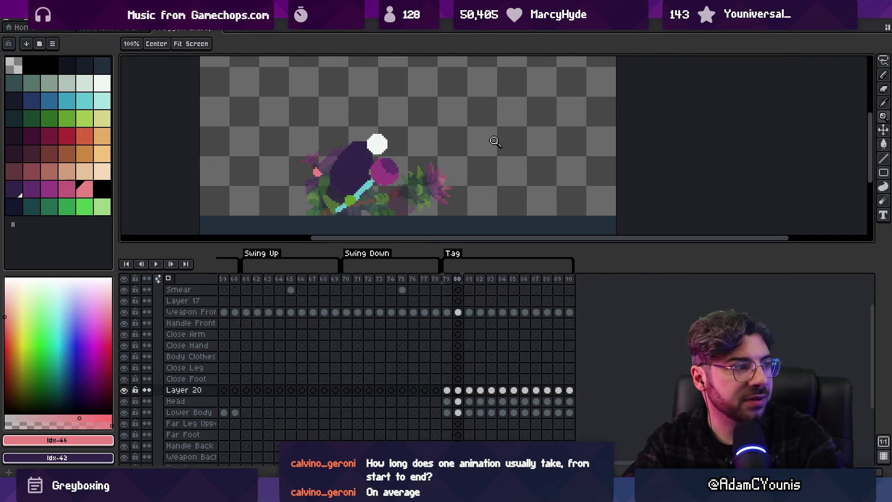
key(Right)
key(Right)
key(Right)
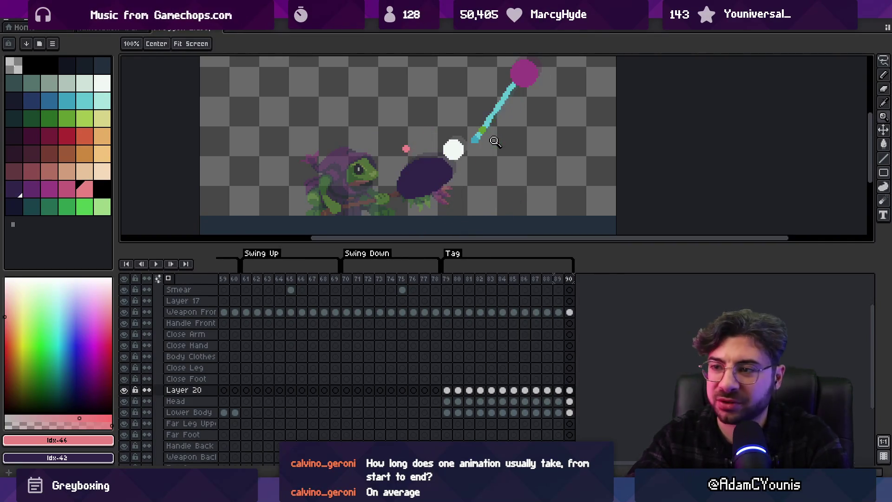
key(Return)
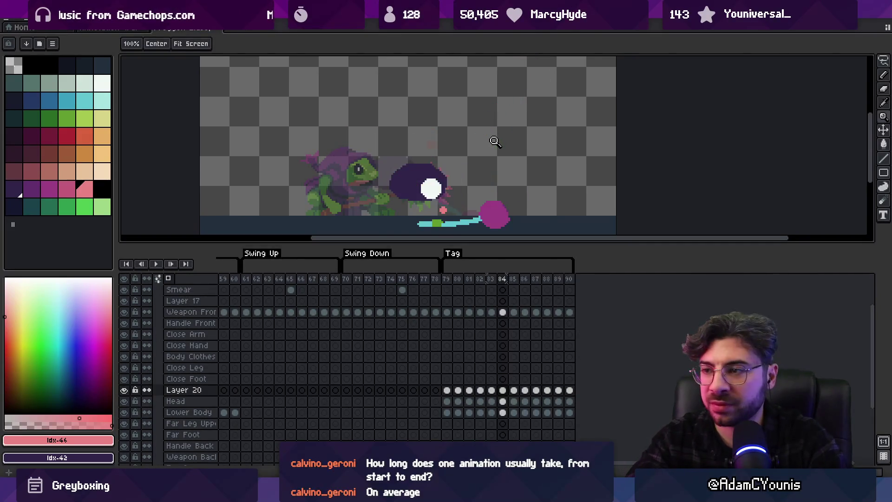
key(Return)
key(Right)
scroll(418, 155, up, 1)
Extend the pink smear arc down-left on frame 87 and add a pink dab on frame 88
key(v)
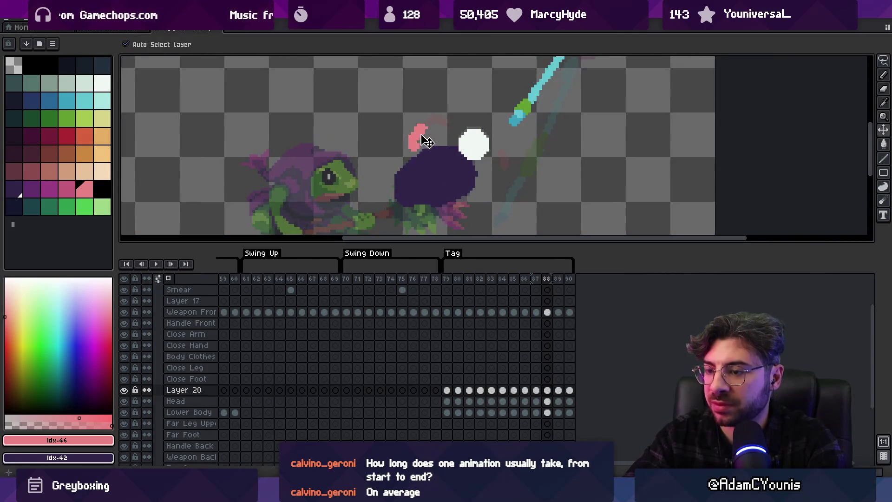
key(Left)
key(b)
drag(426, 124, 418, 132)
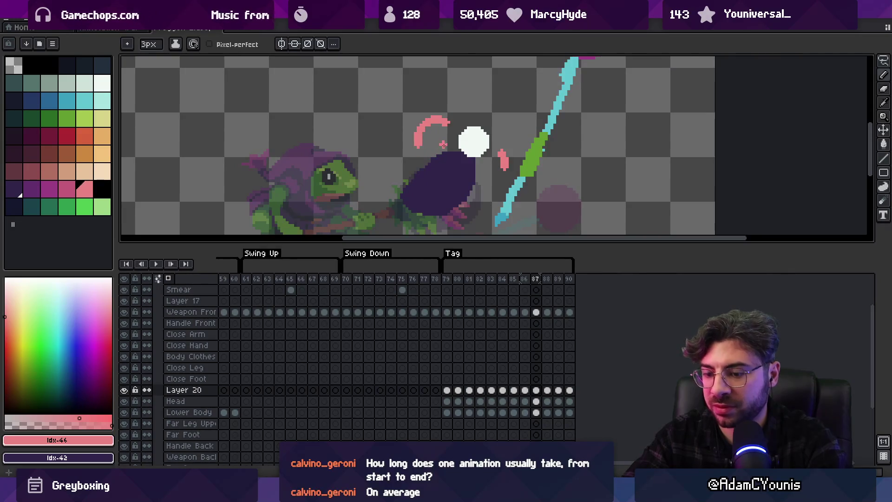
key(Right)
key(e)
key(b)
click(427, 150)
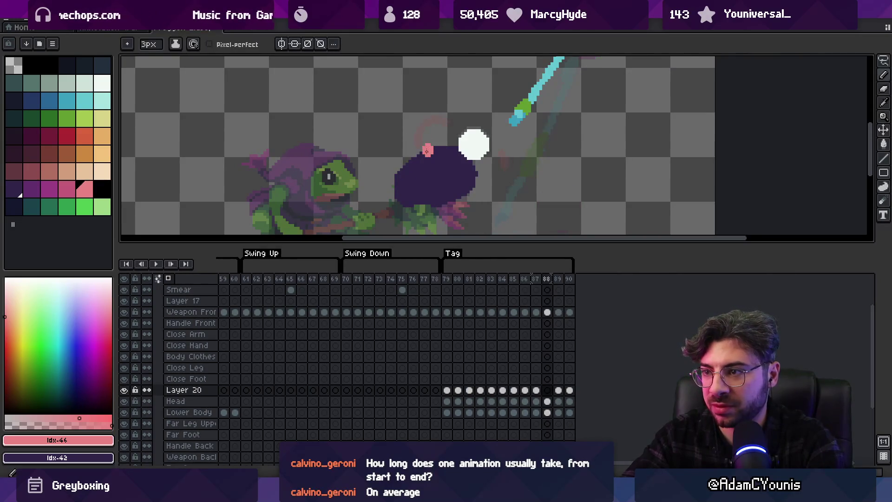
key(Right)
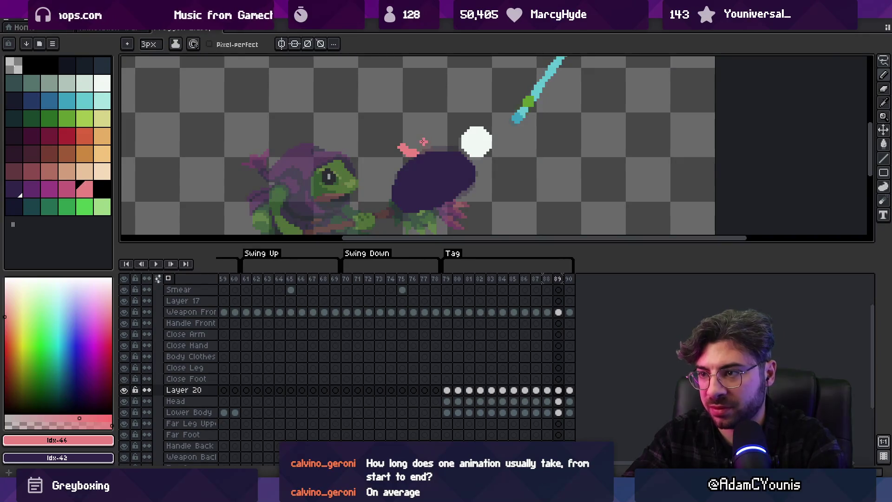
Play the animation zoomed out to check the pink marks, then stop the preview
key(Return)
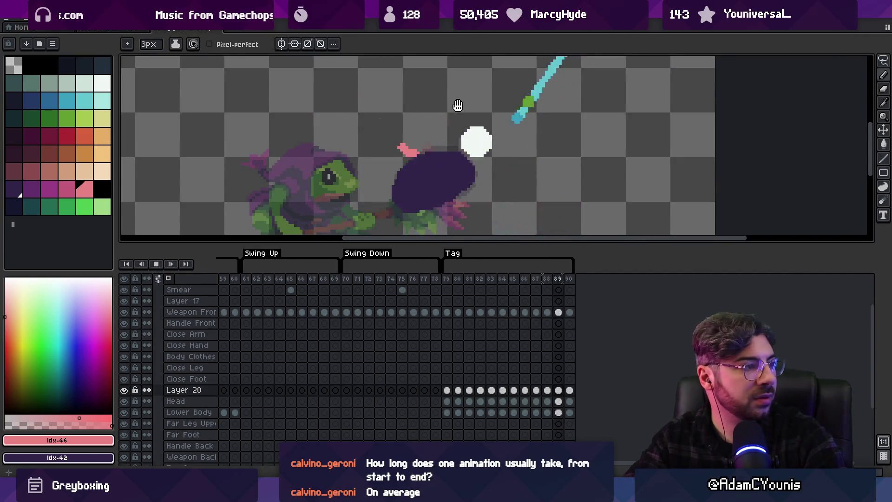
key(z)
scroll(465, 102, down, 1)
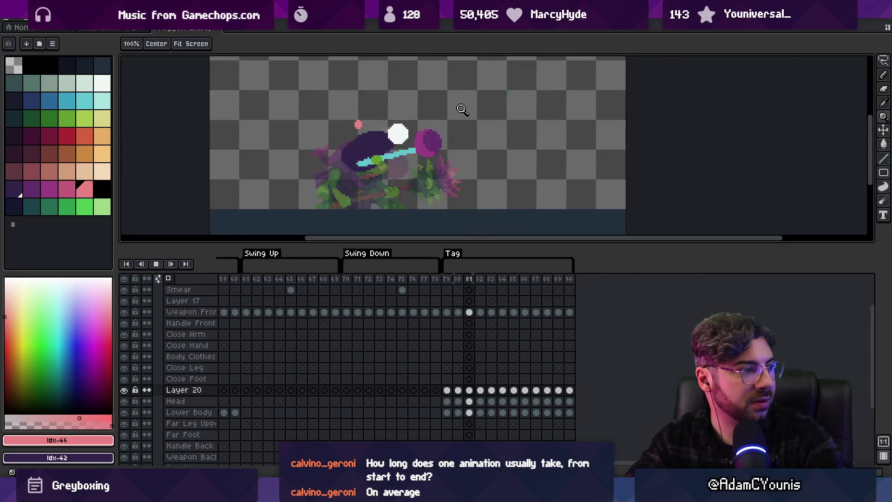
scroll(472, 118, down, 1)
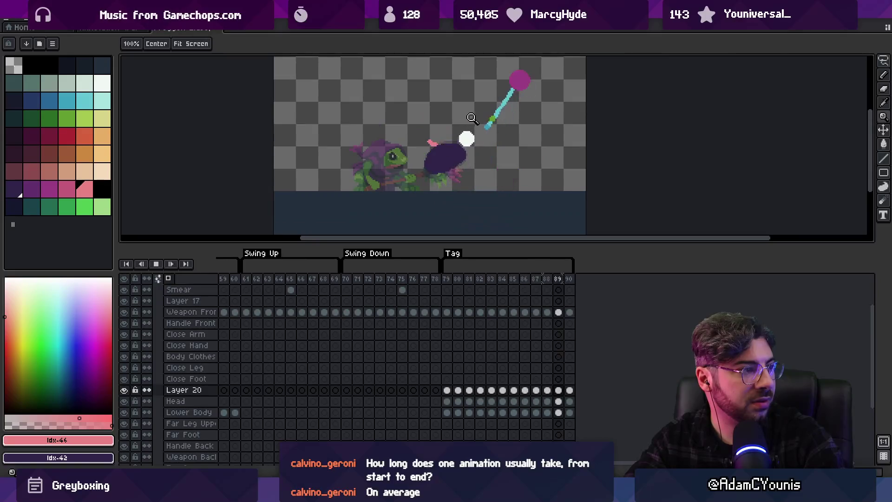
scroll(479, 122, up, 1)
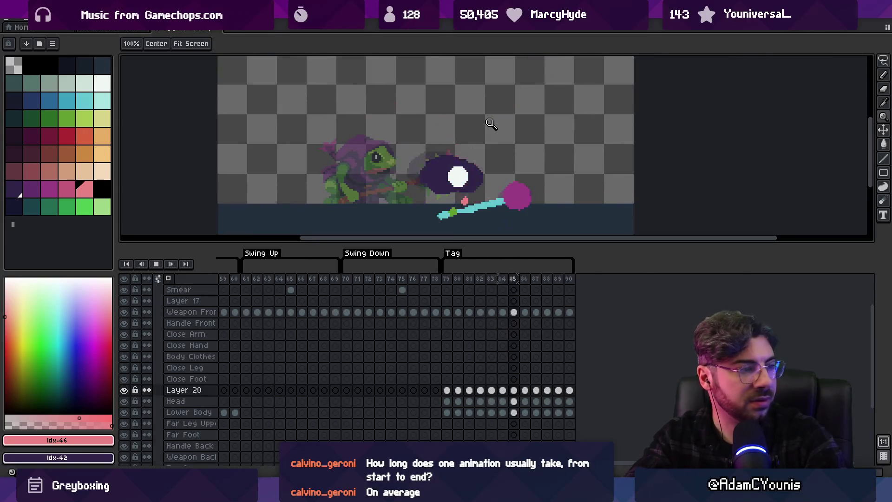
key(Return)
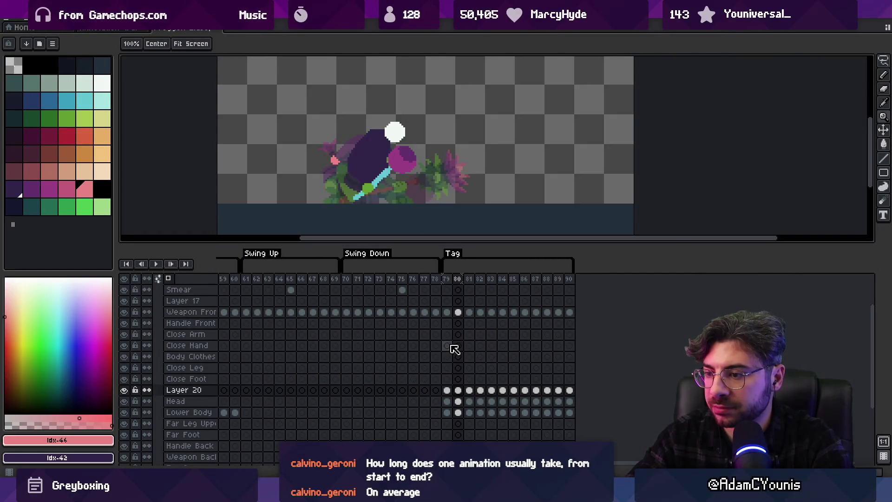
click(447, 334)
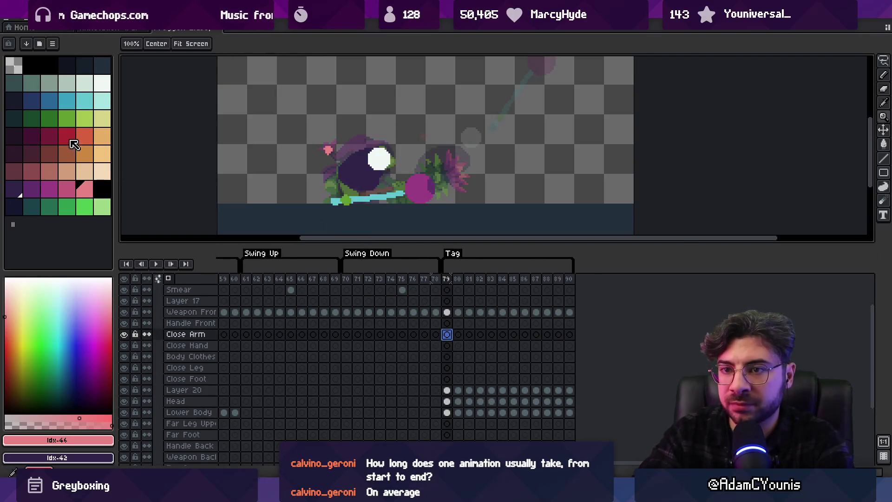
Pick the peach skin colour and draw the close arm on frames 79 and 80
click(52, 190)
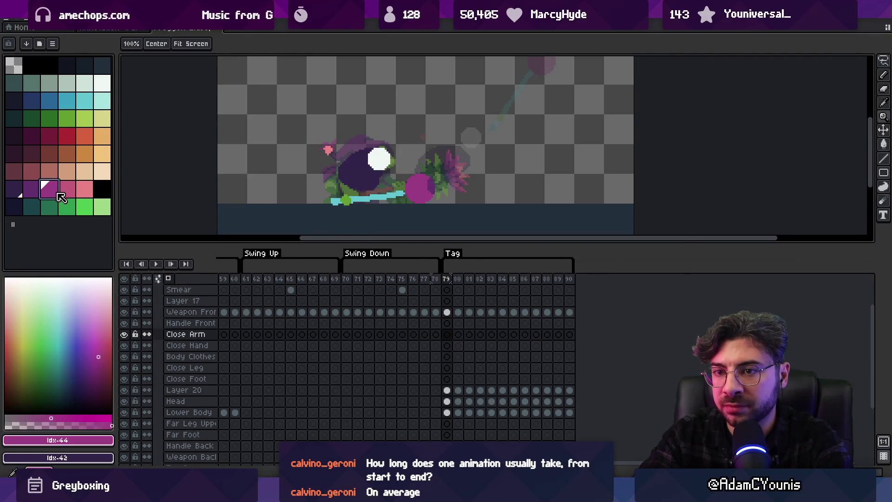
click(71, 176)
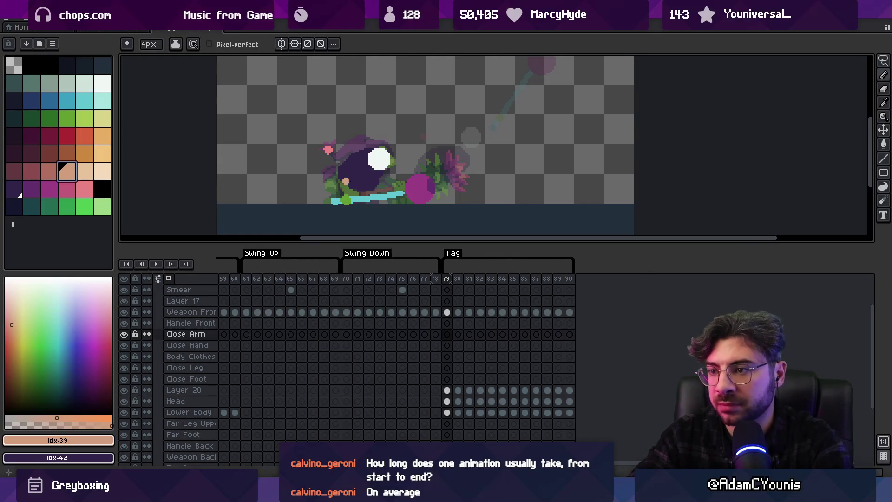
key(b)
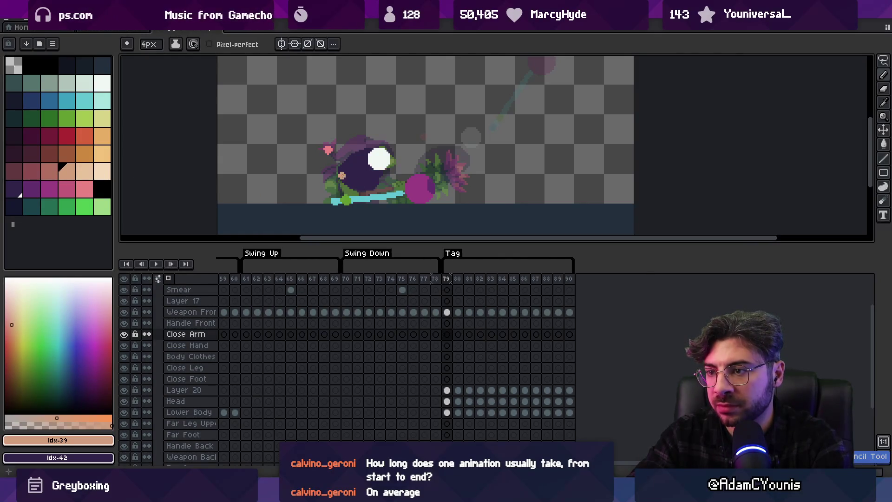
drag(342, 176, 346, 197)
key(period)
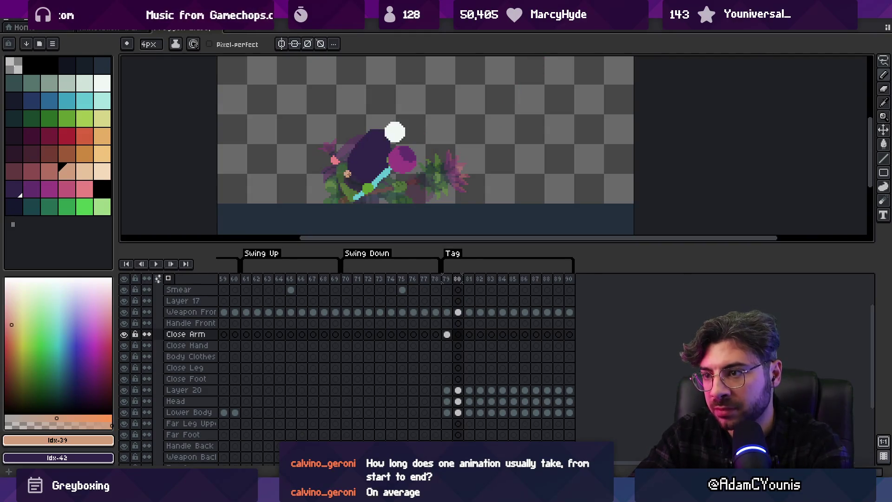
key(period)
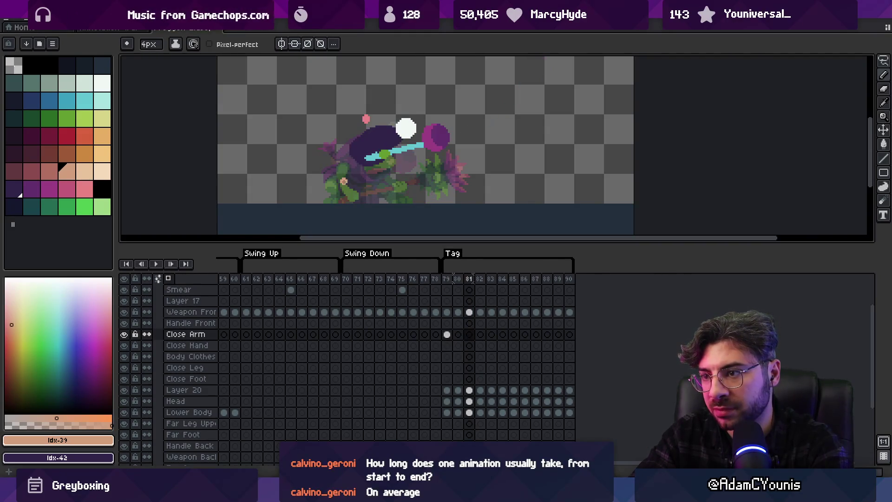
key(comma)
click(347, 170)
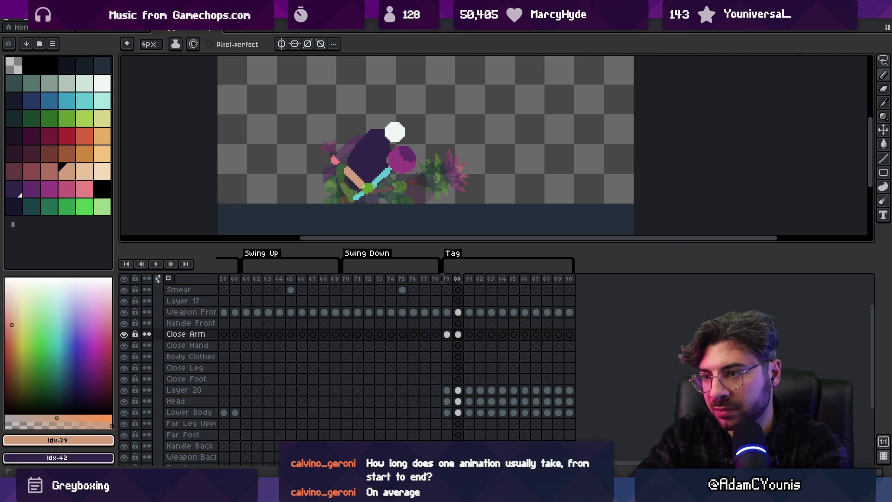
Draw the peach close arm on frames 81 through 85, following the swing
key(period)
click(374, 141)
key(period)
click(393, 128)
key(period)
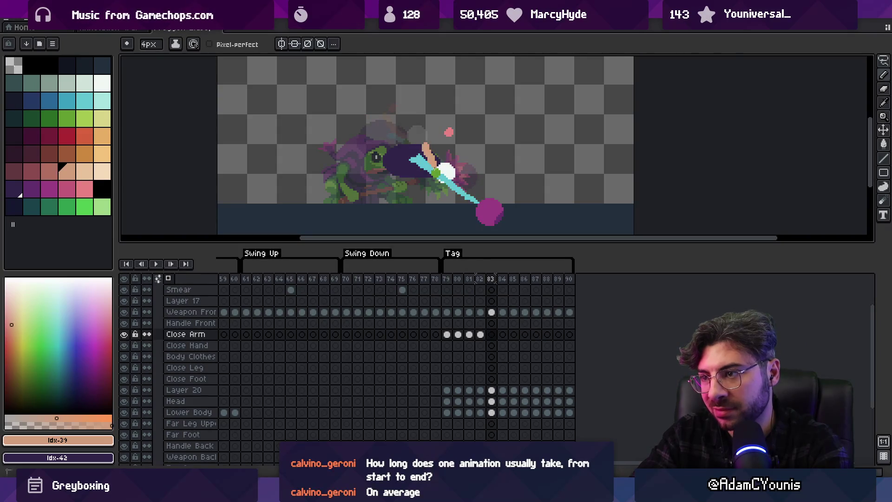
click(432, 156)
key(period)
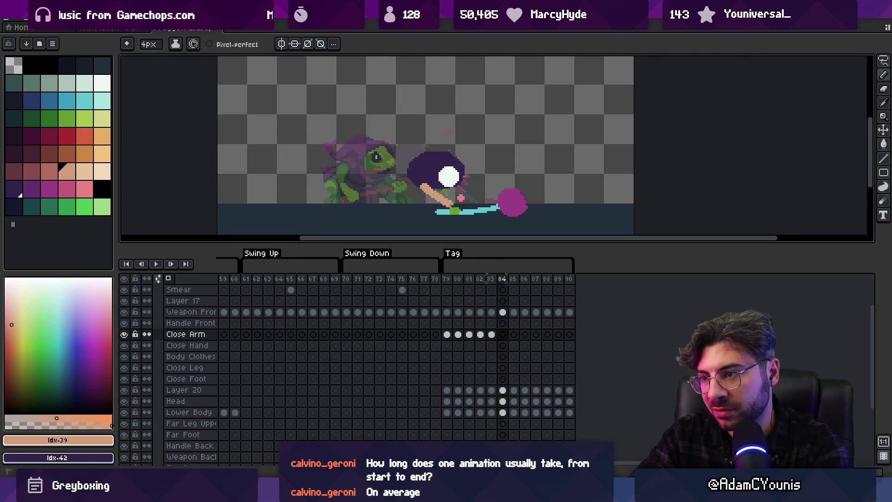
click(440, 208)
key(period)
click(450, 205)
Draw the peach close arm on frames 86 through 90, ending on the raised staff
key(period)
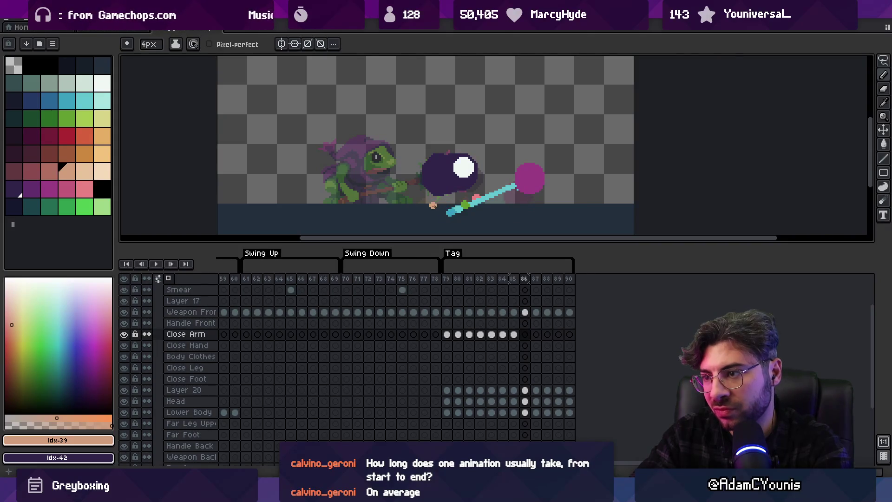
click(463, 202)
key(period)
click(501, 154)
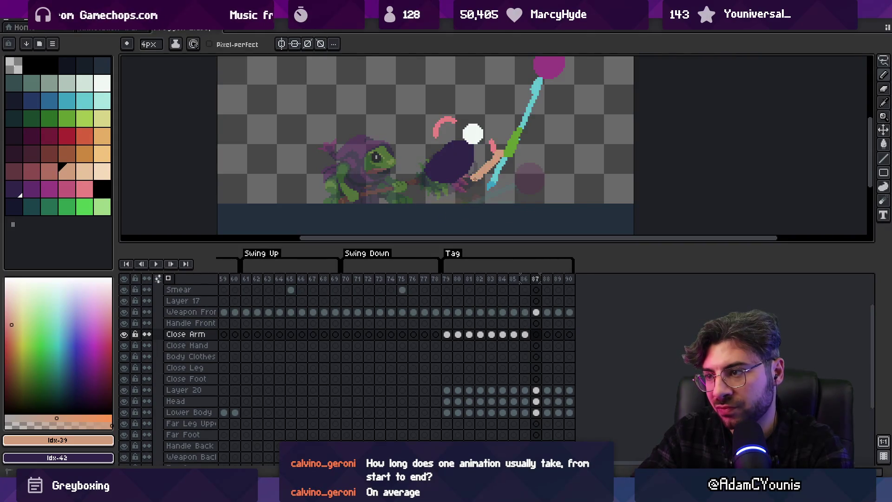
key(period)
click(497, 129)
key(period)
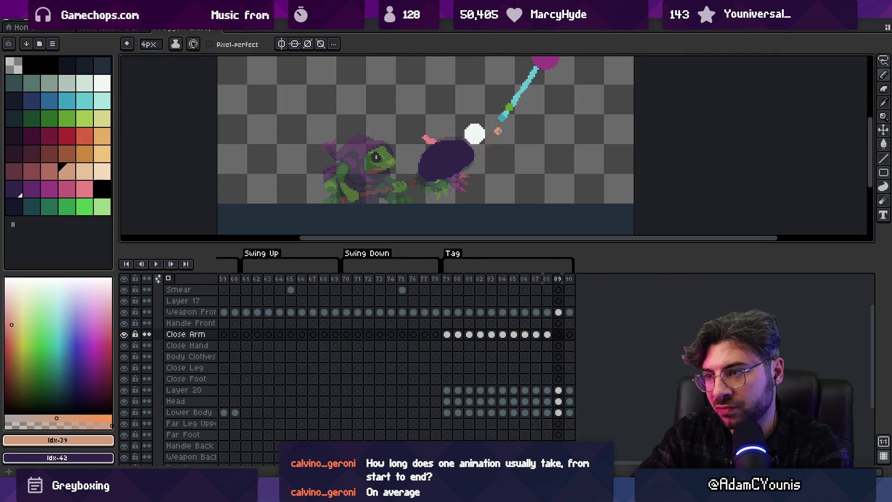
click(503, 117)
key(period)
click(490, 134)
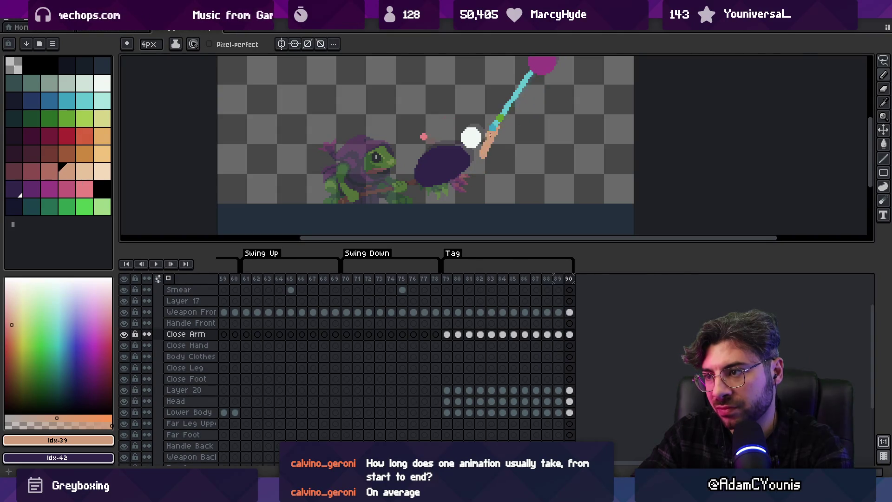
Zoom out and play the Tag animation to review the peach arm, stopping on frame 89
key(e)
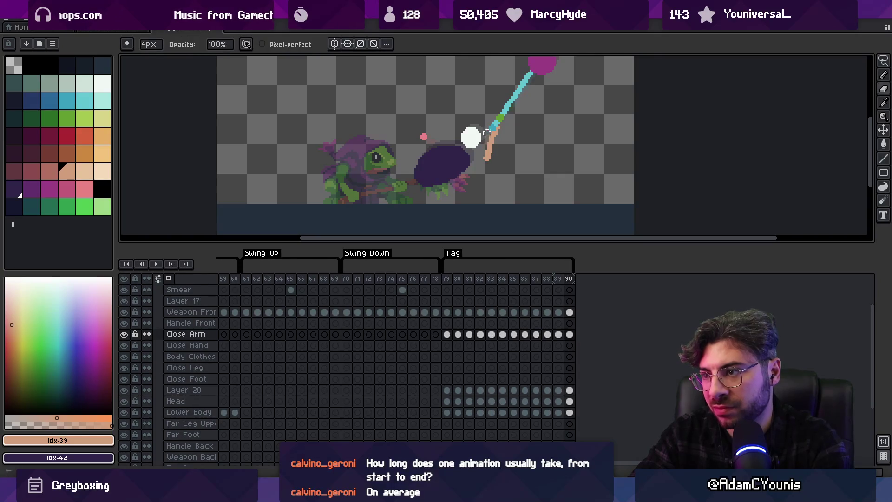
key(b)
key(z)
scroll(486, 160, down, 2)
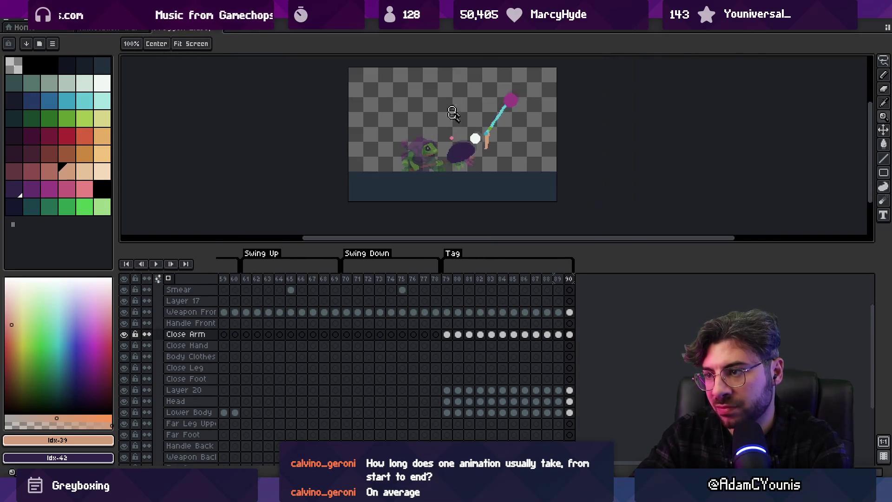
key(Return)
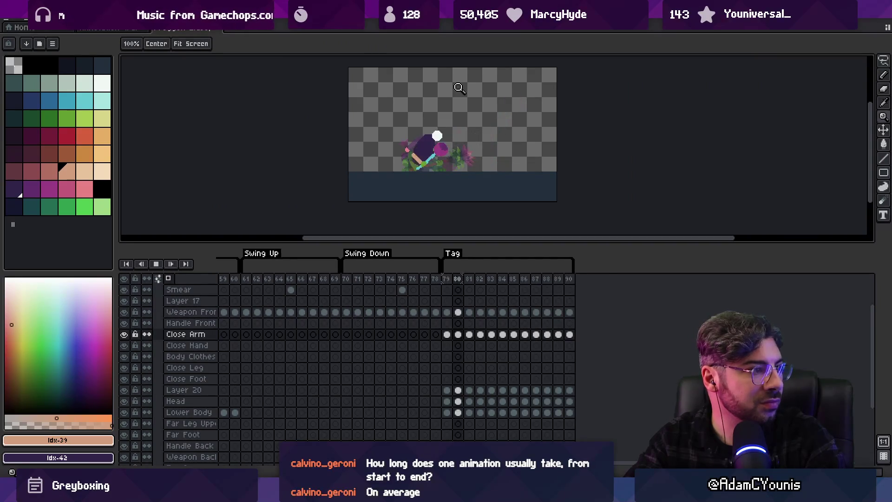
scroll(481, 140, up, 2)
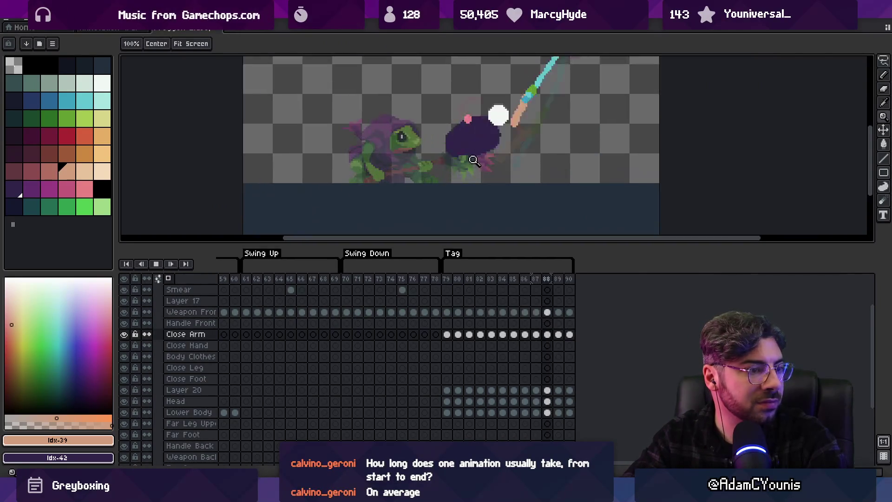
scroll(480, 144, down, 2)
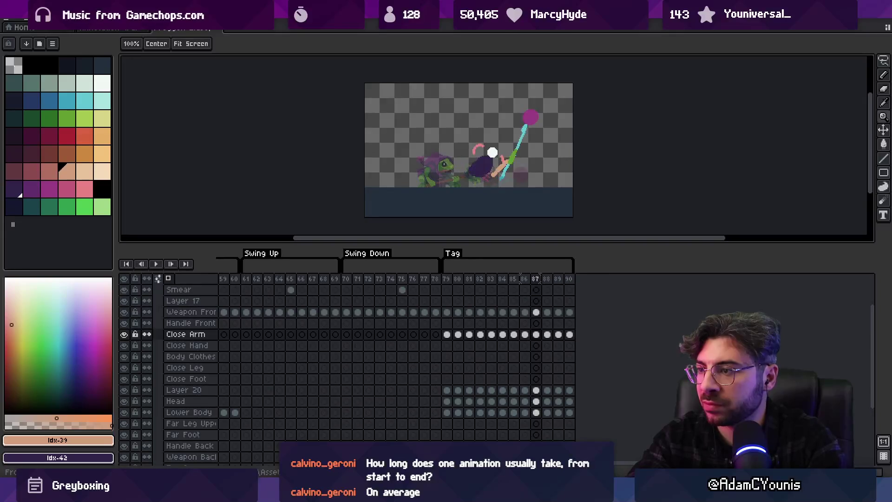
key(Return)
scroll(516, 172, up, 2)
Erase the stray hand pixels on frame 89, then return to the Pencil
key(b)
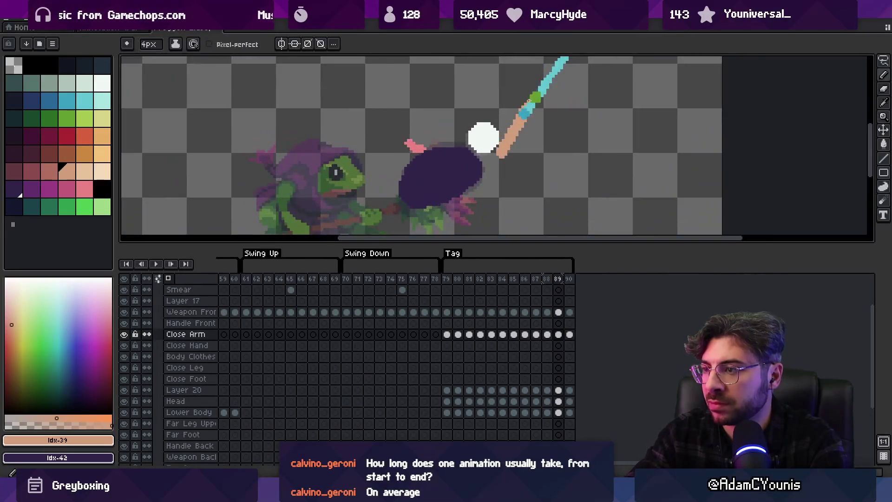
key(e)
drag(500, 153, 519, 117)
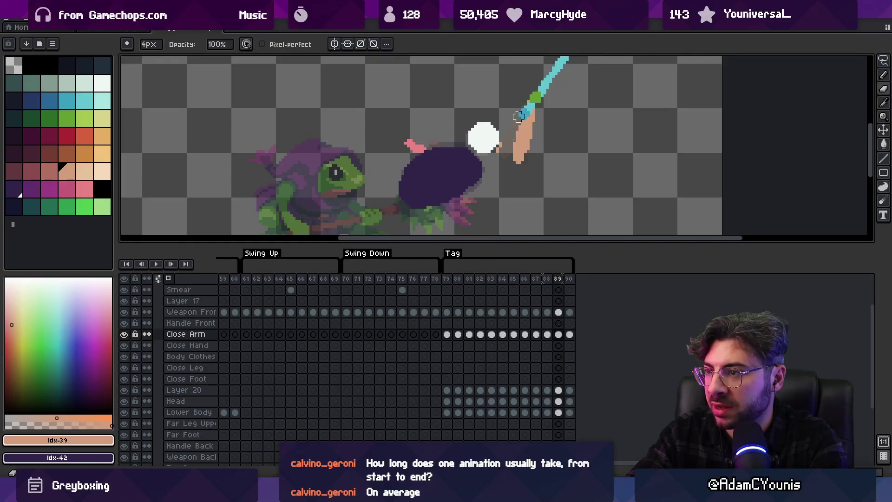
key(Right)
key(b)
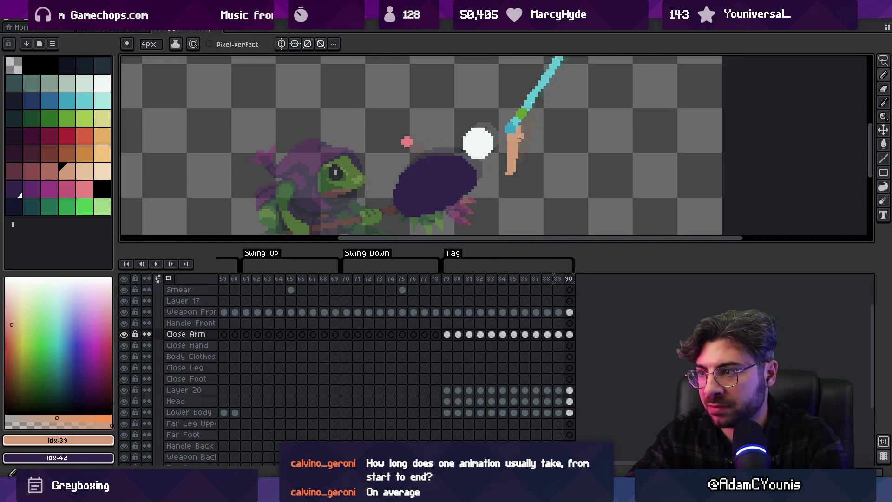
Zoom out and play the swing animation, stopping on frame 88
key(z)
scroll(493, 148, down, 3)
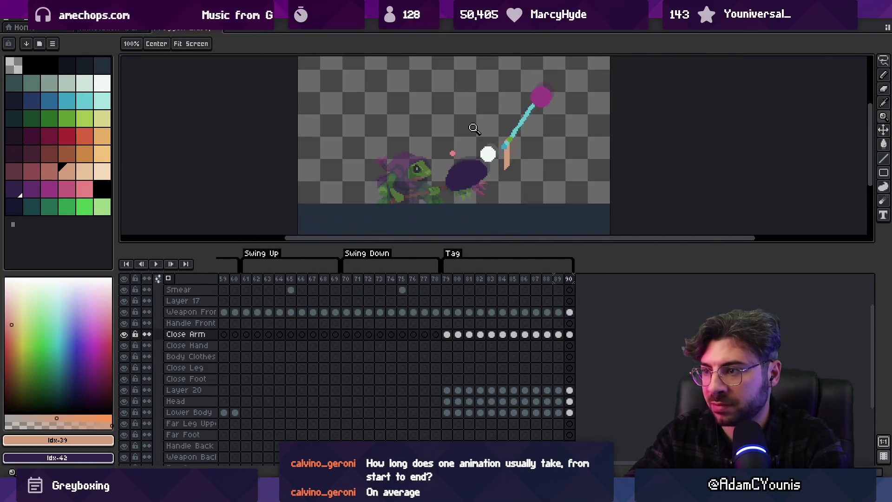
key(Return)
scroll(429, 172, down, 1)
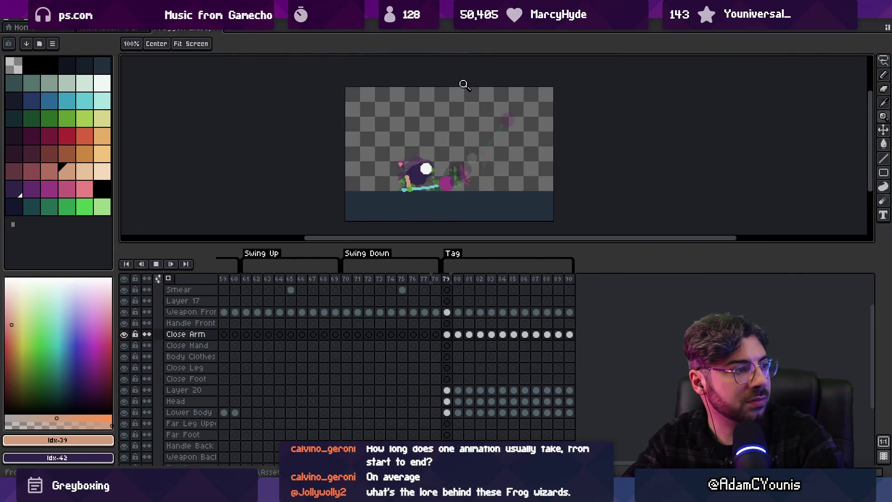
scroll(467, 130, up, 1)
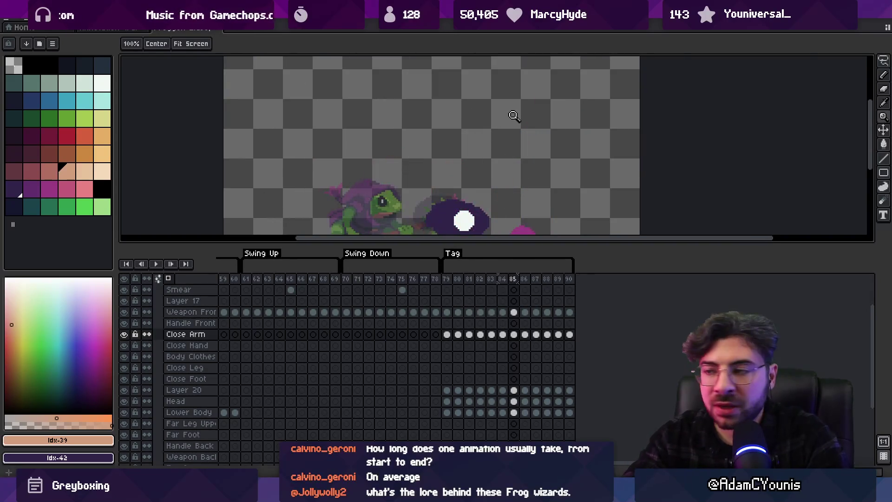
key(Return)
Flip back and forth between frames 87–89 to compare the close arm poses
key(Left)
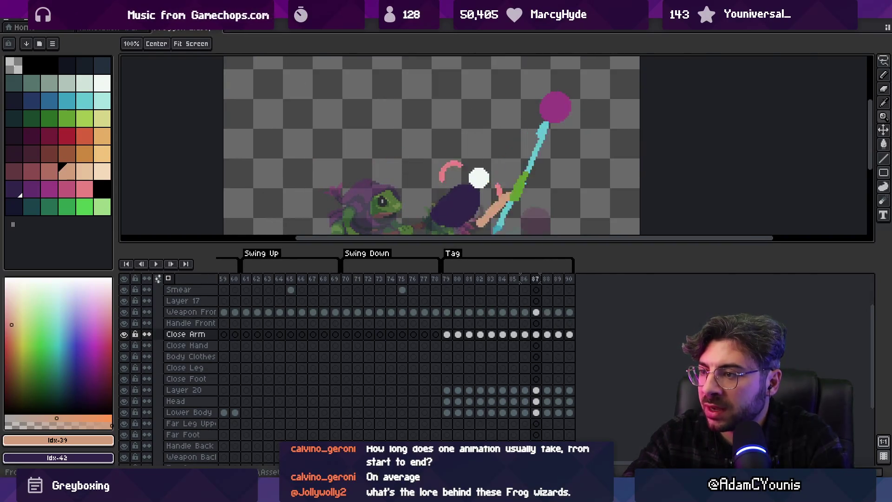
key(Right)
scroll(492, 138, up, 2)
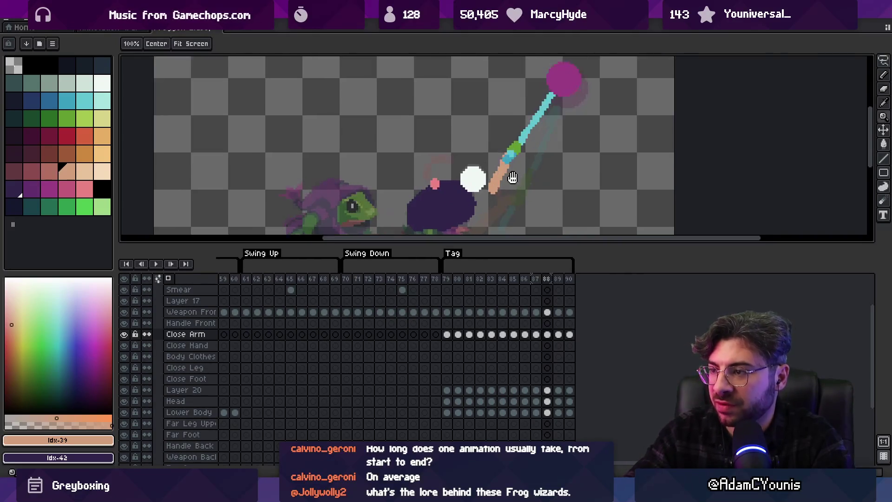
key(b)
key(e)
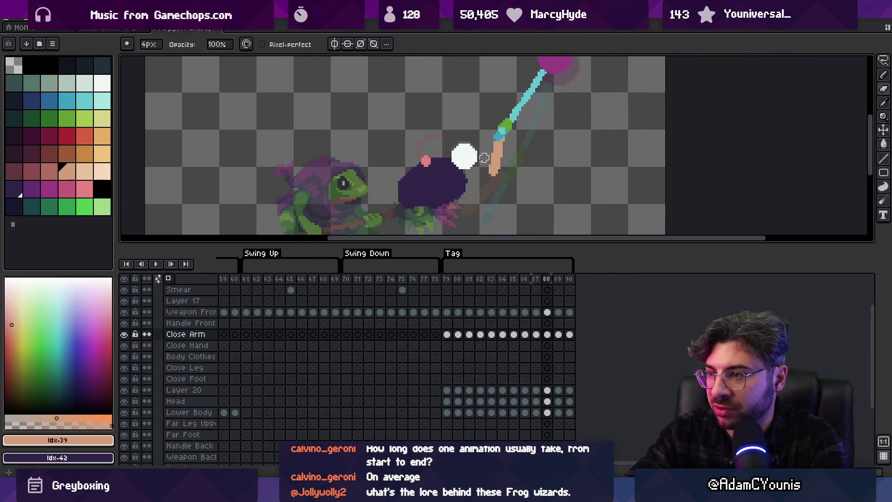
key(Right)
key(Left)
key(Left)
key(Left)
key(Left)
key(Right)
key(Right)
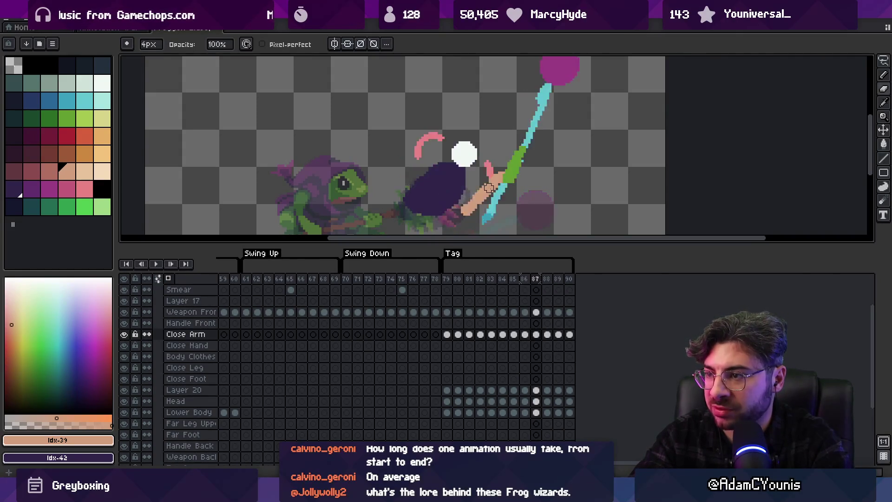
key(Right)
key(Right)
key(Left)
key(Right)
key(Right)
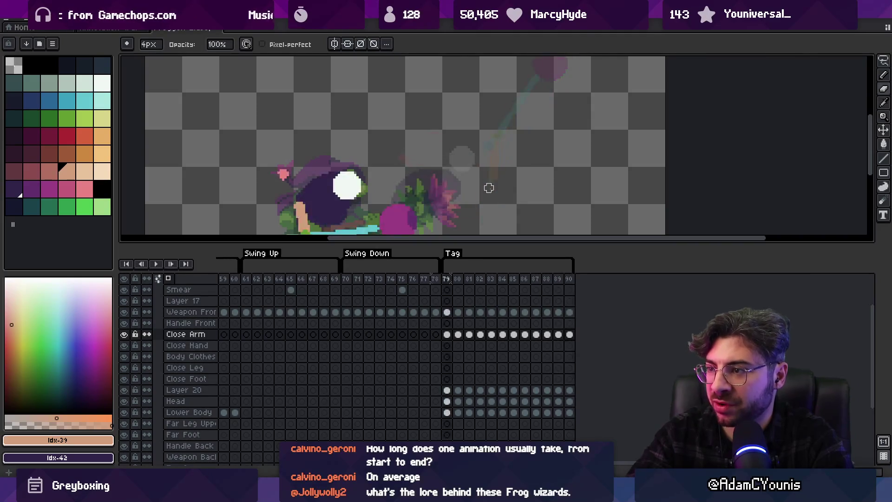
key(Left)
key(Left)
key(Right)
key(Left)
key(Right)
key(e)
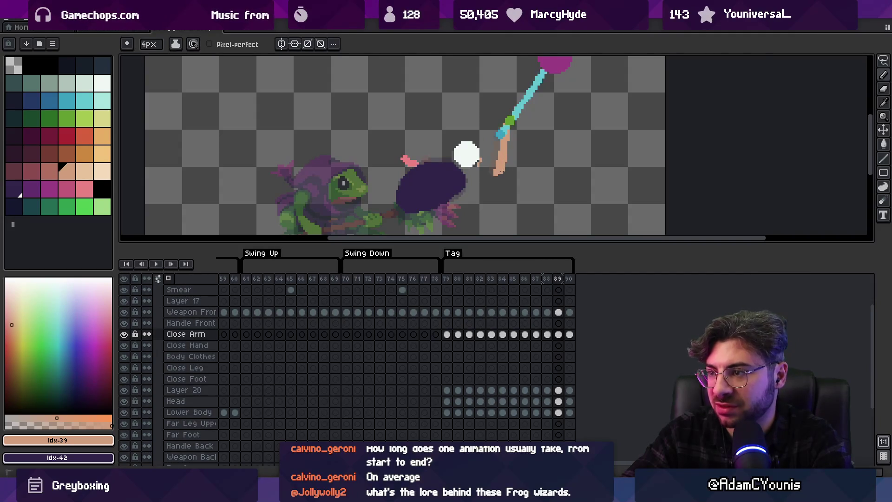
With the Pencil selected, zoom out to the whole sprite and replay the swing
key(b)
key(z)
scroll(451, 110, down, 5)
key(Return)
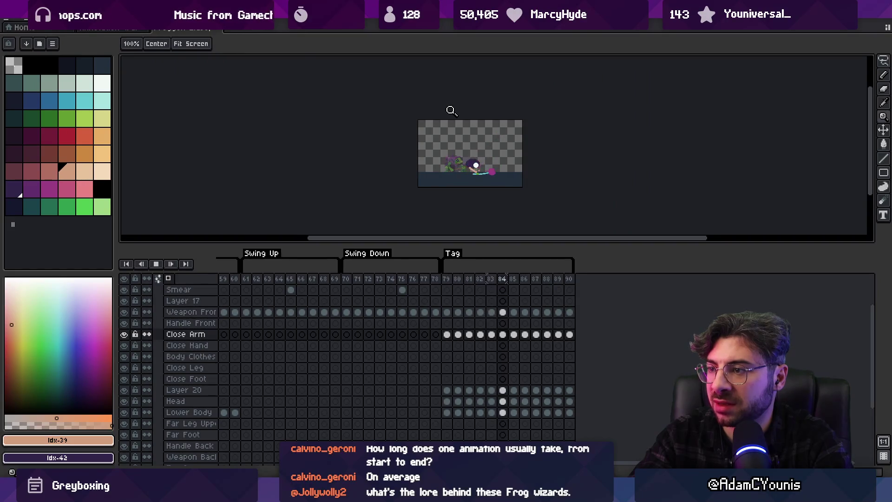
Stop playback and zoom back in with the Pencil selected
key(Return)
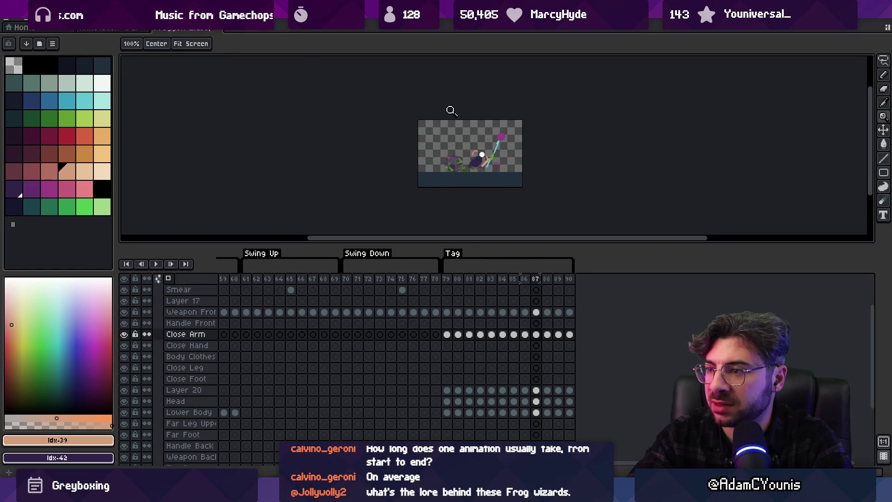
scroll(515, 137, up, 5)
key(b)
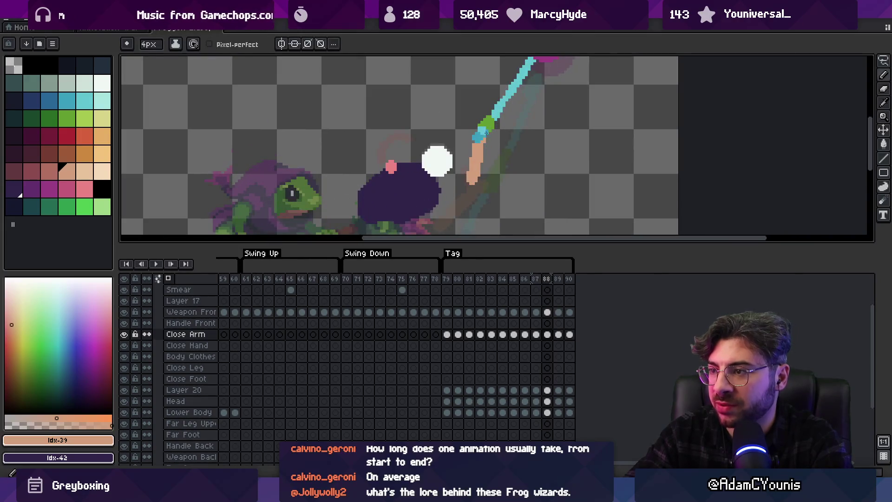
key(e)
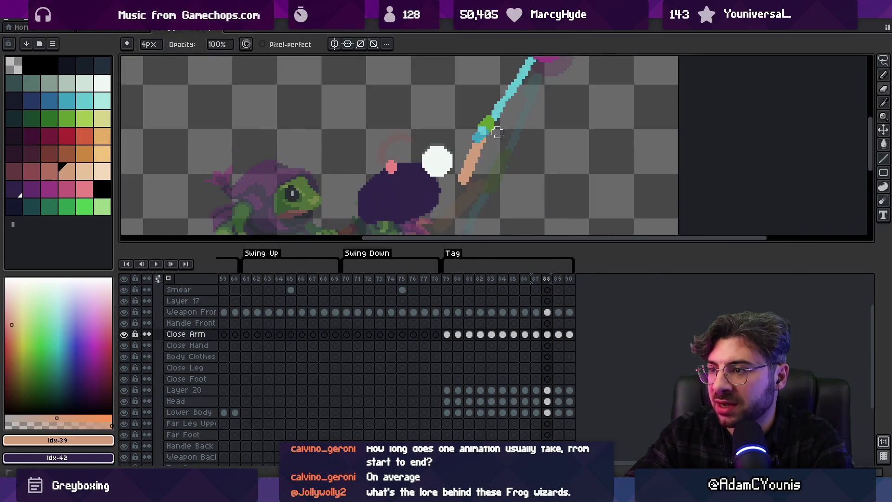
key(b)
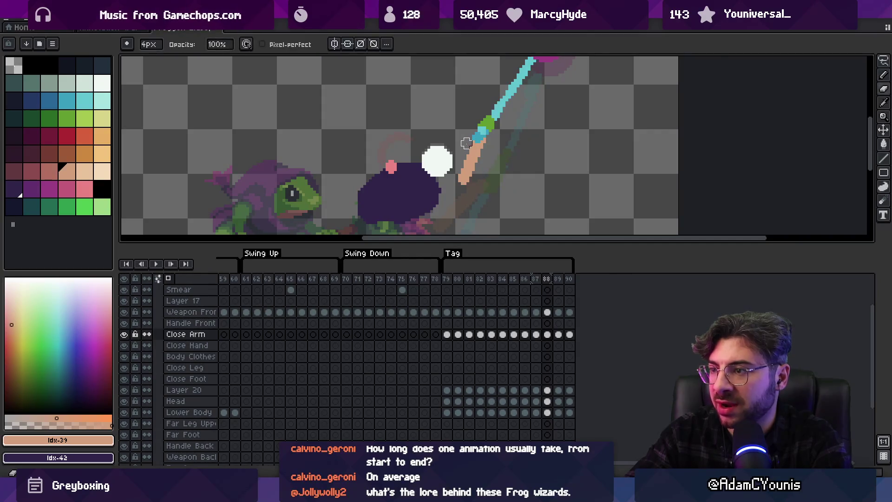
Zoom out and play the Tag animation once more, then stop it
key(z)
scroll(464, 123, down, 3)
key(Return)
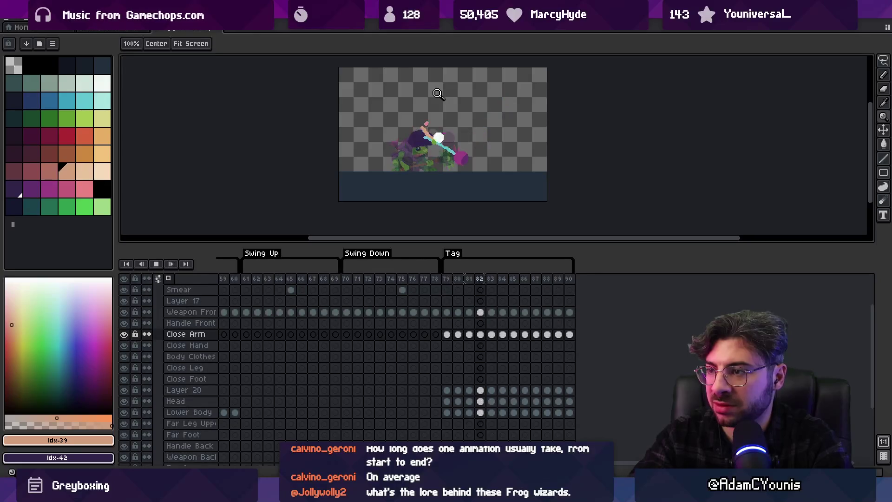
key(Return)
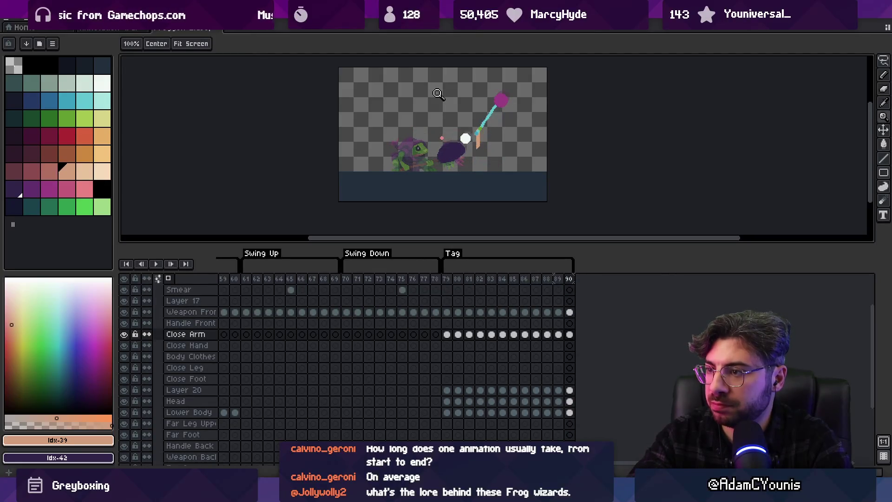
Settle on frame 87, comparing it with its neighbour, and zoom in on the frog and blob
key(Right)
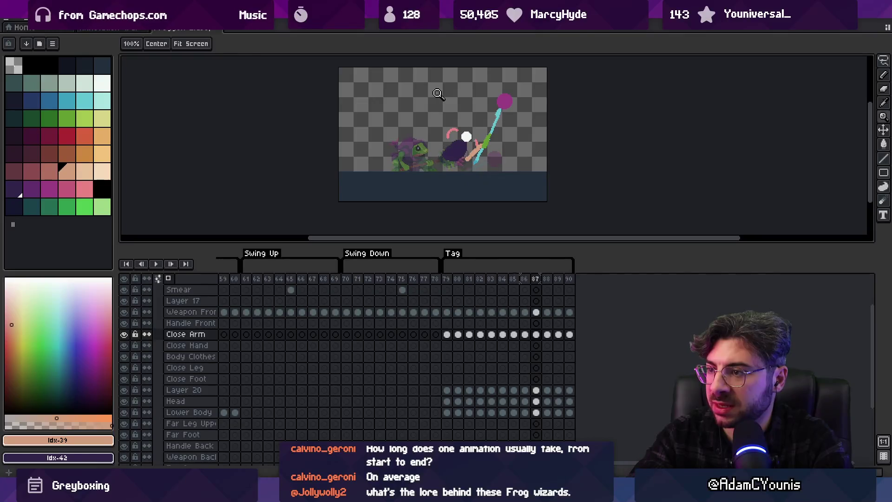
key(Right)
key(Left)
key(Right)
key(Left)
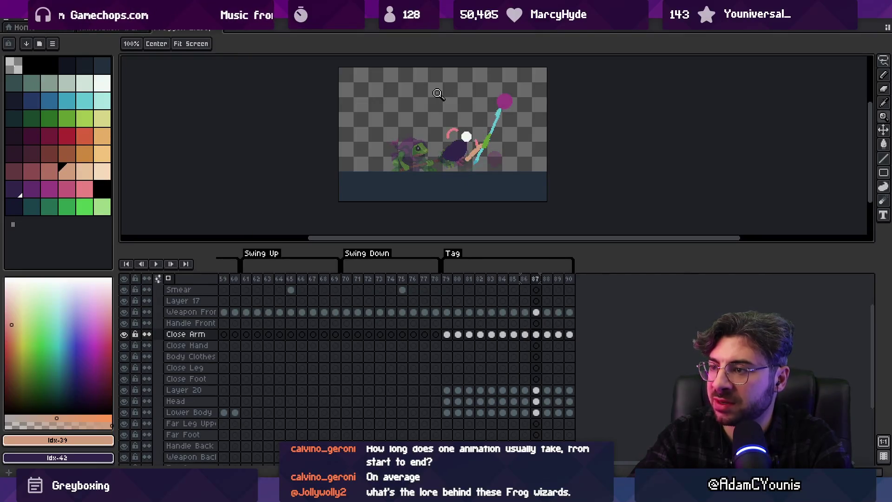
click(462, 164)
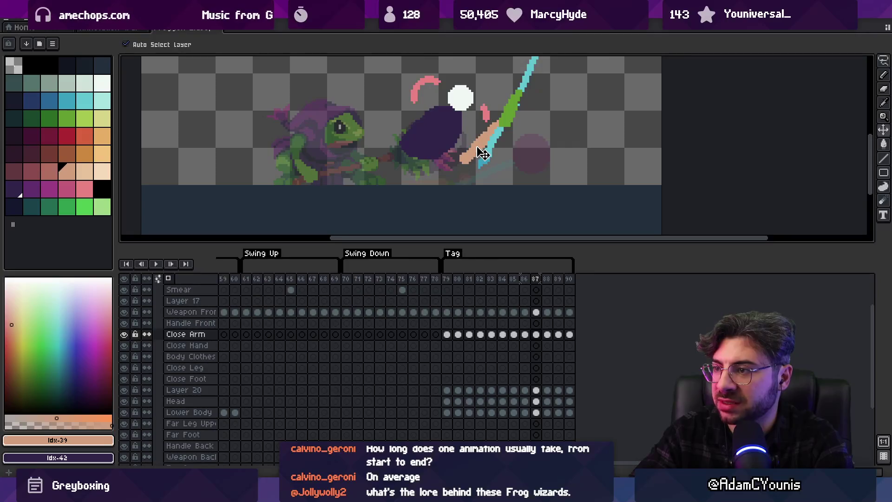
key(b)
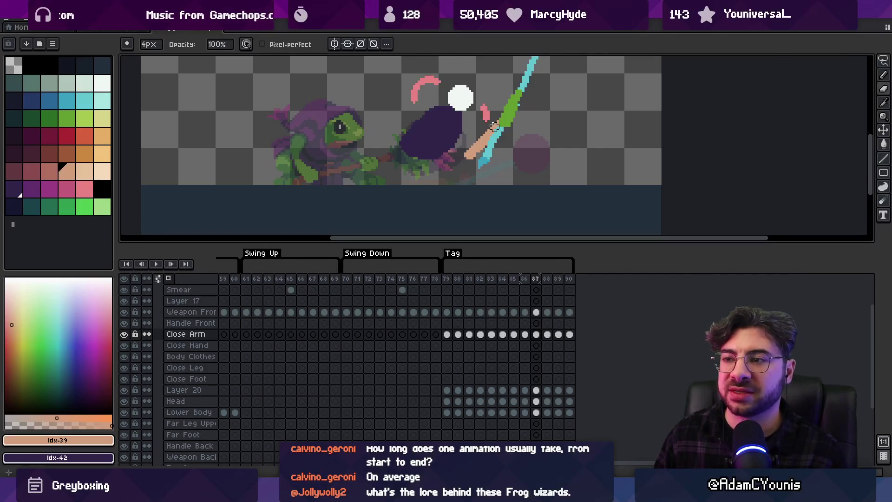
scroll(430, 153, down, 2)
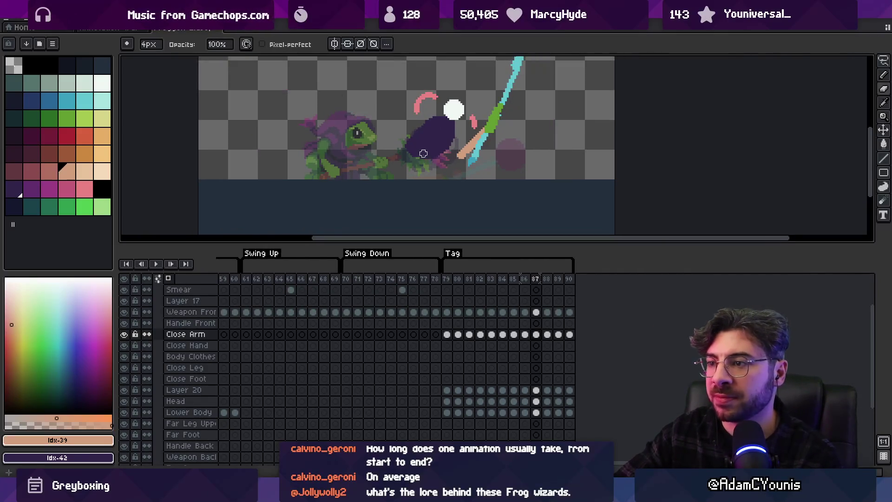
drag(434, 232, 436, 247)
Select the Far Arm cel at frame 79 and pick the dark brown colour
scroll(435, 307, down, 1)
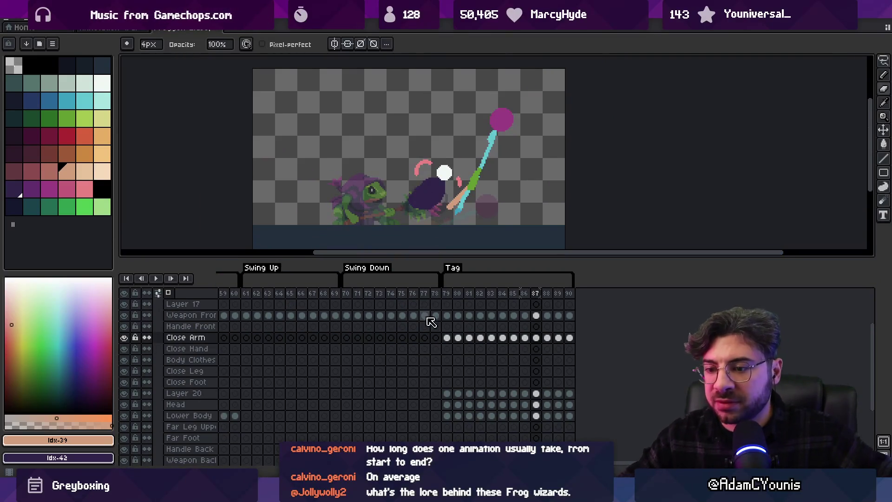
scroll(426, 349, down, 1)
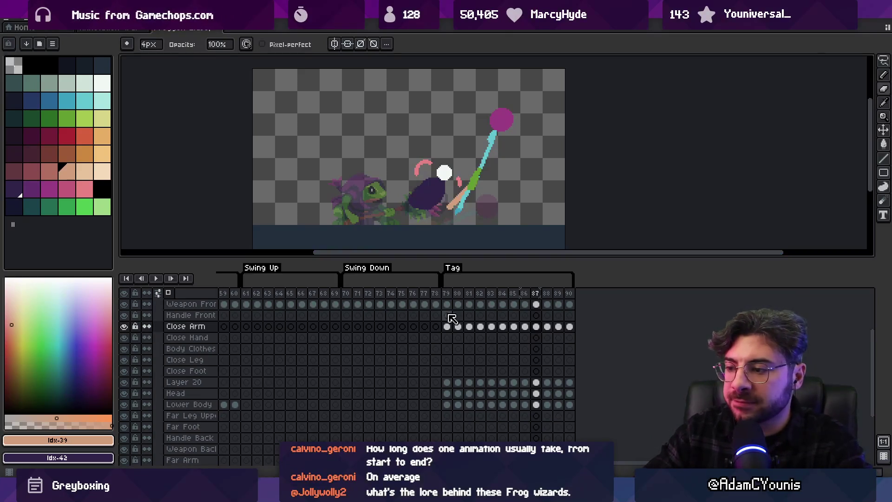
scroll(451, 372, down, 3)
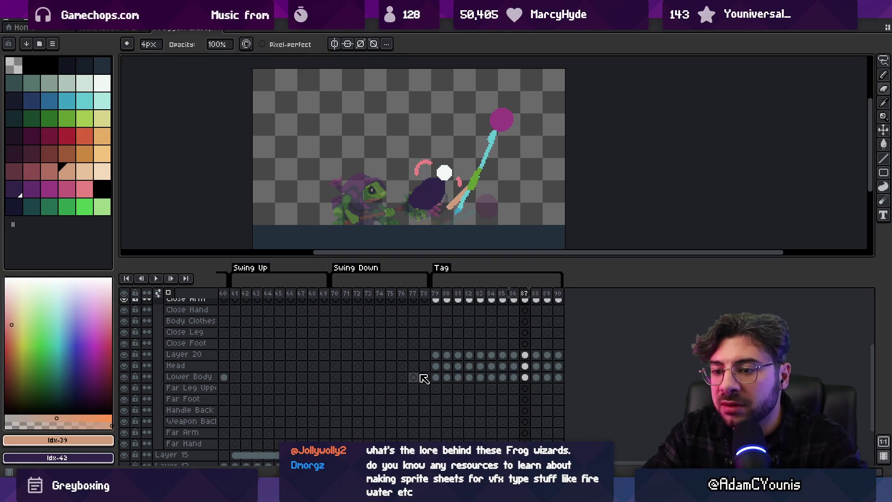
click(435, 433)
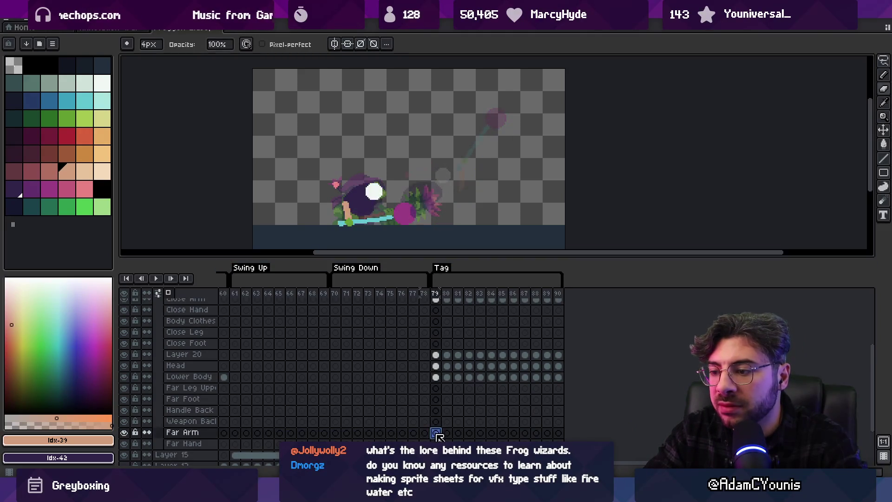
click(49, 153)
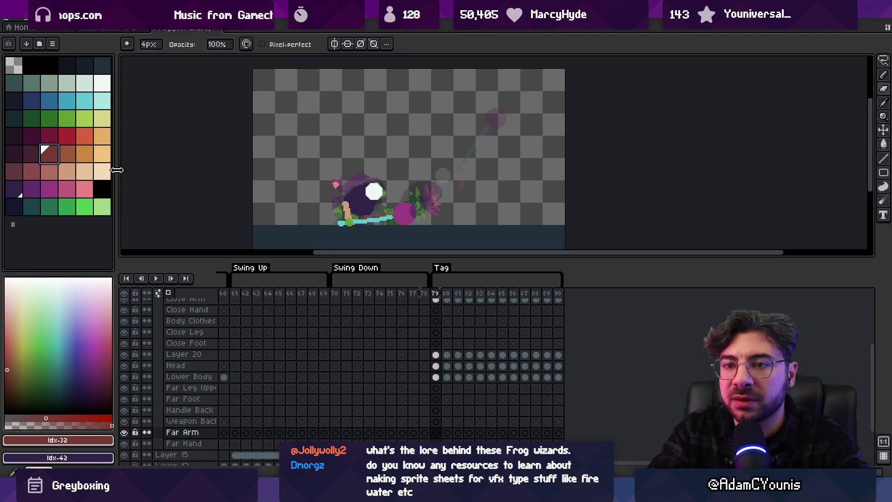
scroll(377, 187, up, 2)
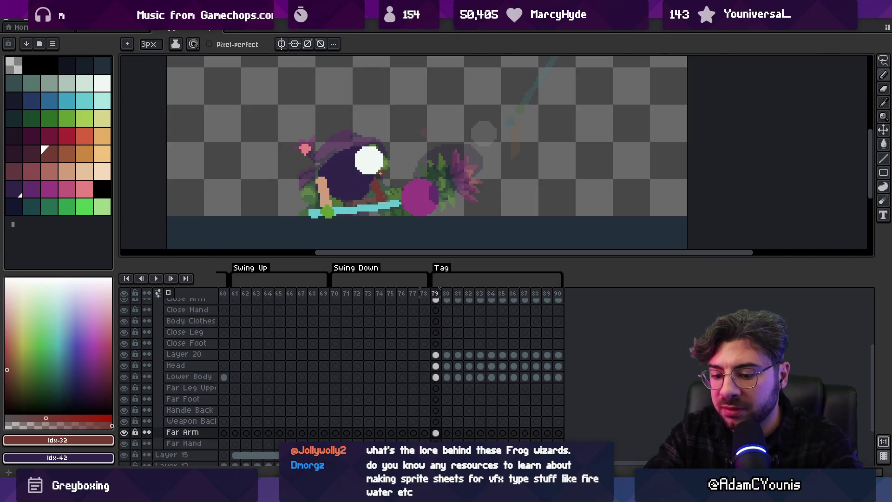
Step through frames 80 to 90, drawing the dark brown far arm stroke on frame 87
key(Right)
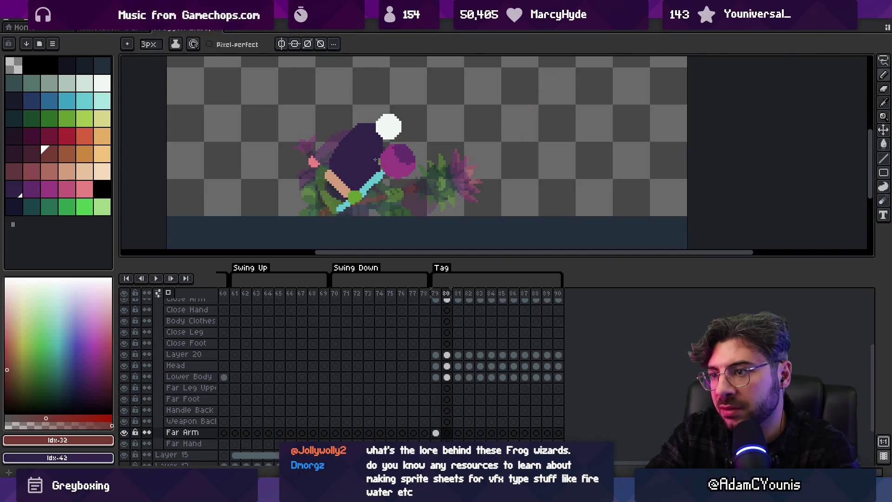
key(Right)
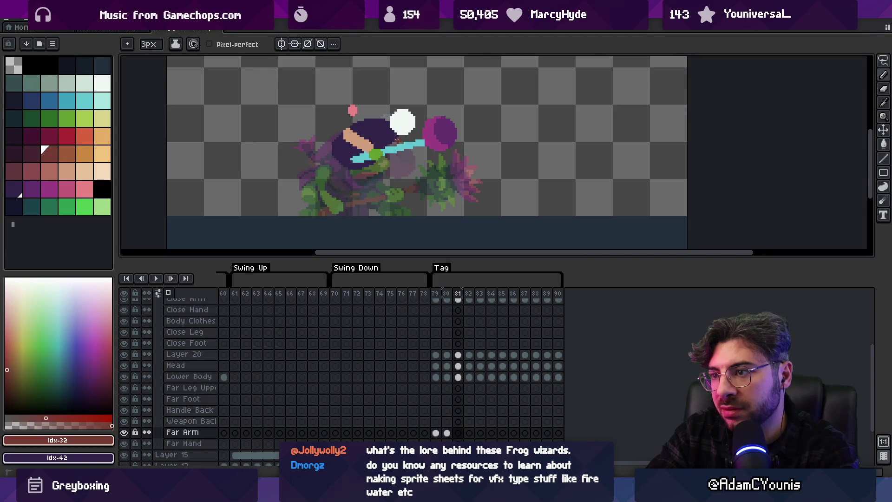
key(Right)
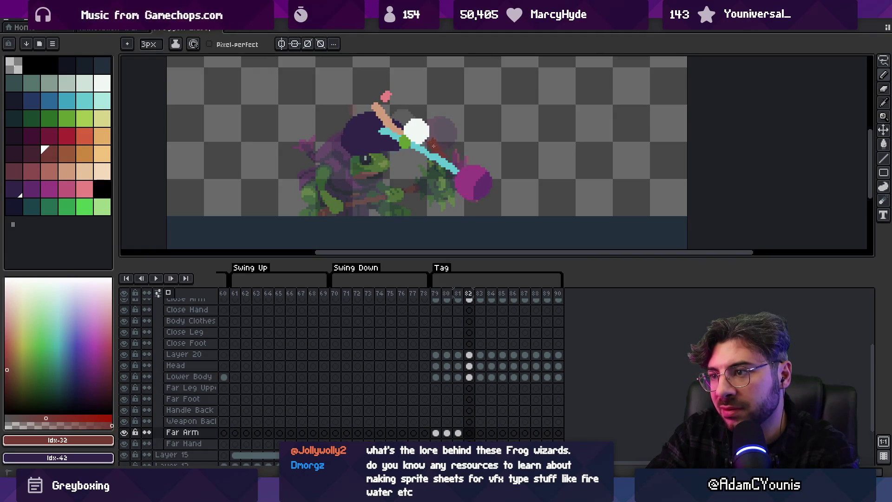
key(Right)
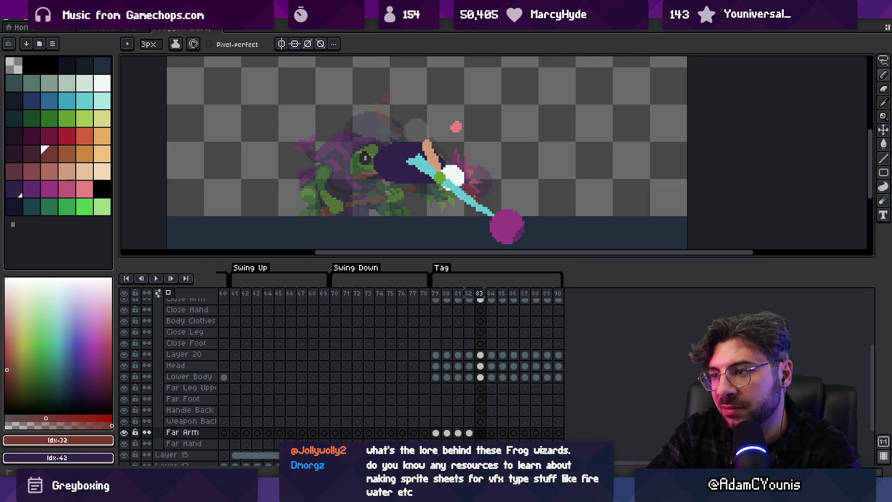
key(Right)
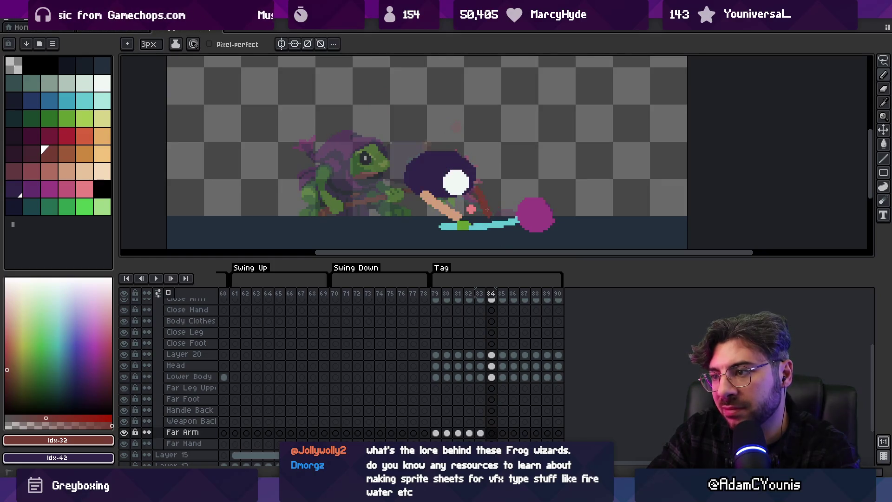
key(Right)
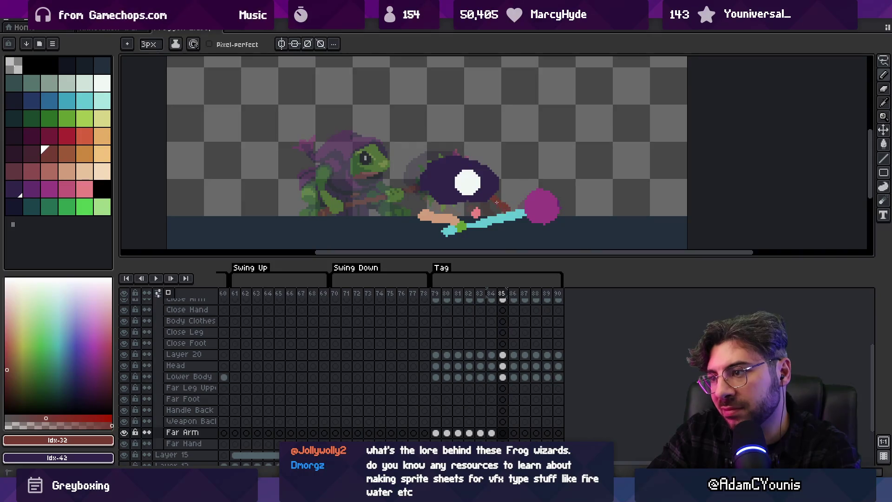
key(Right)
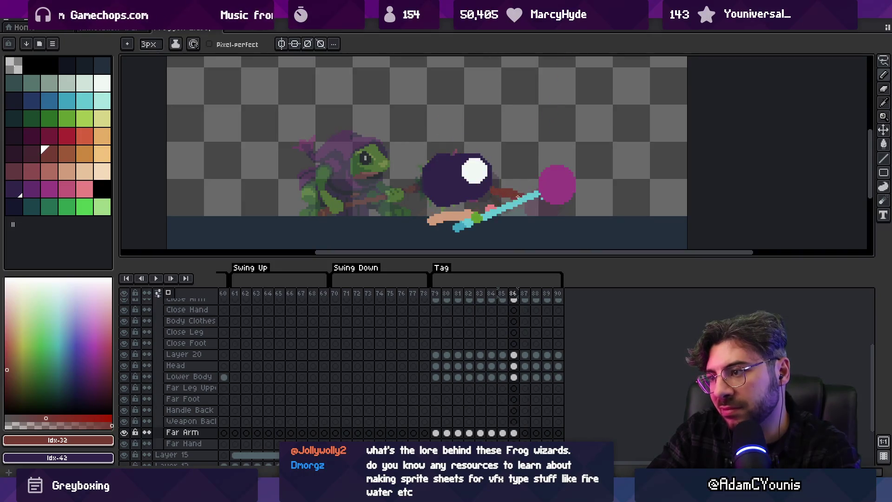
key(Right)
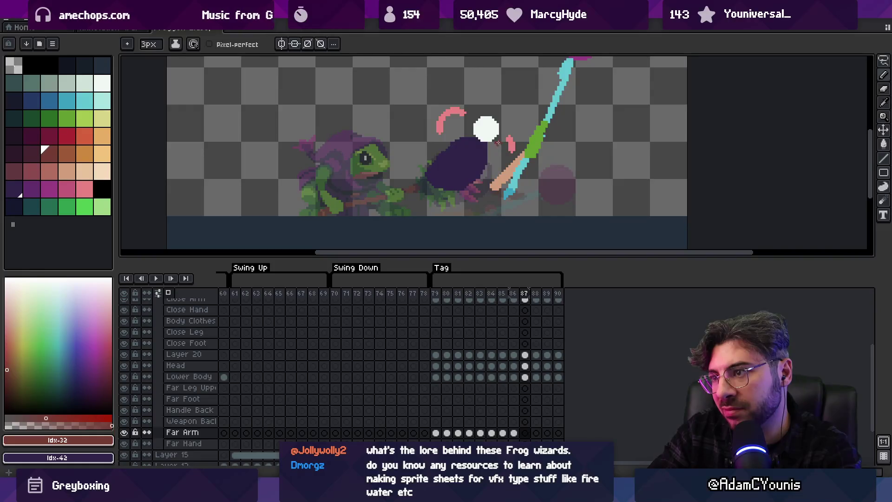
drag(409, 141, 444, 135)
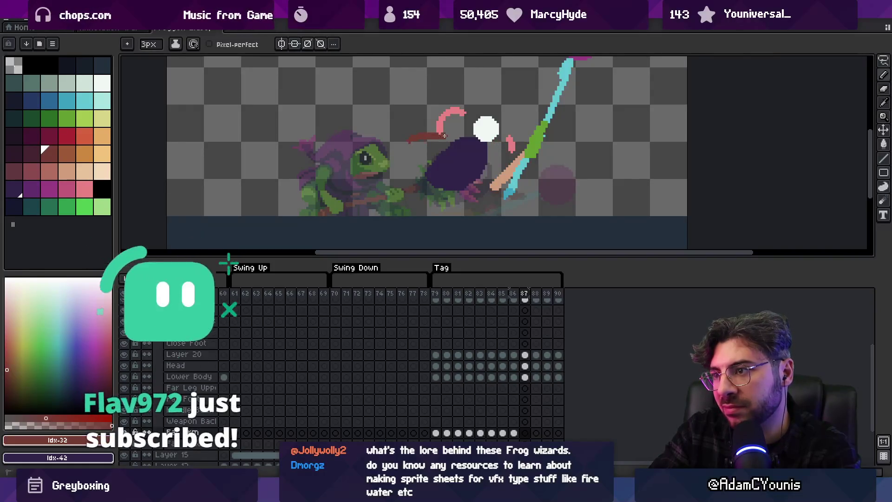
key(Right)
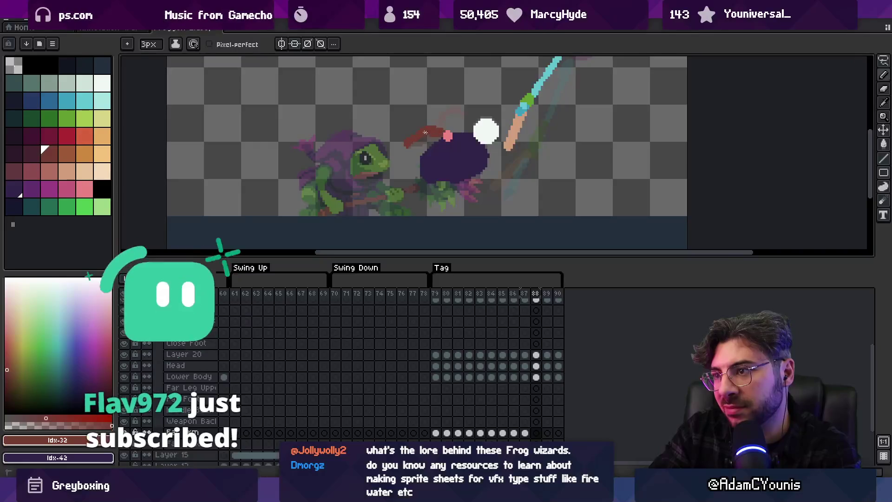
key(Right)
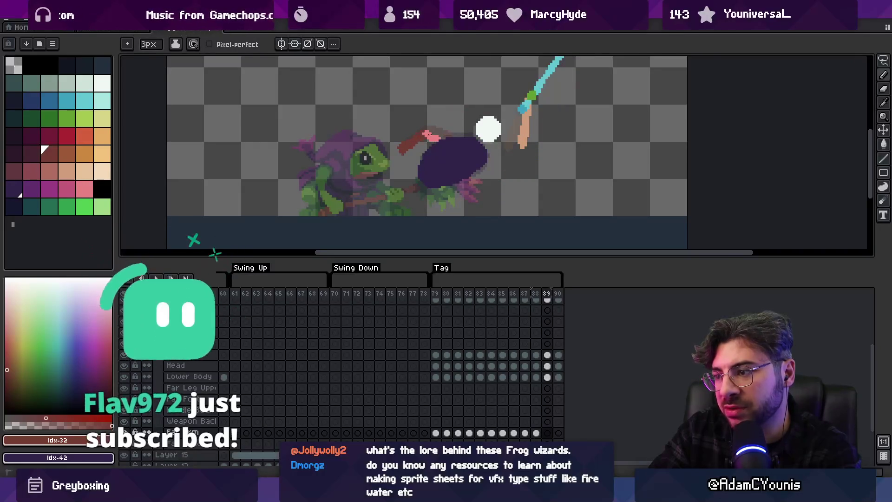
key(Right)
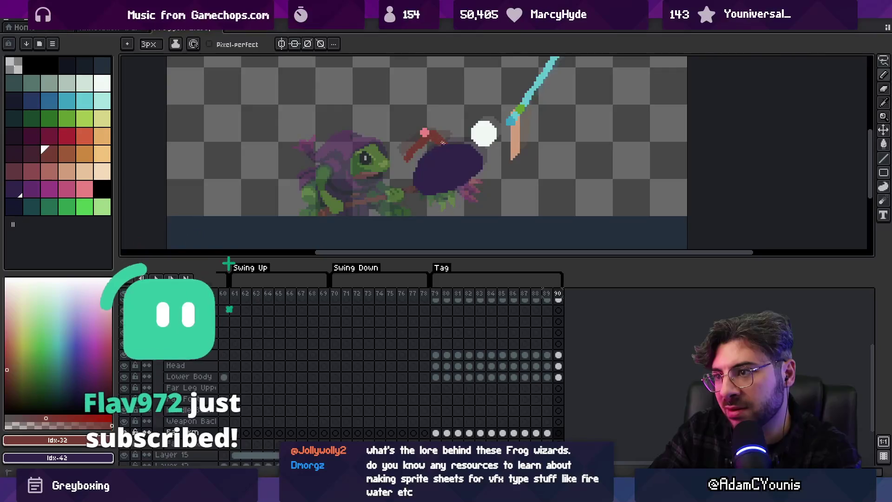
key(z)
scroll(453, 149, down, 5)
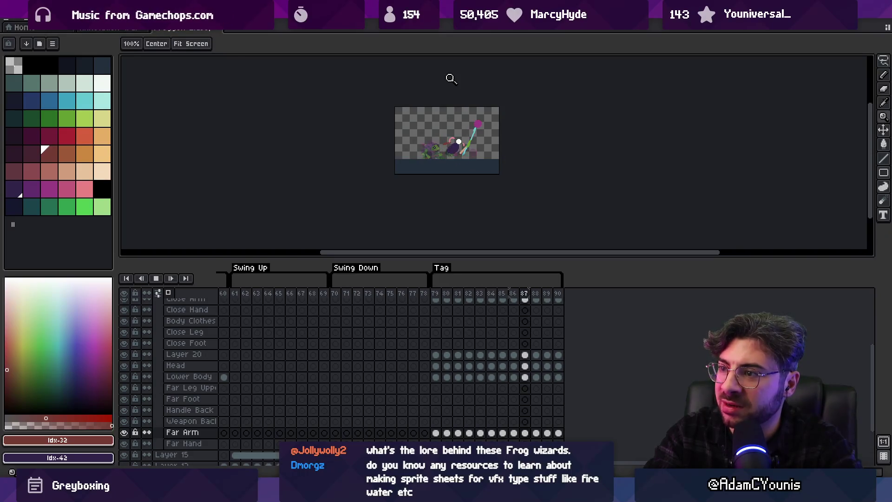
scroll(449, 154, up, 3)
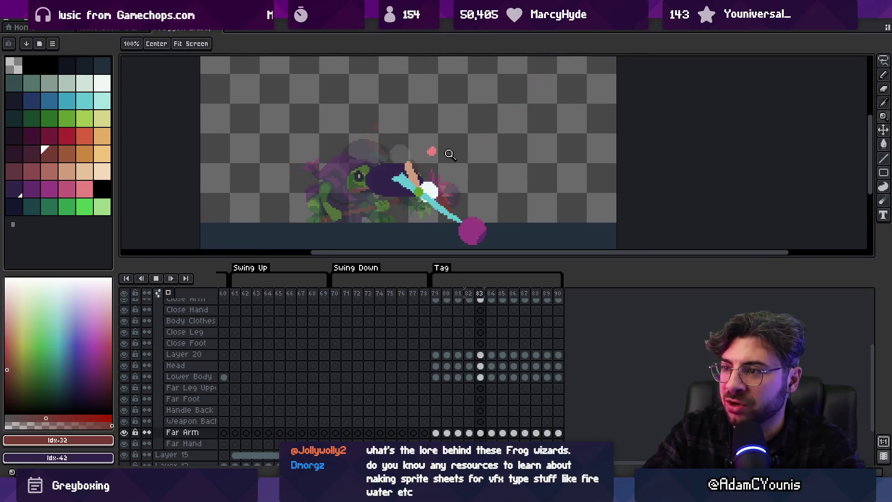
key(Return)
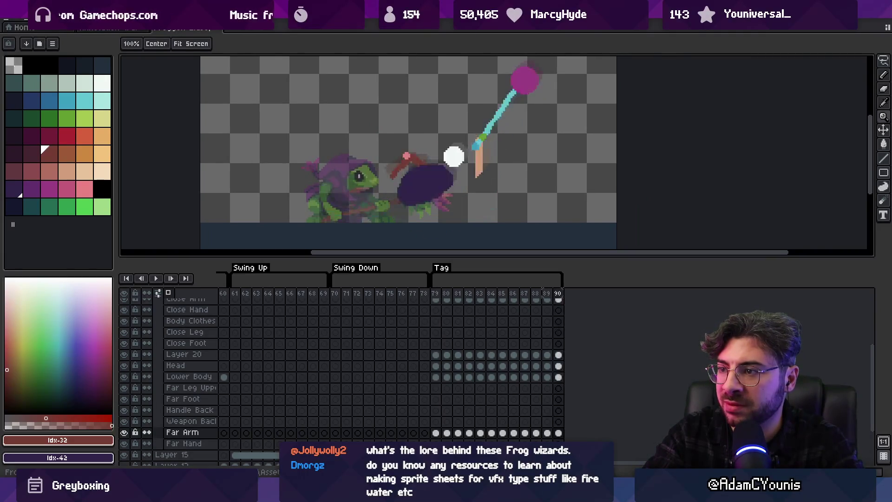
key(Return)
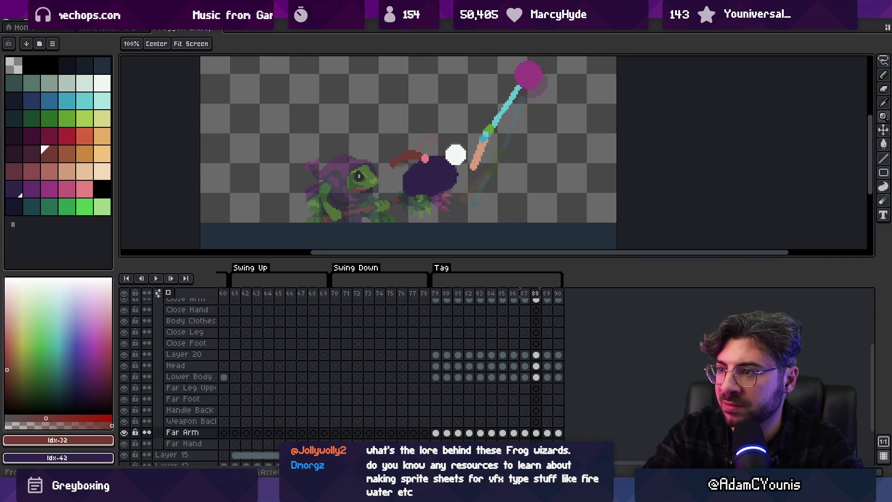
mouse_move(864, 7)
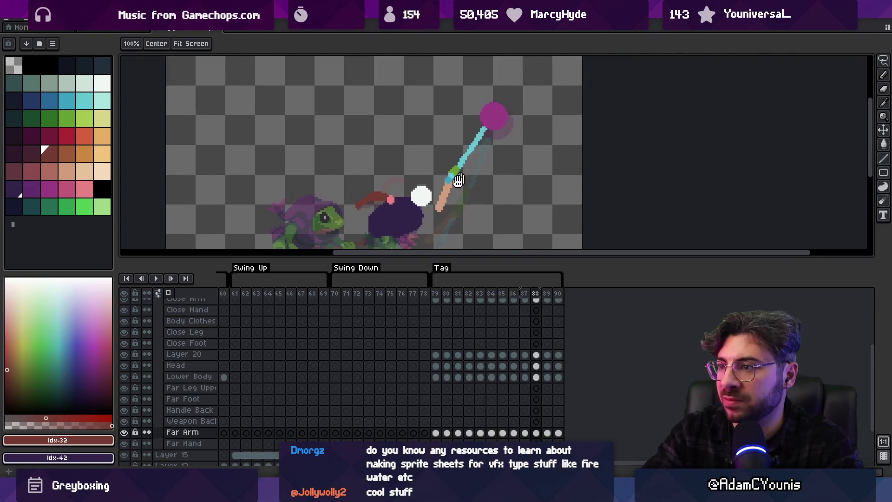
key(m)
Lasso a selection around the hammer on the weapon layer, then deselect it
click(480, 168)
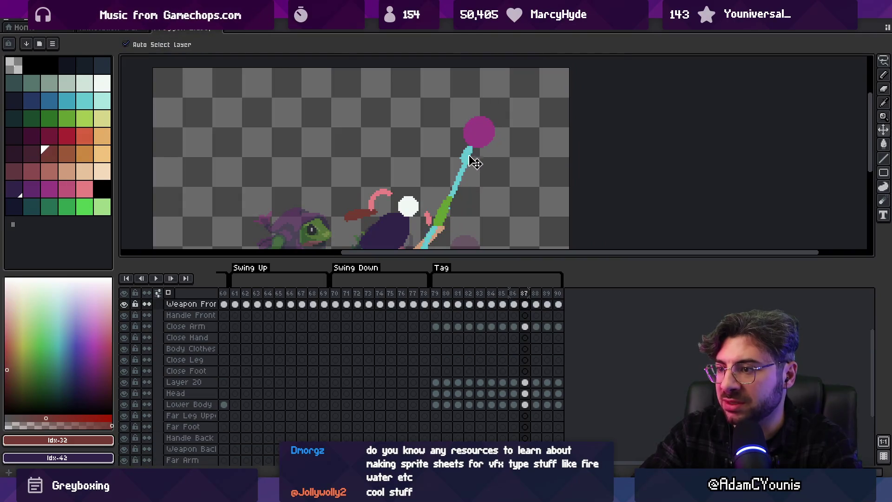
key(m)
scroll(436, 163, down, 2)
mouse_move(436, 163)
mouse_down()
mouse_move(429, 176)
mouse_move(436, 165)
mouse_up()
scroll(524, 86, up, 2)
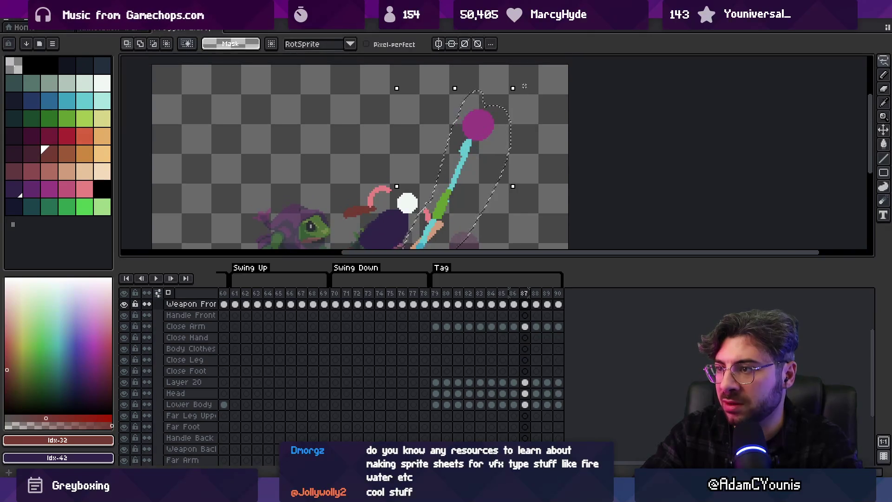
key(ctrl+d)
On frame 89, shift the weapon layer's hammer down and left with the Move tool
key(comma)
key(period)
key(period)
key(comma)
key(period)
key(comma)
key(period)
key(period)
key(v)
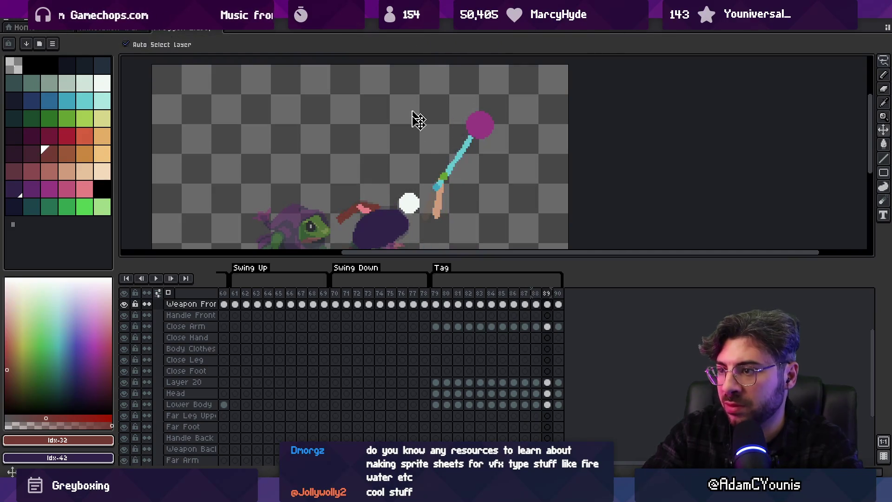
click(444, 203)
click(447, 188)
key(period)
drag(450, 172, 446, 179)
Select the close arm layer, zoom out and play the swing, stopping on frame 88
click(434, 217)
key(z)
scroll(444, 114, down, 5)
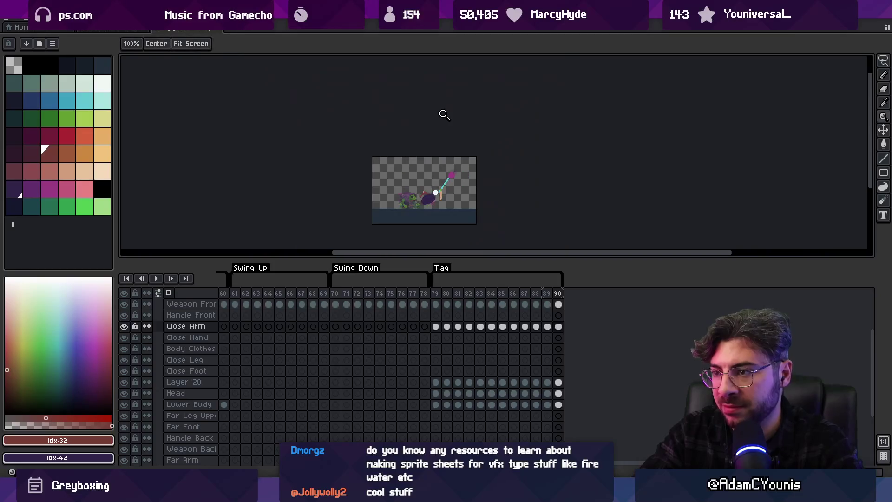
key(Return)
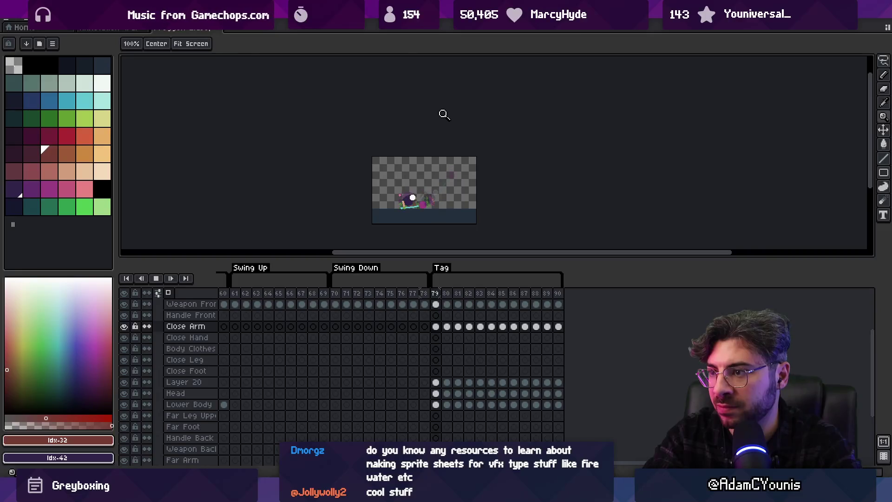
key(Return)
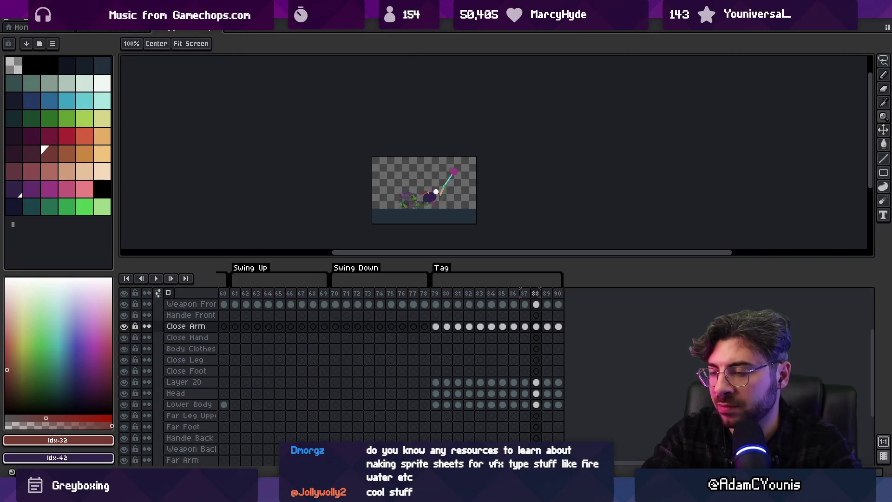
On frame 87, lasso the close arm and hammer and apply a first rotation
scroll(450, 181, up, 4)
key(v)
key(Left)
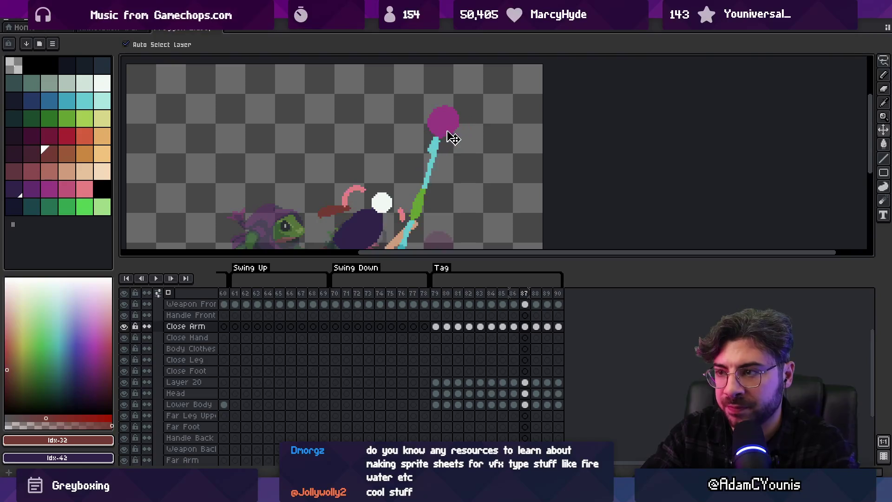
key(m)
key(Escape)
drag(389, 222, 396, 183)
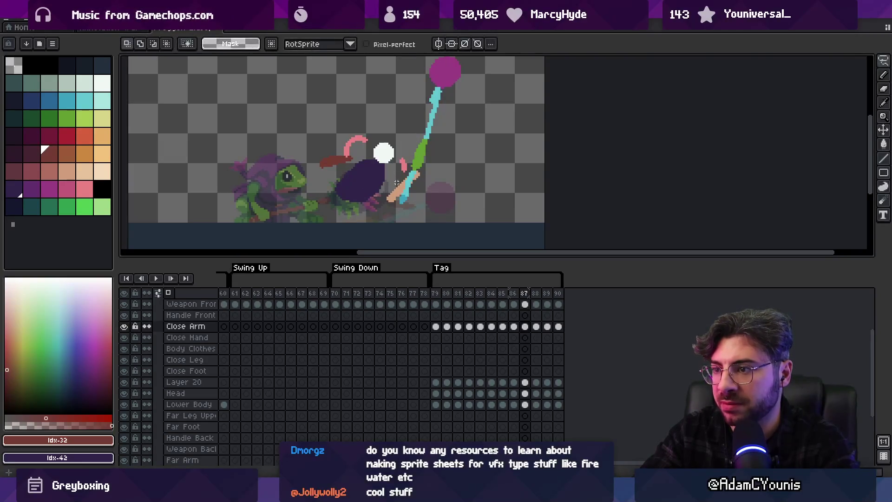
mouse_move(475, 81)
mouse_down()
mouse_move(460, 55)
mouse_move(404, 102)
mouse_up()
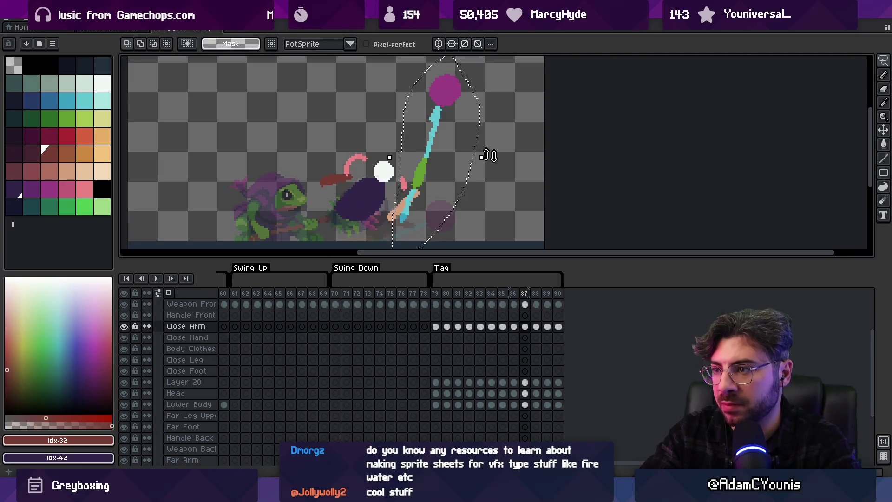
scroll(496, 158, down, 1)
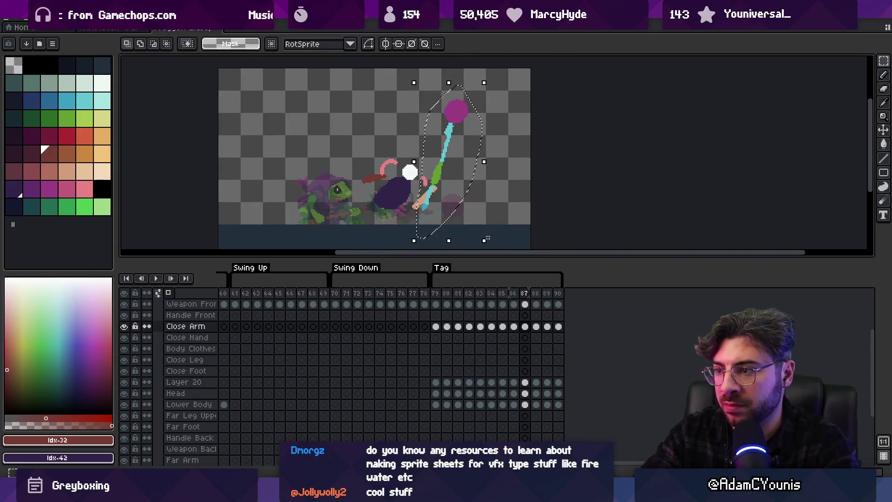
drag(495, 247, 497, 249)
key(Return)
Rotate the weapon layer's hammer and arm about seven degrees, then preview the swing
click(448, 182)
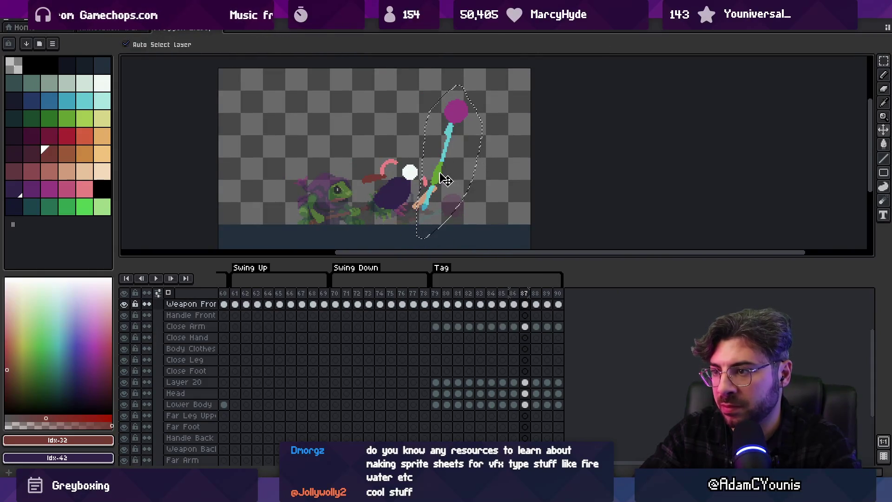
drag(462, 190, 446, 186)
key(Return)
key(Return)
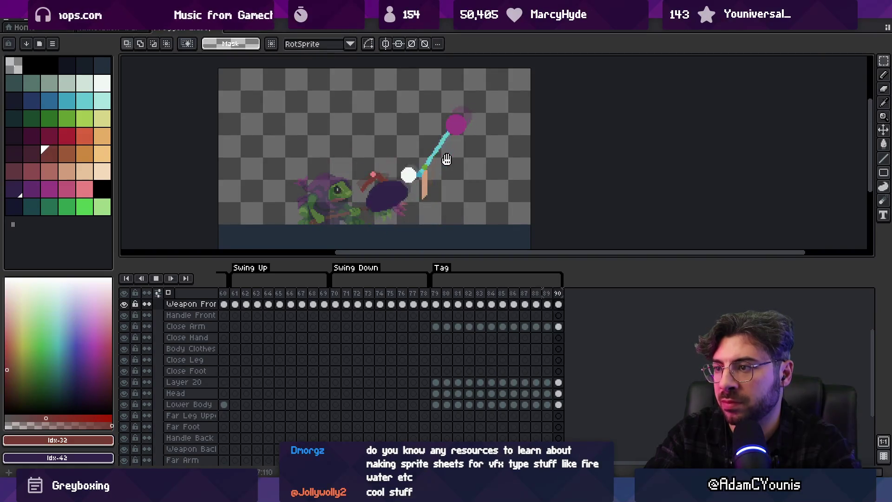
key(Return)
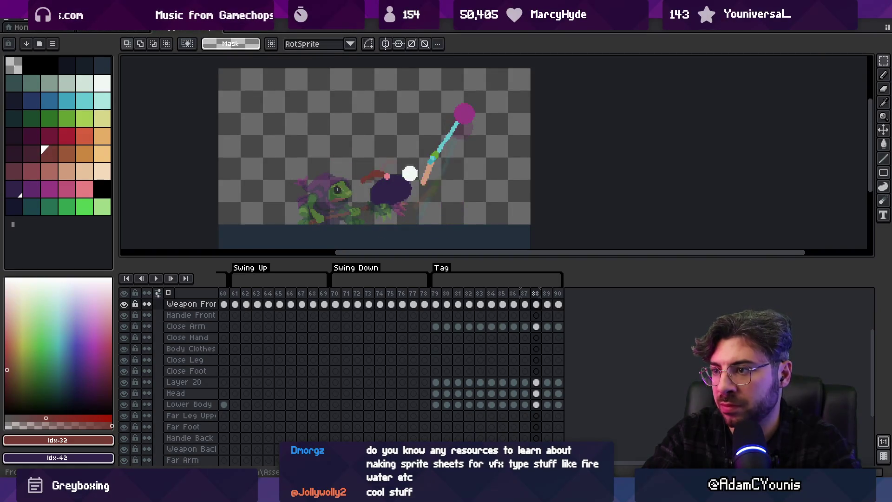
Sample the staff's cyan colour and nudge the hammer by one pixel
key(v)
scroll(479, 114, up, 2)
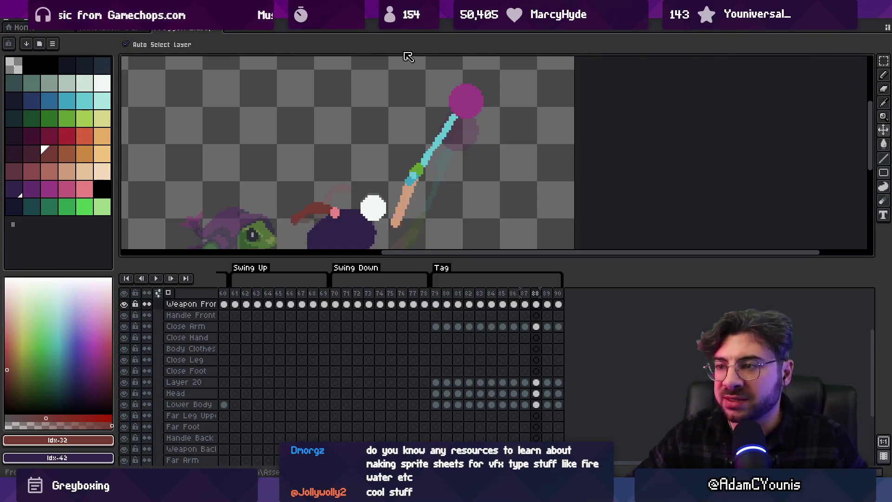
scroll(460, 153, up, 3)
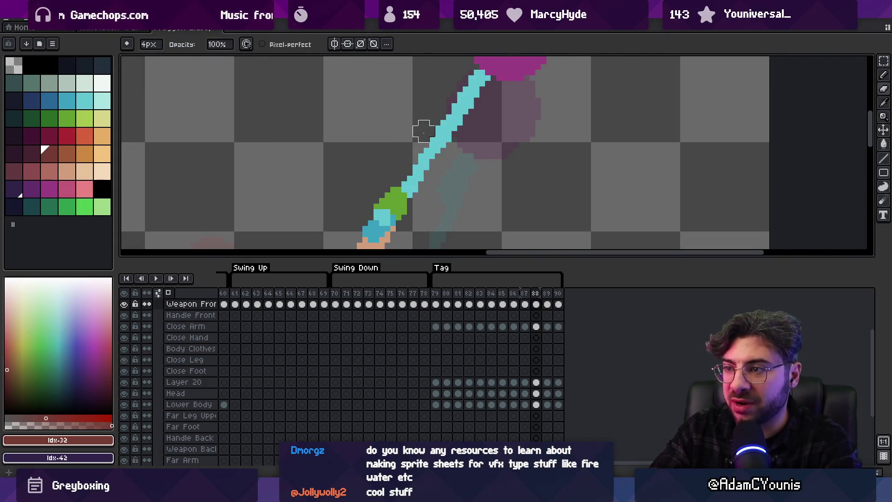
alt+click(443, 151)
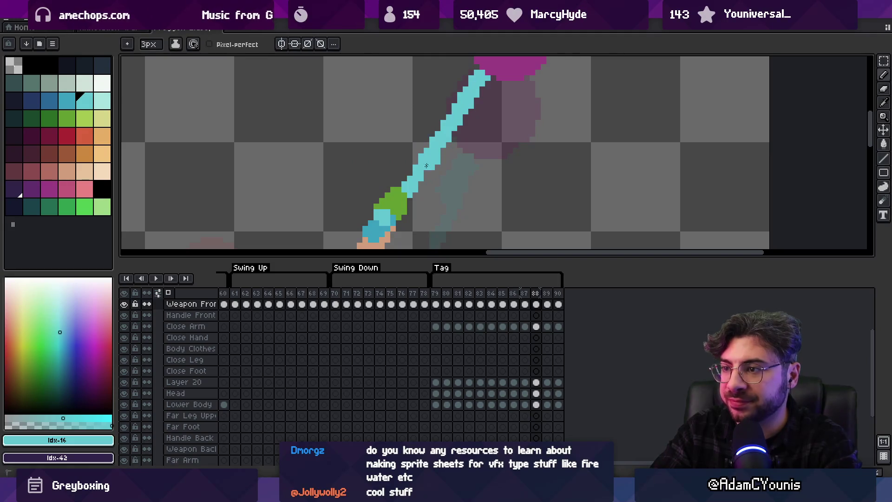
key(v)
mouse_move(448, 175)
mouse_down()
mouse_move(444, 157)
mouse_move(446, 171)
mouse_up()
key(b)
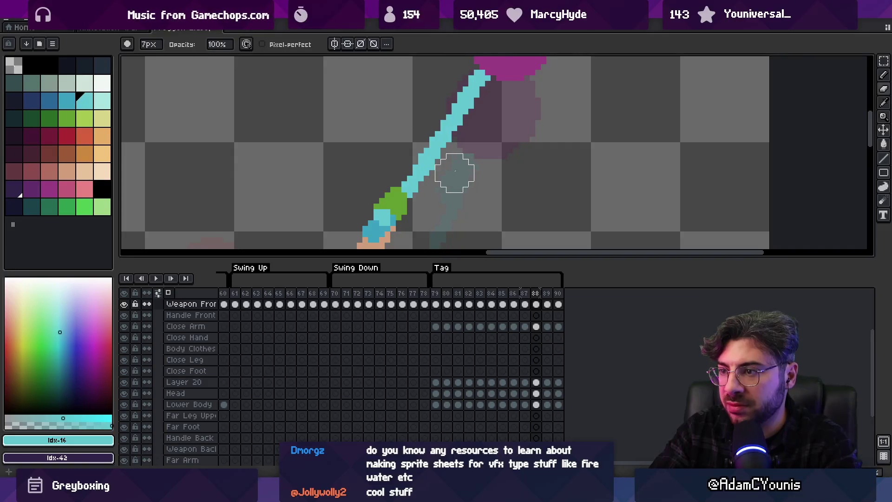
Zoom out and replay the Tag animation to review the follow-through
key(z)
scroll(464, 158, down, 5)
key(Return)
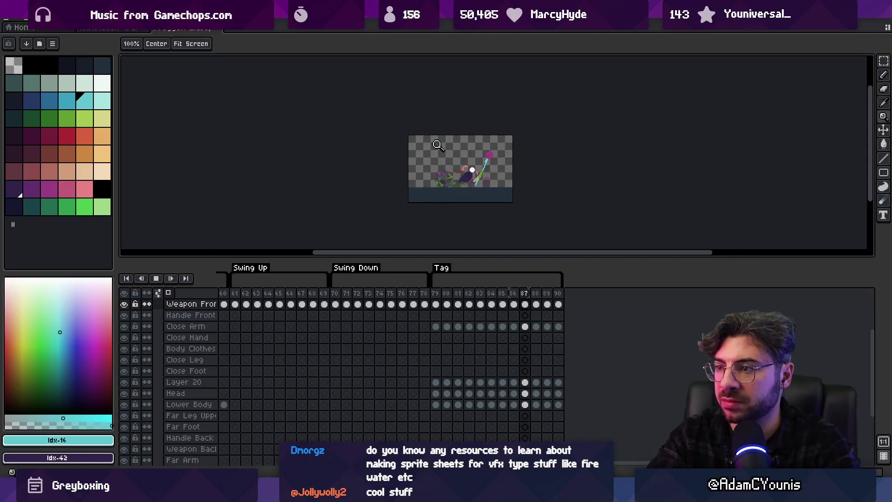
On frames 89 and 90, move the hammer and close arm up and to the right
key(Return)
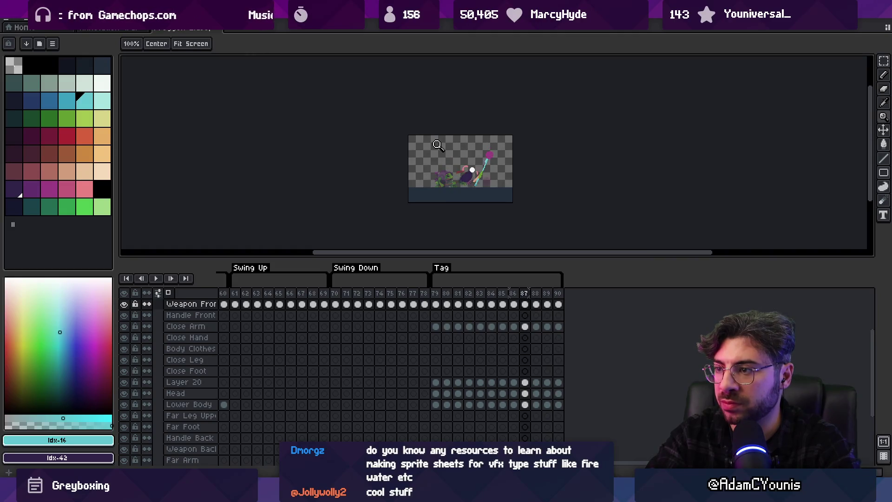
key(Right)
scroll(490, 163, up, 4)
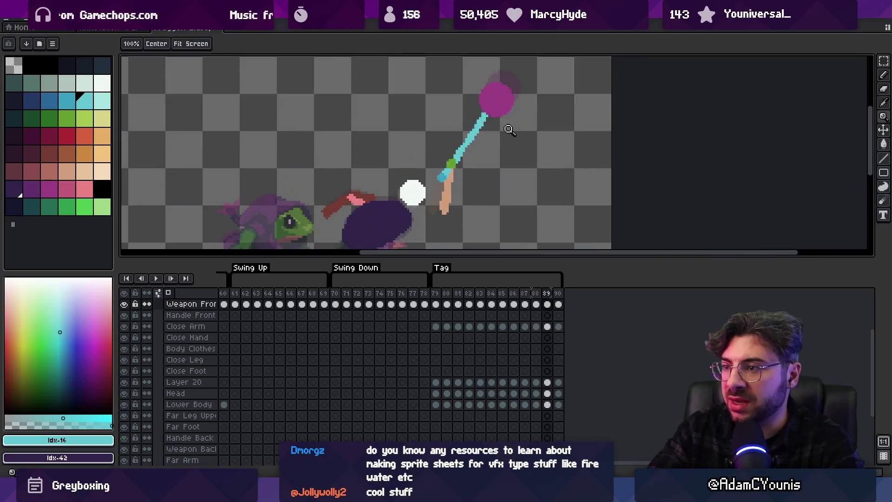
key(v)
drag(506, 103, 509, 94)
drag(458, 176, 460, 175)
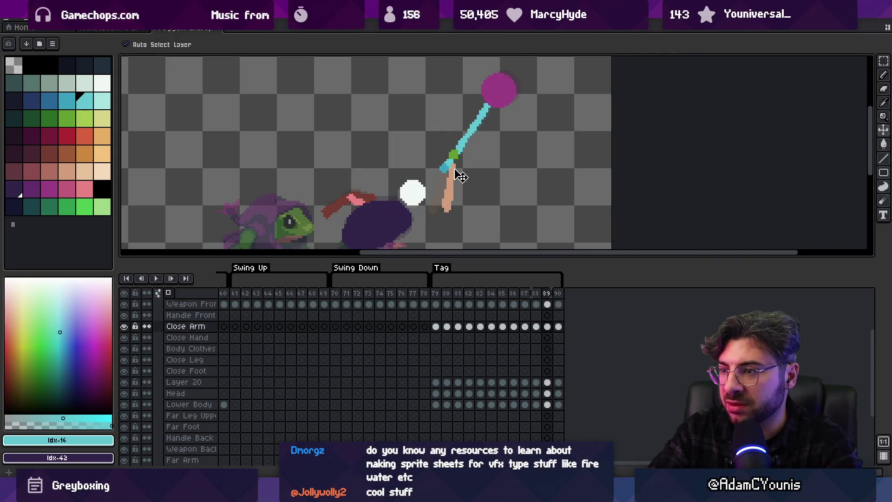
key(Right)
drag(487, 114, 491, 105)
drag(440, 203, 445, 193)
Replay the Tag animation from a zoomed-out view to check the adjustments
key(Return)
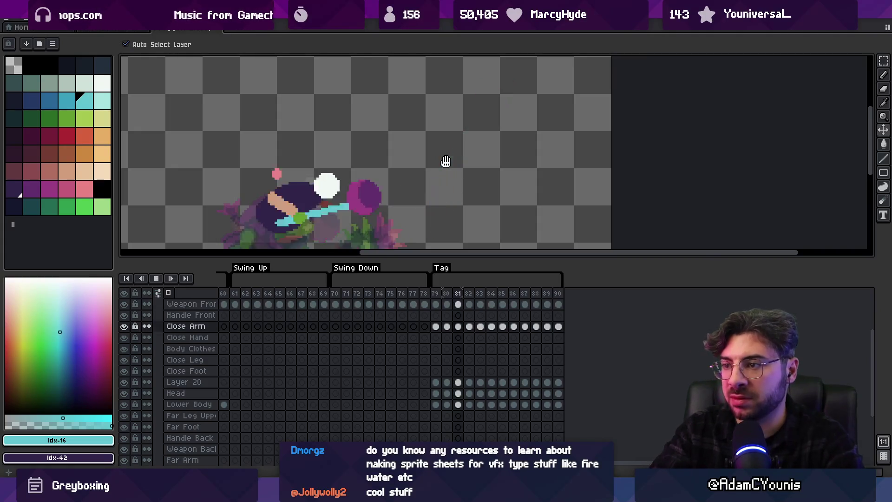
key(z)
key(ctrl+0)
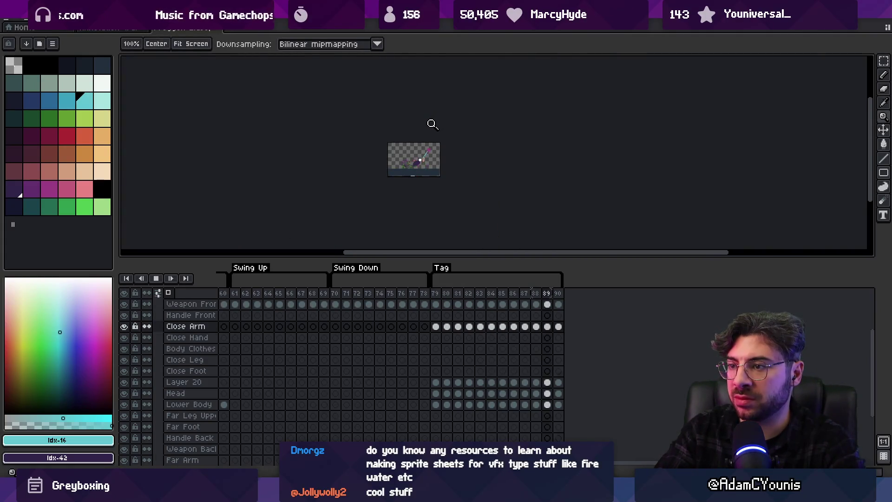
click(432, 133)
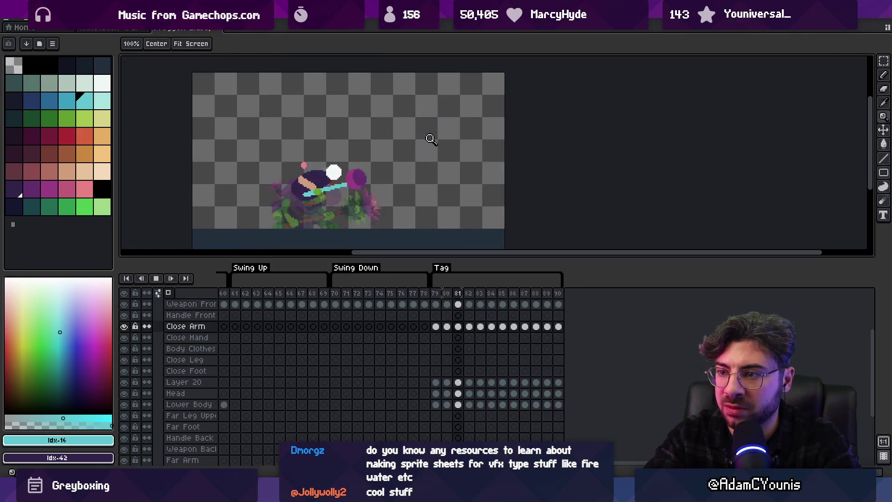
key(Return)
key(Return)
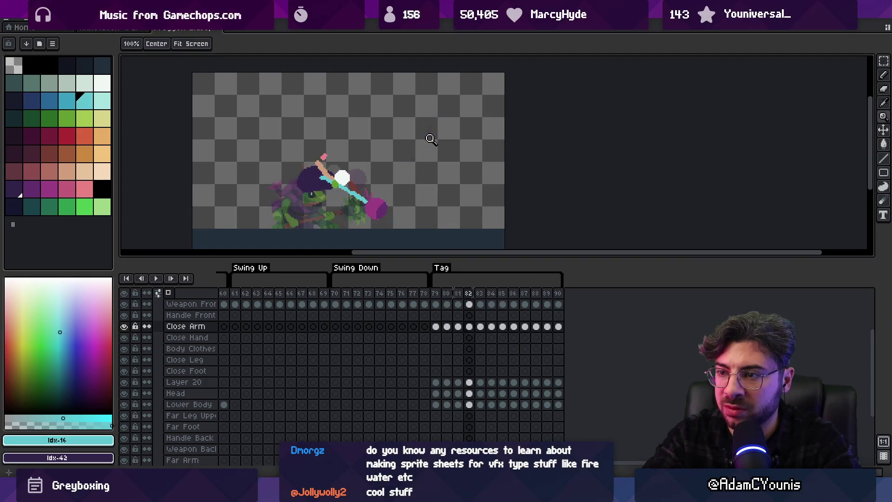
Select the Close Foot cel at frame 79 in the timeline
scroll(327, 180, up, 2)
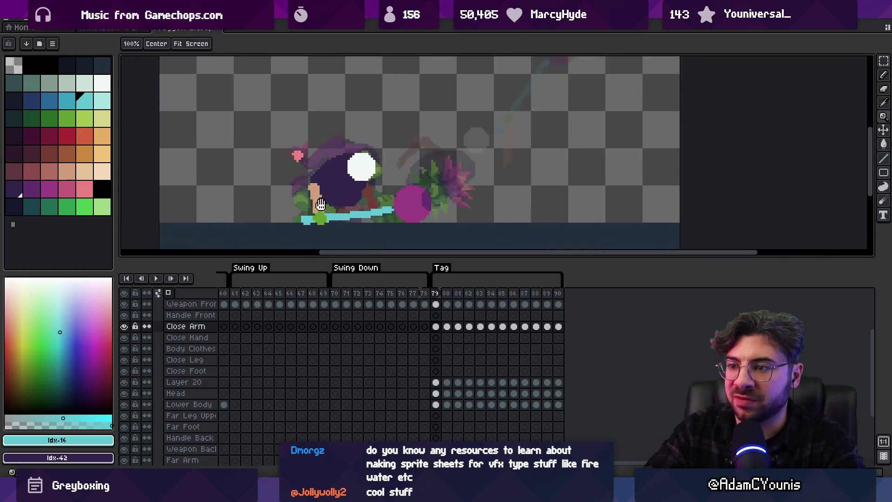
scroll(433, 341, down, 1)
scroll(433, 344, up, 1)
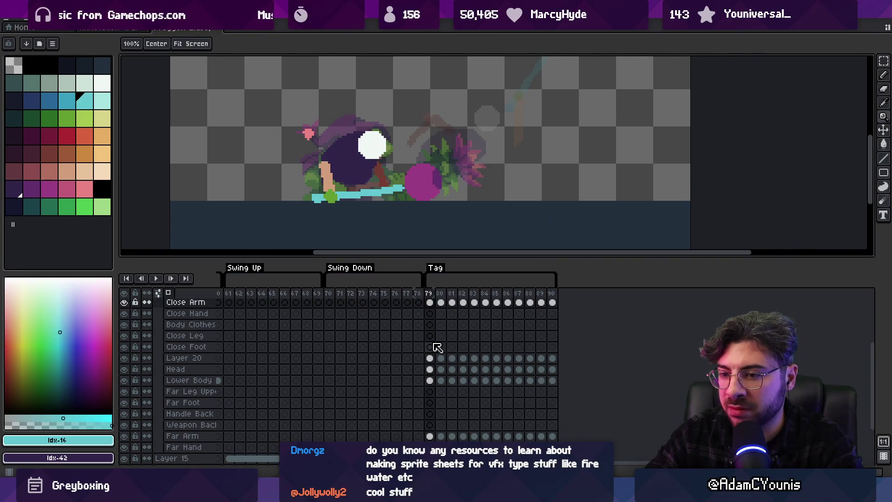
click(430, 346)
Pick red with the pencil and paint the close foot on frames 79 through 82
click(66, 135)
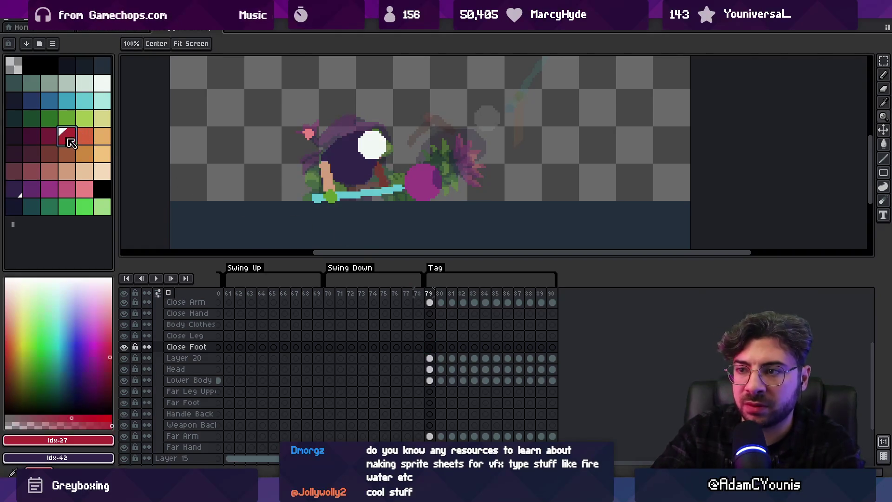
key(b)
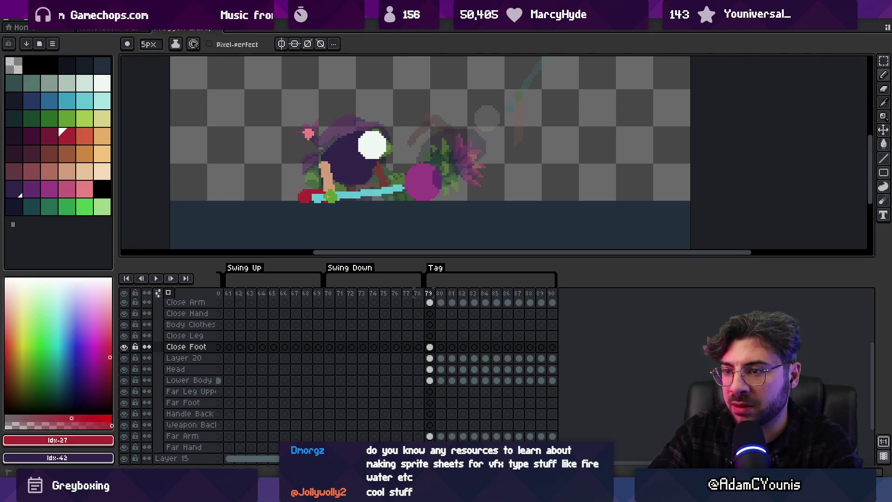
key(Right)
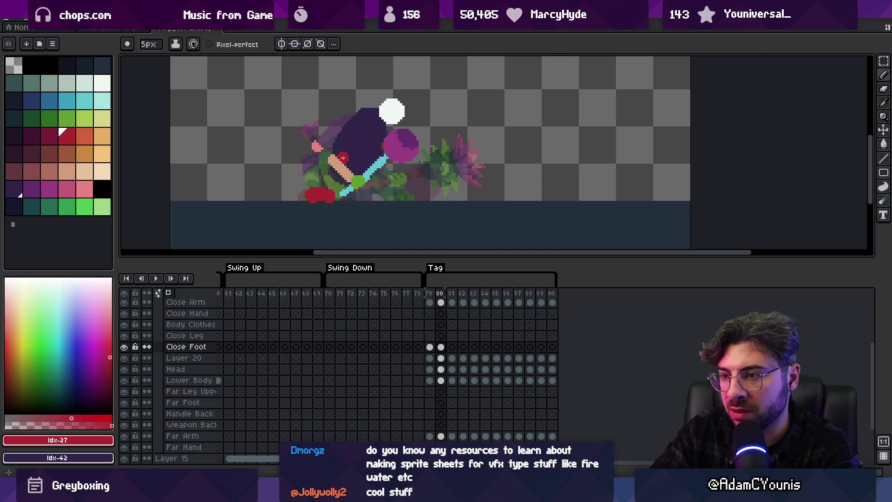
key(Right)
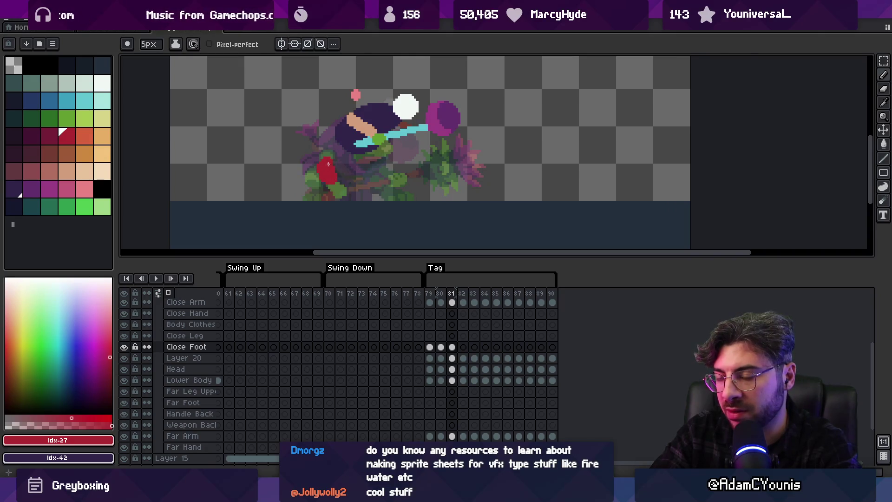
key(Right)
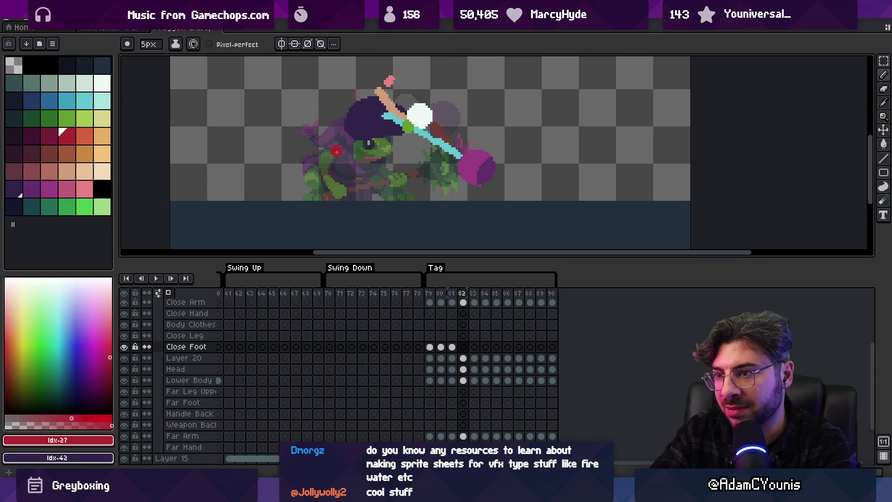
Preview the animation, then continue painting the foot on frames 83 through 89
key(Return)
key(Return)
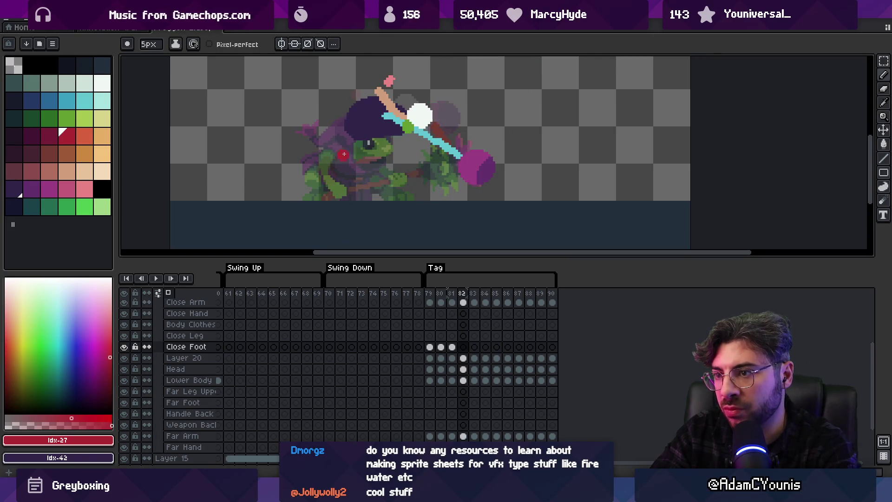
key(Right)
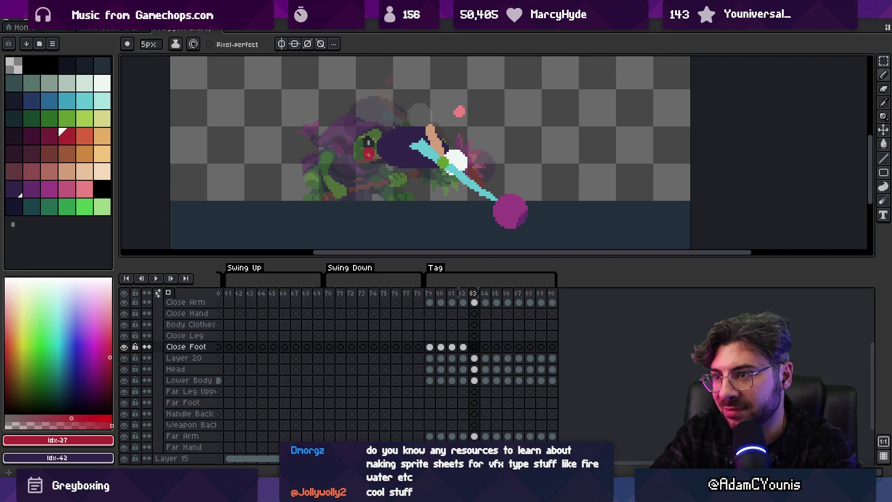
key(Right)
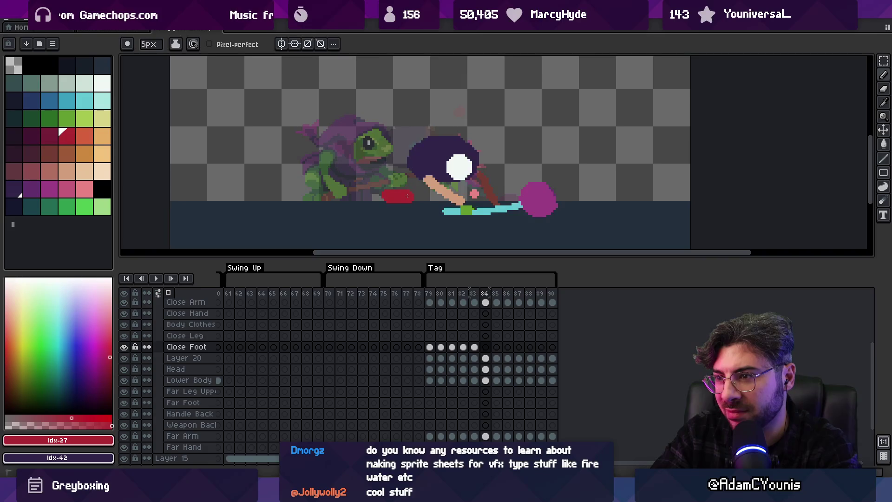
key(Right)
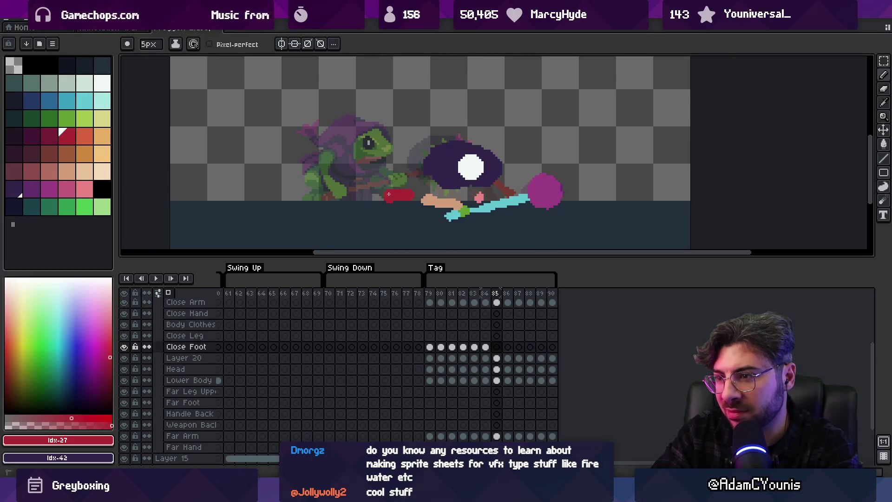
key(Right)
key(Right)
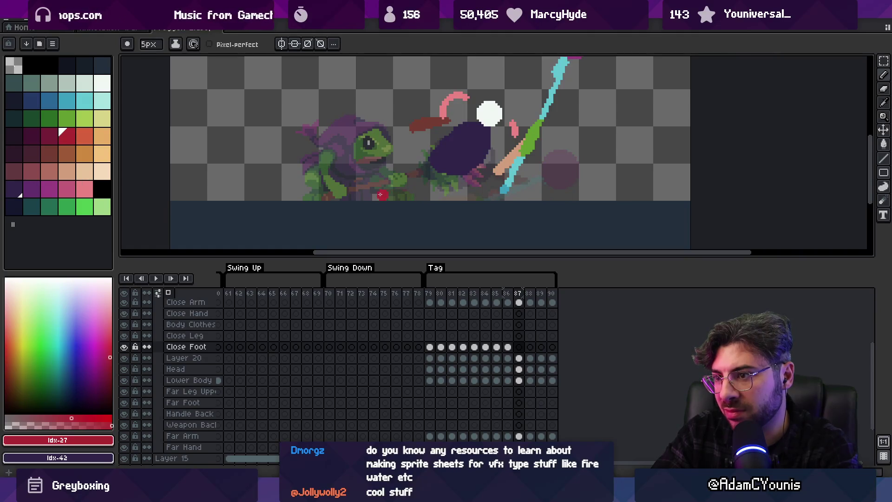
key(Right)
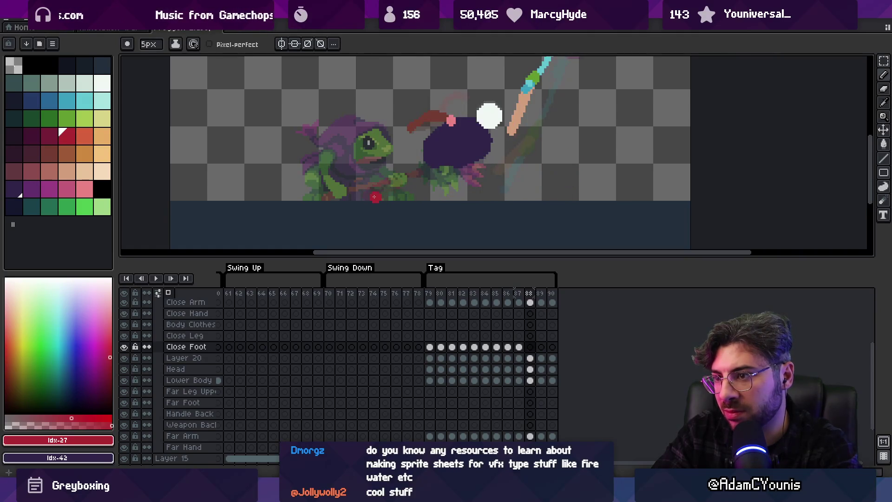
key(Right)
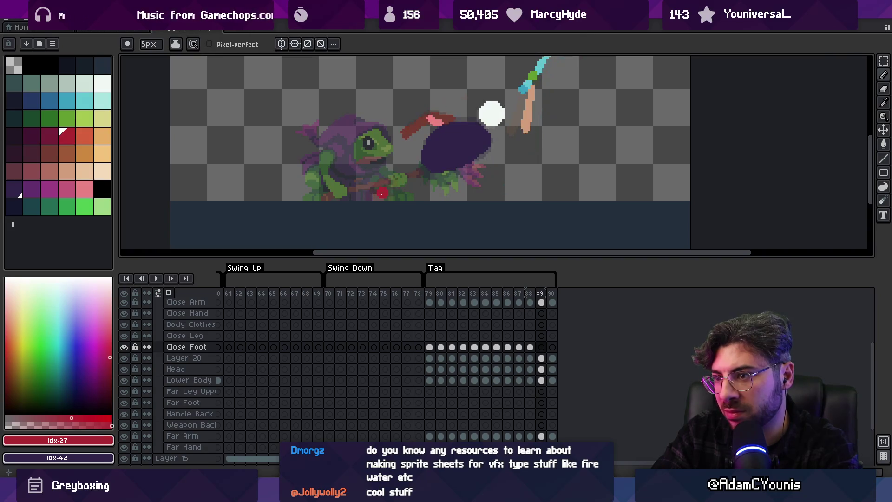
Return to the frame 88 Close Foot cel and play the Tag animation zoomed
click(530, 347)
key(Return)
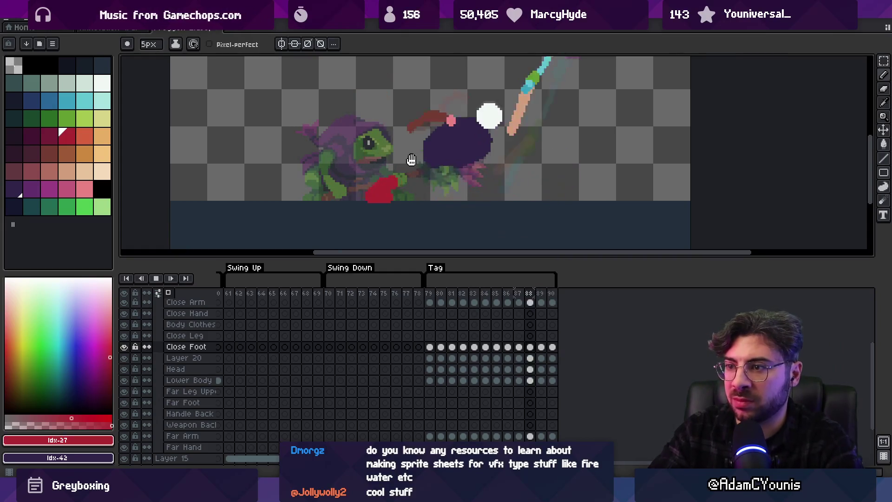
key(z)
scroll(437, 149, down, 2)
Zoom out and back in on the playing animation, then stop it
scroll(446, 135, down, 2)
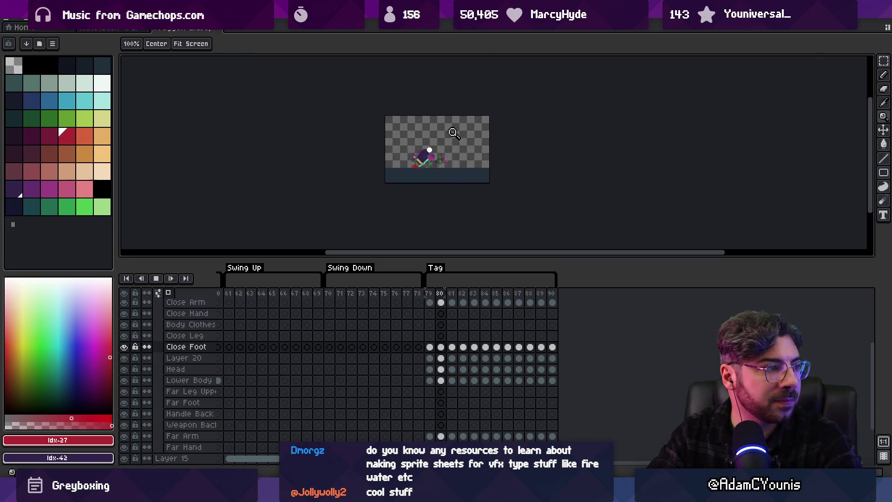
scroll(471, 150, up, 2)
scroll(471, 149, up, 1)
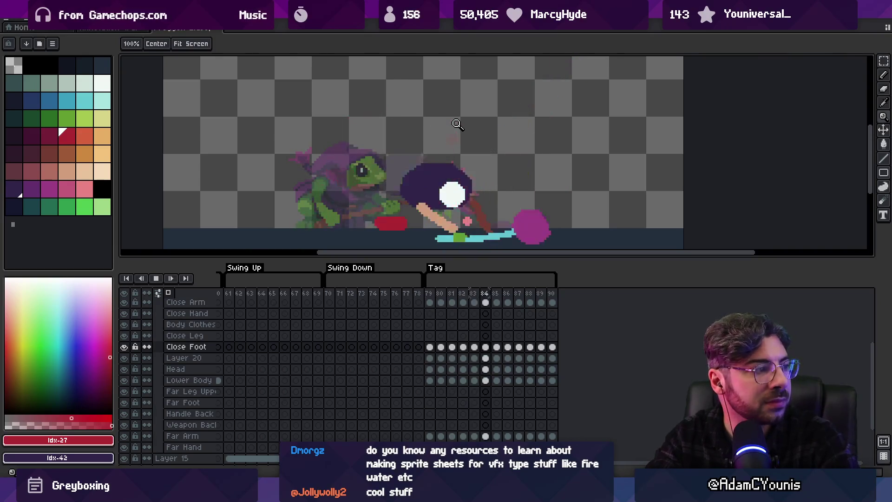
key(Return)
Step through frames 84 to 87 to inspect the poses, then replay the animation
key(Left)
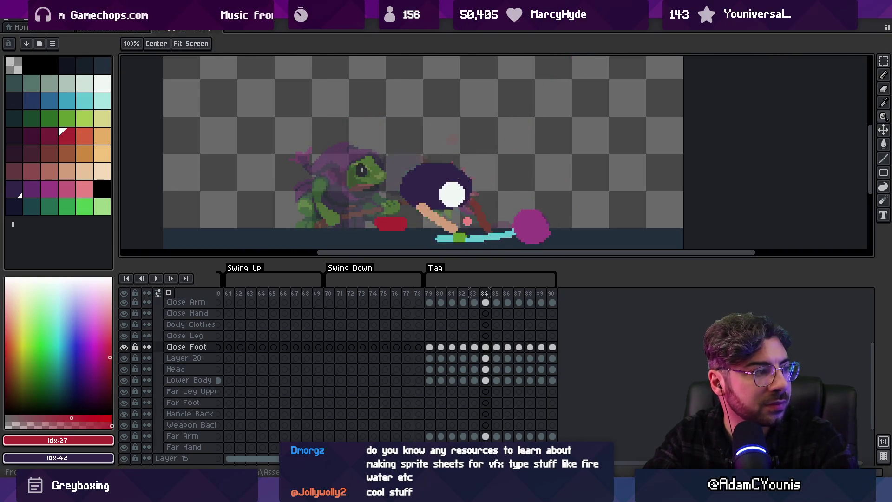
key(v)
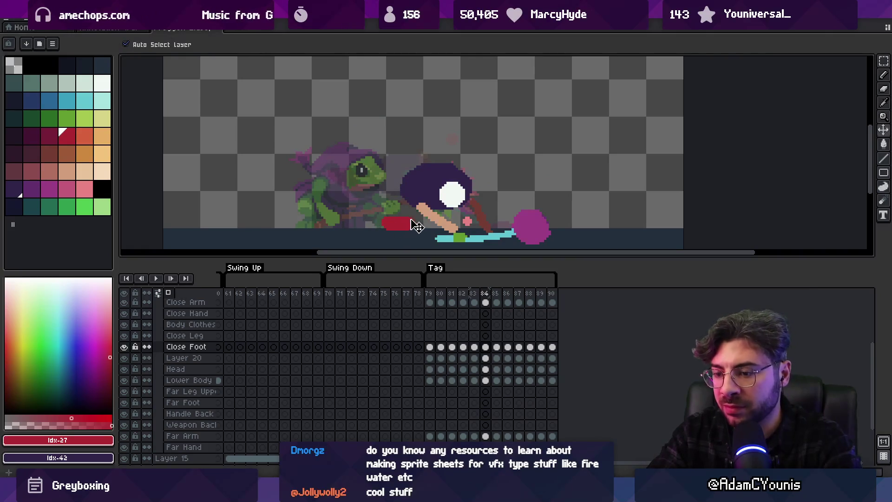
key(Right)
key(Right)
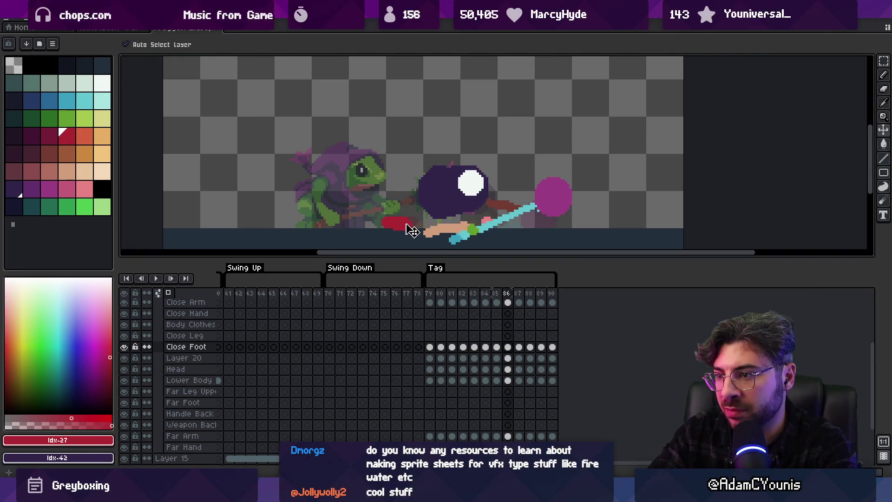
key(Right)
key(Return)
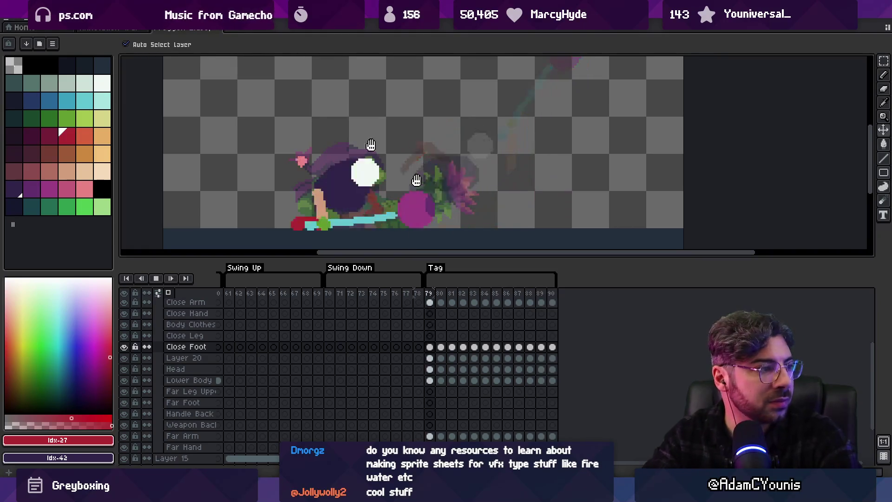
Stop playback, select the Close Leg cel at frame 79 and pick the darker red
key(z)
scroll(424, 134, down, 2)
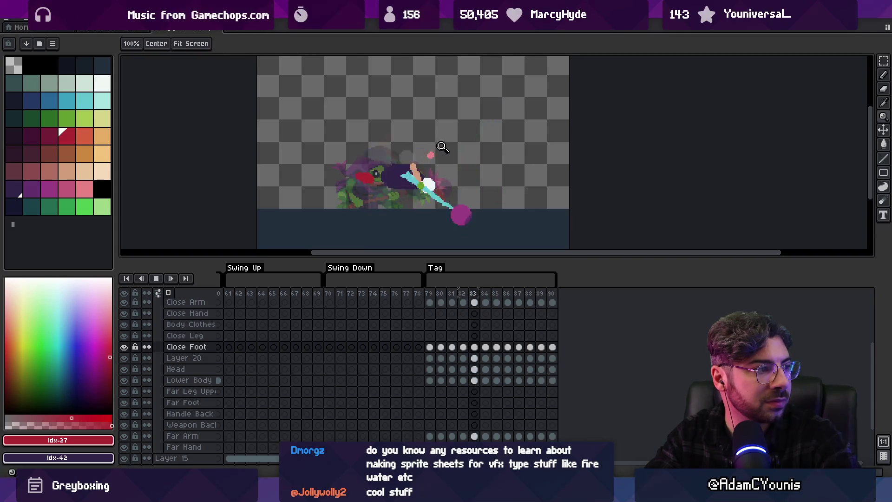
scroll(440, 152, up, 1)
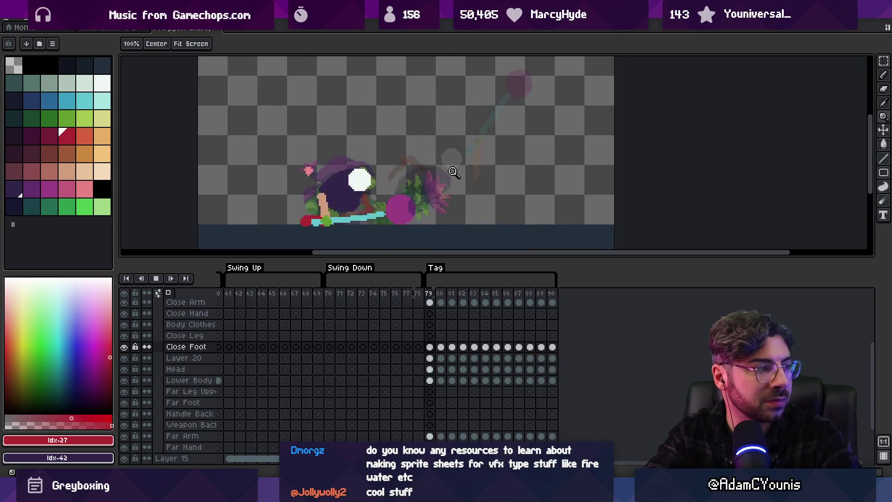
key(Return)
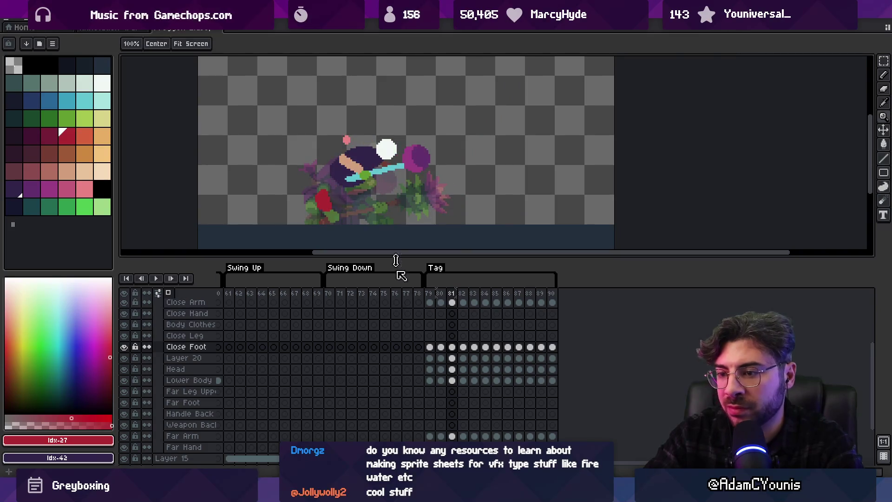
click(430, 336)
click(49, 135)
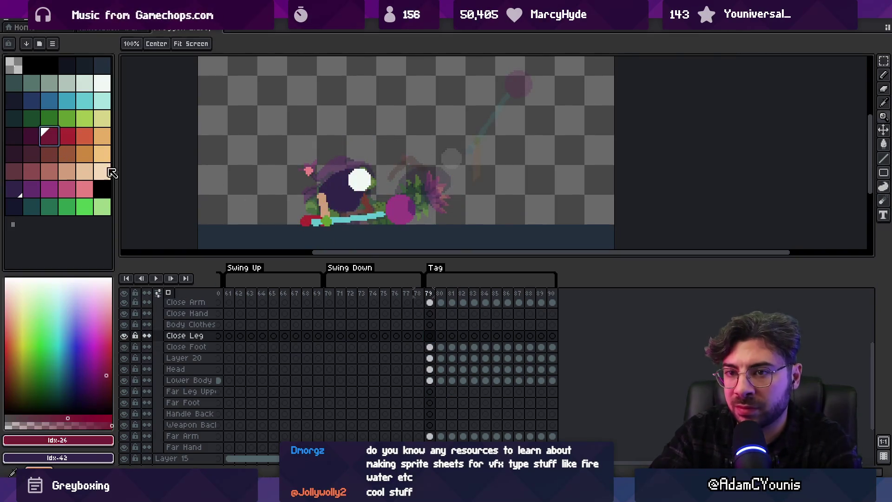
Paint the dark red close leg on frame 79, then return to that Close Leg cel
key(b)
drag(312, 206, 318, 212)
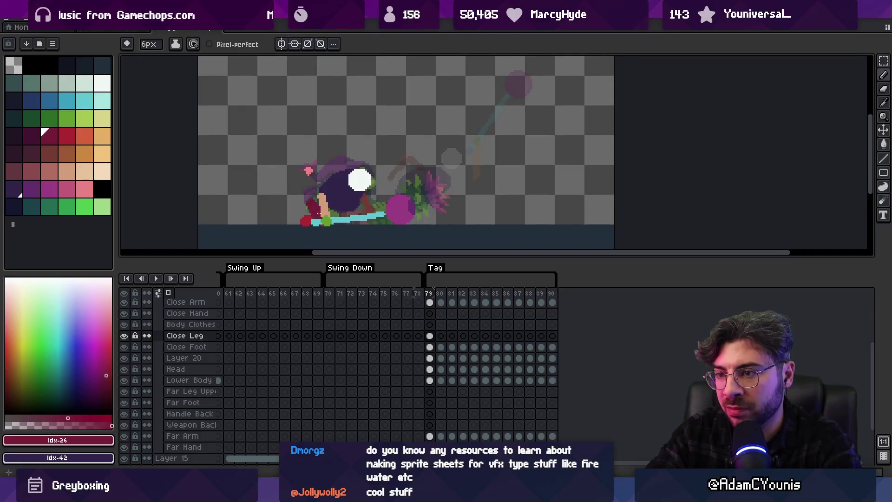
click(201, 335)
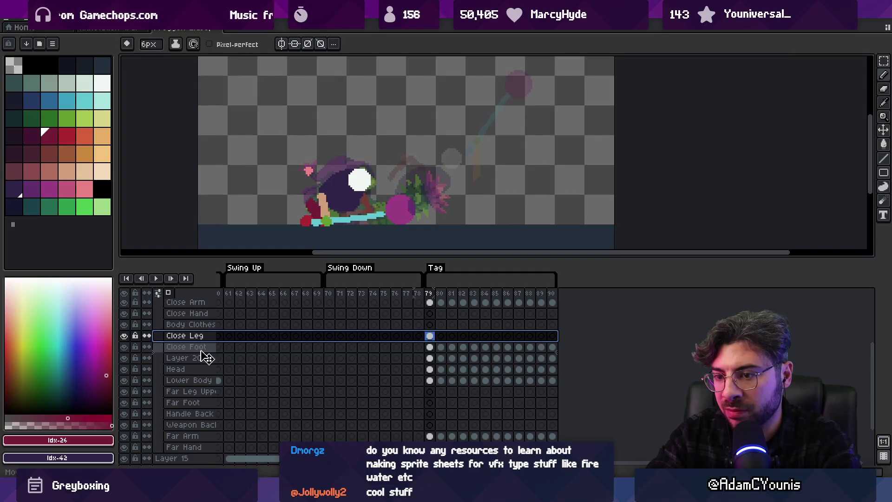
drag(205, 357, 205, 353)
click(329, 313)
scroll(361, 318, left, 5)
mouse_move(517, 294)
mouse_down()
mouse_move(222, 293)
mouse_move(328, 273)
mouse_move(798, 263)
mouse_move(790, 279)
mouse_up()
click(741, 346)
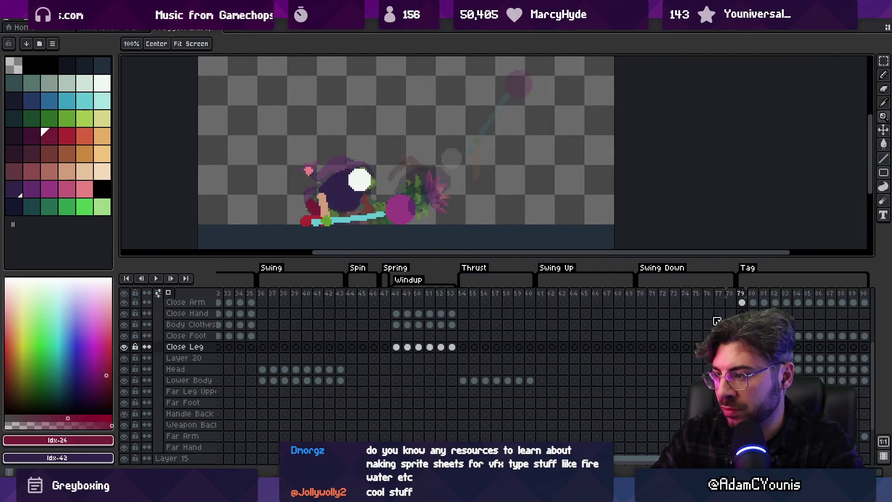
Zoom in on the character and compare the leg across frames 79, 80 and 81
click(339, 180)
key(v)
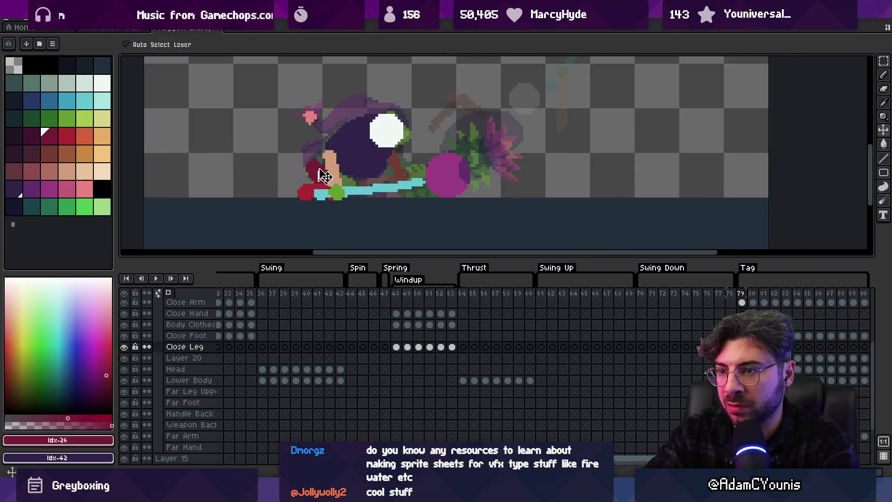
key(b)
key(period)
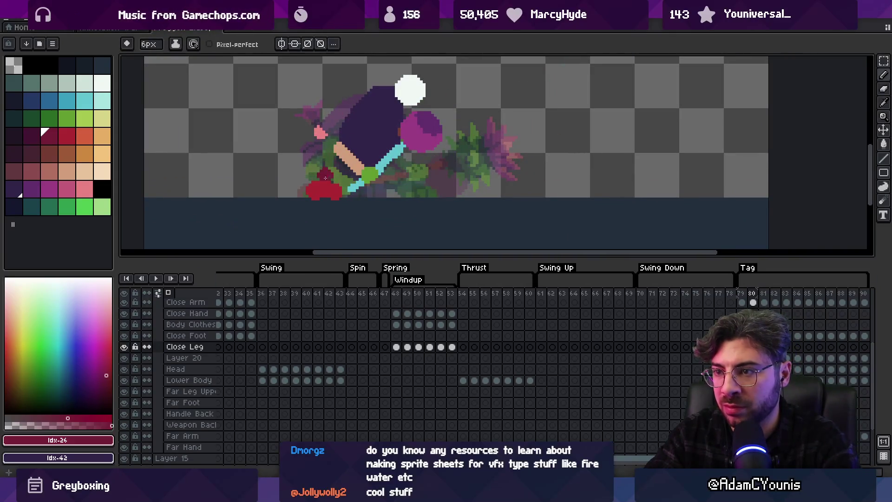
key(comma)
key(period)
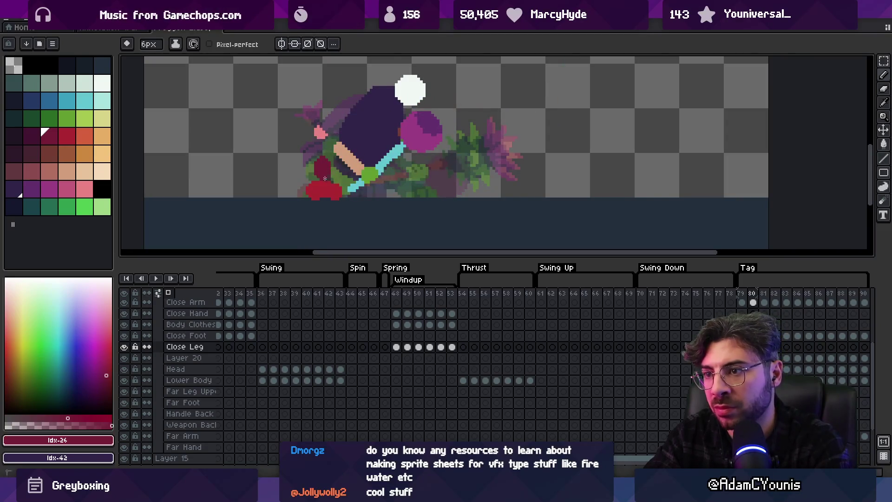
key(period)
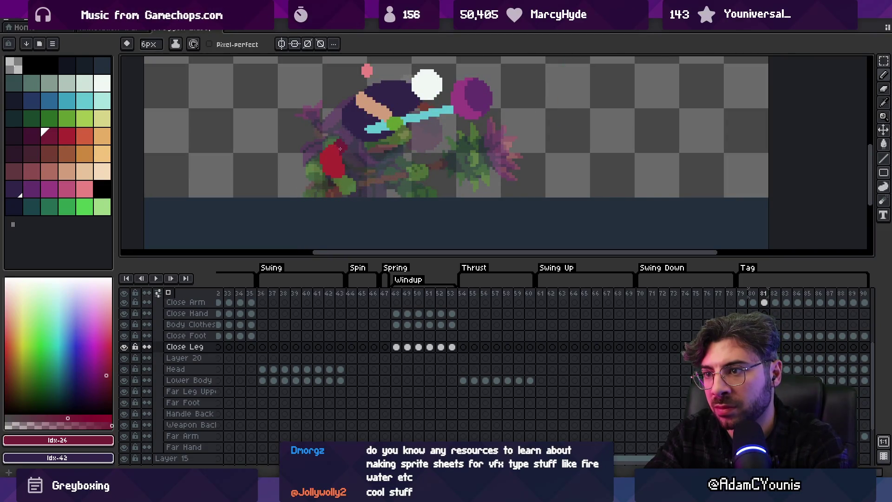
key(comma)
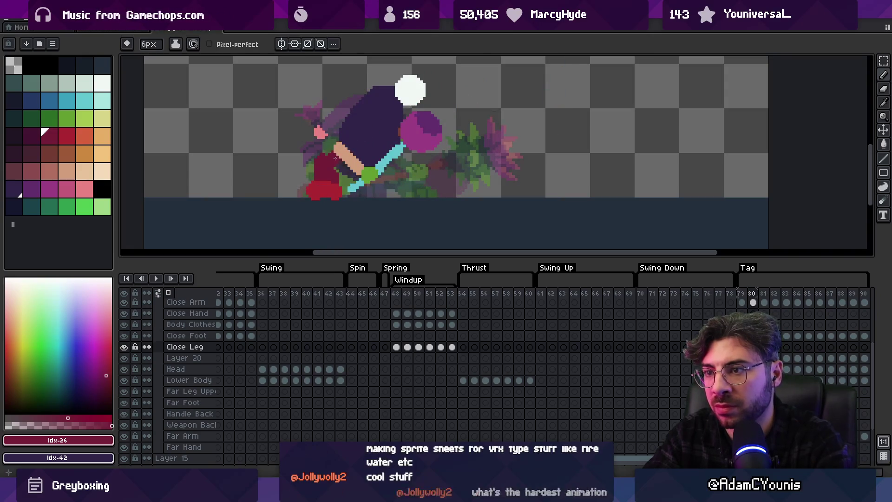
Auto-pick the Lower Body layer and hide the frog reference drawing
ctrl+click(334, 160)
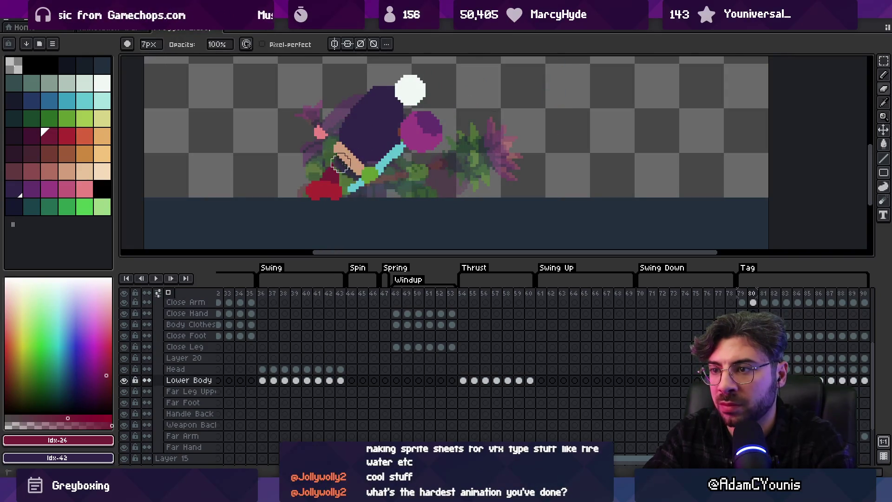
key(v)
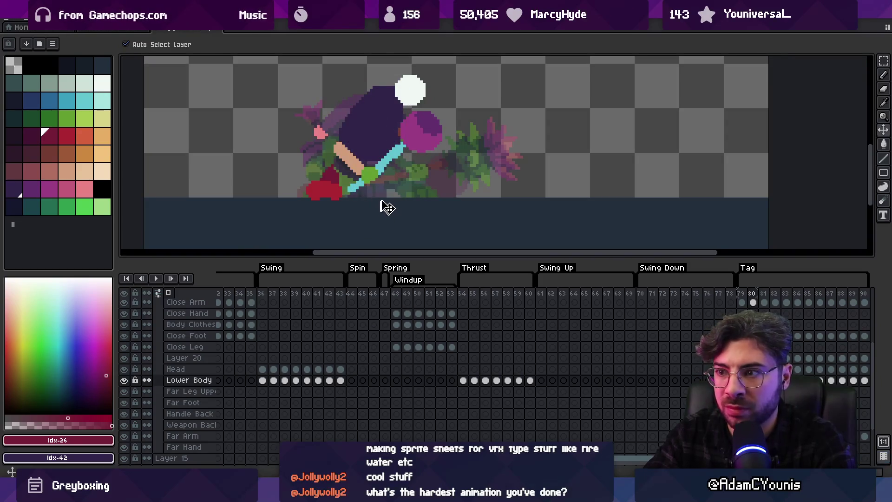
key(Down)
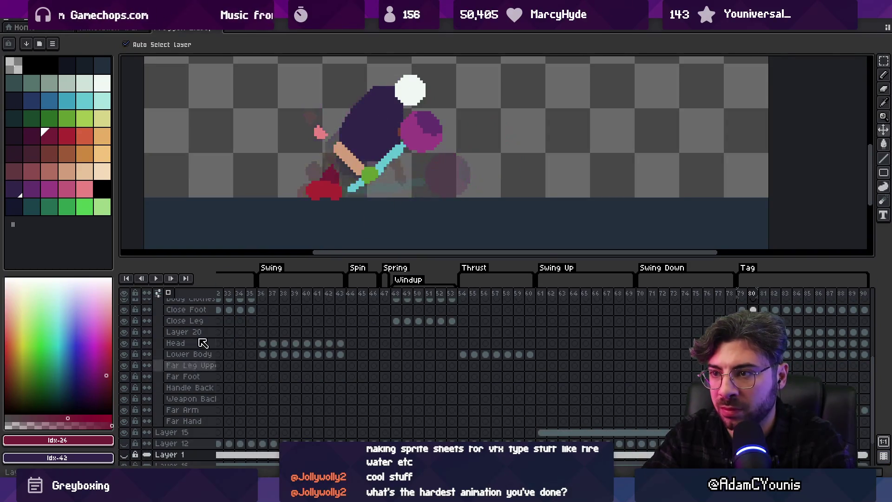
Preview the swing, then shift the red knee blob right and down on frame 81
key(z)
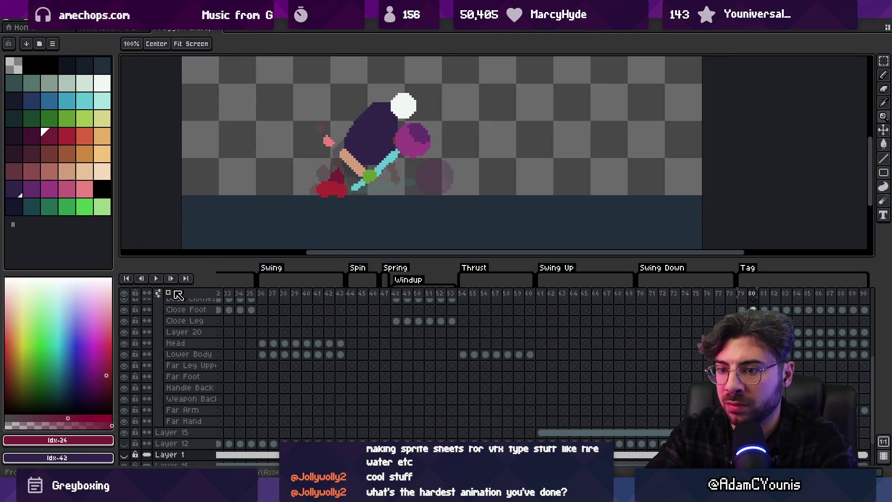
key(Return)
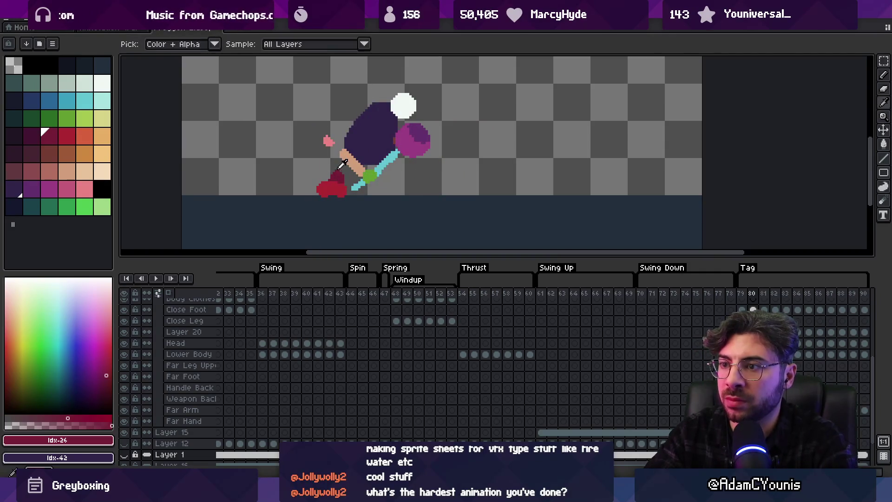
key(b)
ctrl+click(334, 175)
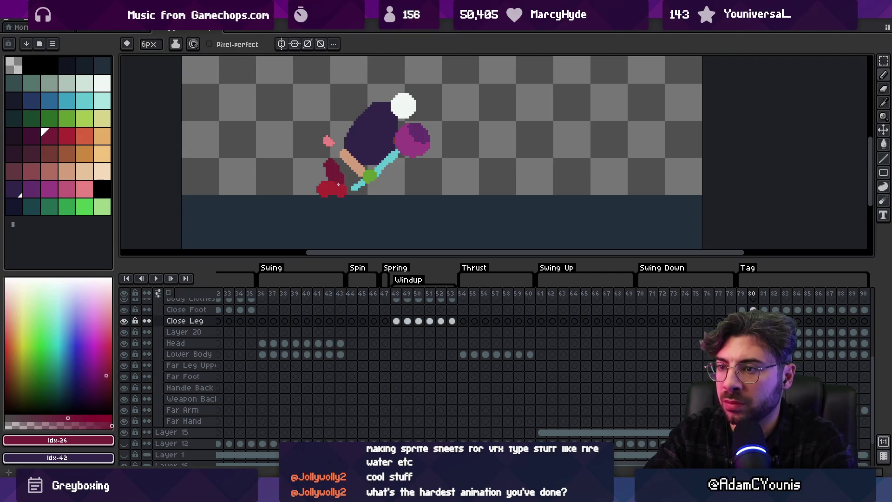
key(e)
key(b)
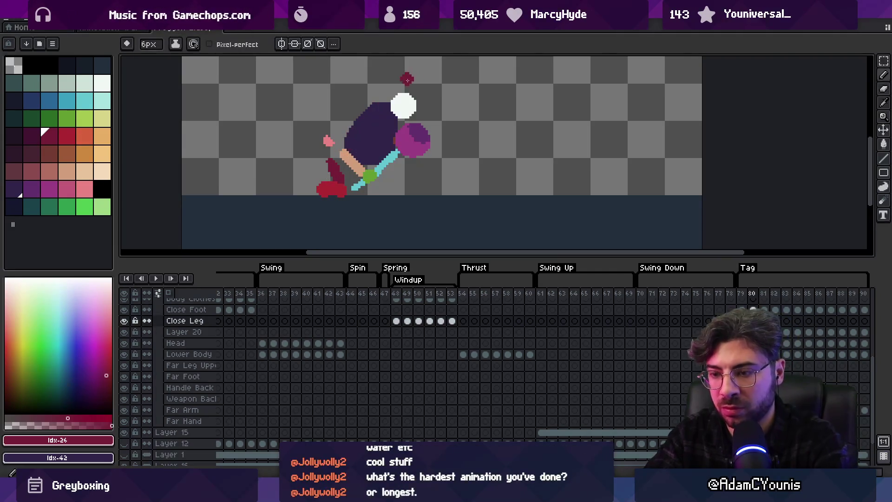
key(period)
drag(335, 144, 347, 152)
Compare frames 80 and 81, then paint a larger red foot on the Close Foot layer
key(comma)
key(period)
key(comma)
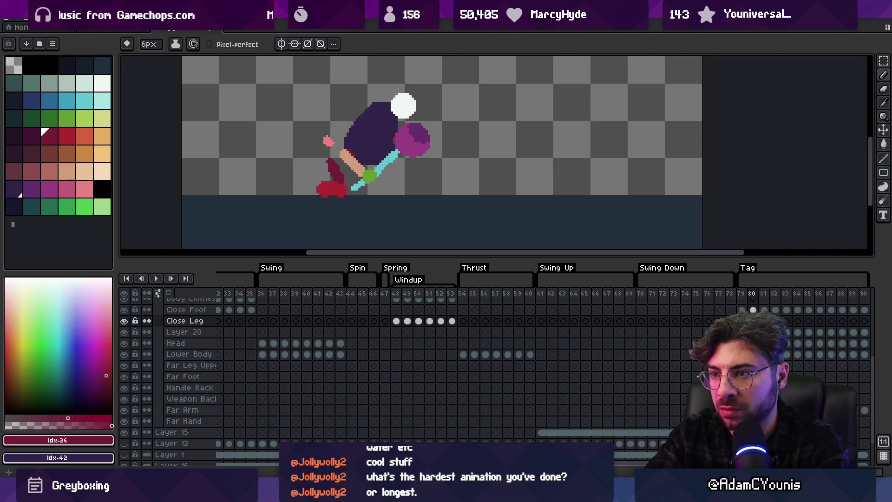
key(period)
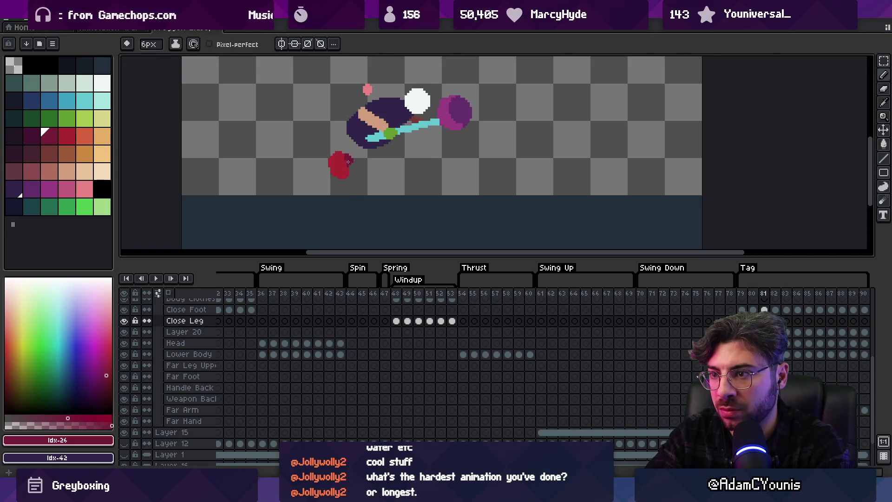
ctrl+click(344, 170)
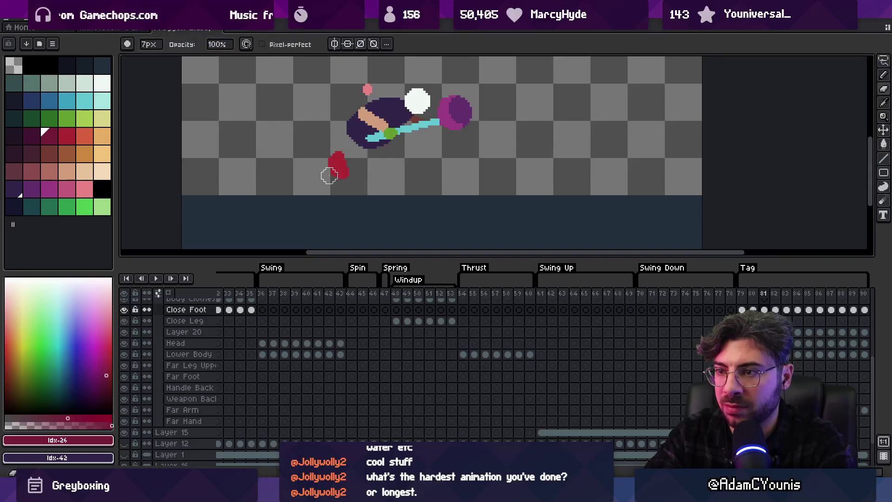
alt+click(347, 166)
drag(347, 166, 326, 145)
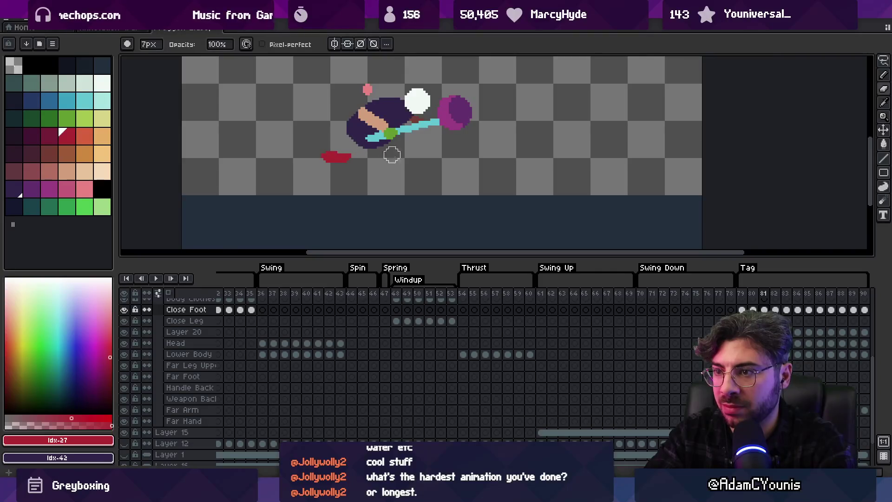
Turn on onion skin and paint a dark-red leg stroke down to the foot
key(Left)
key(Down)
alt+click(332, 177)
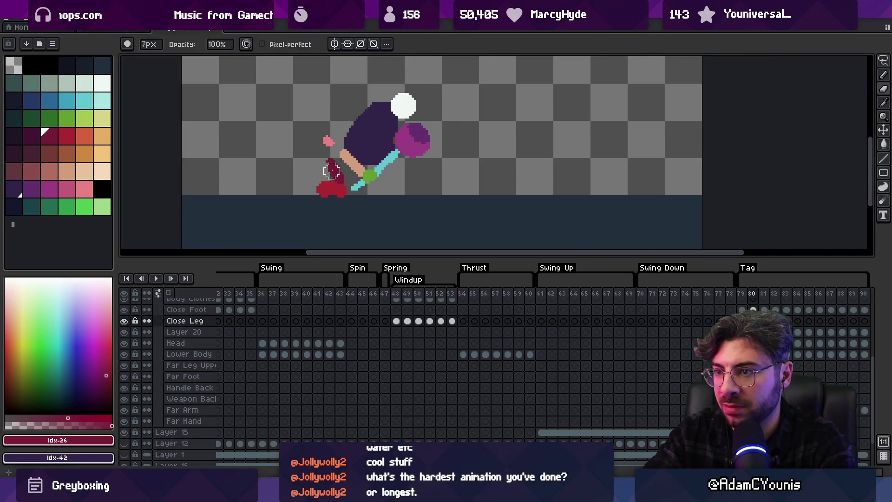
click(168, 293)
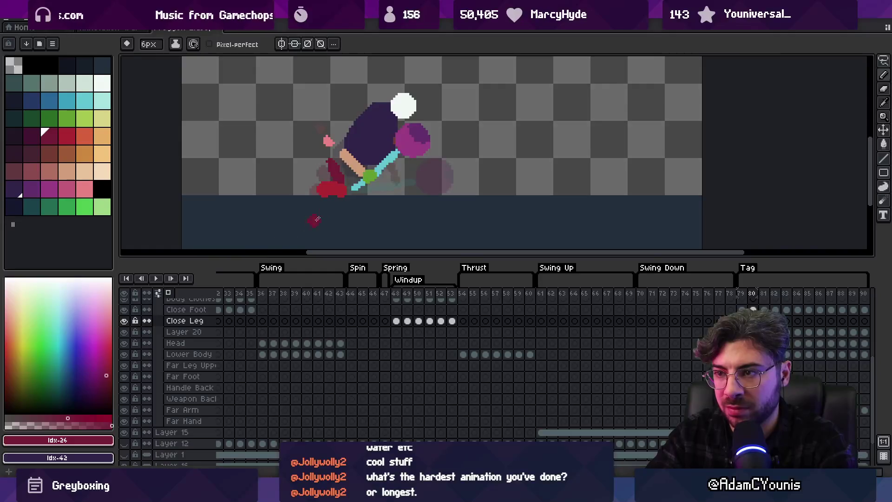
key(Right)
key(Left)
key(Right)
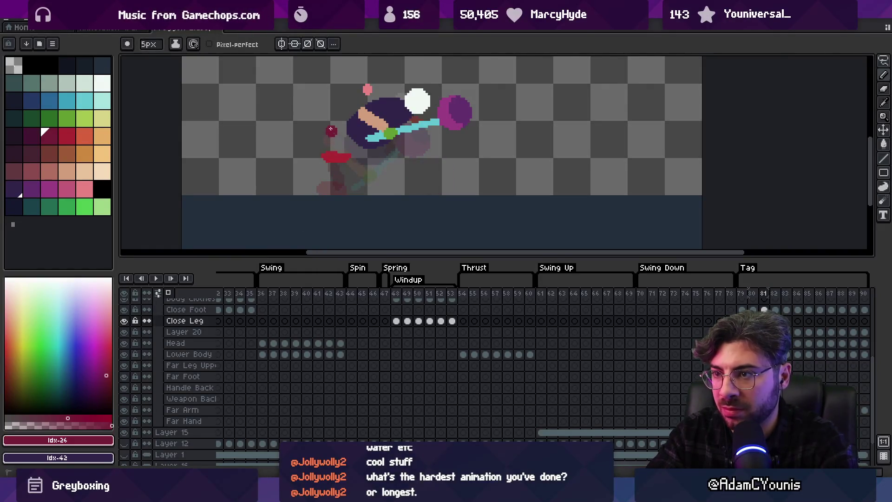
drag(331, 129, 342, 147)
Draw the close leg on frames 82 through 89, then play the animation zoomed
key(Right)
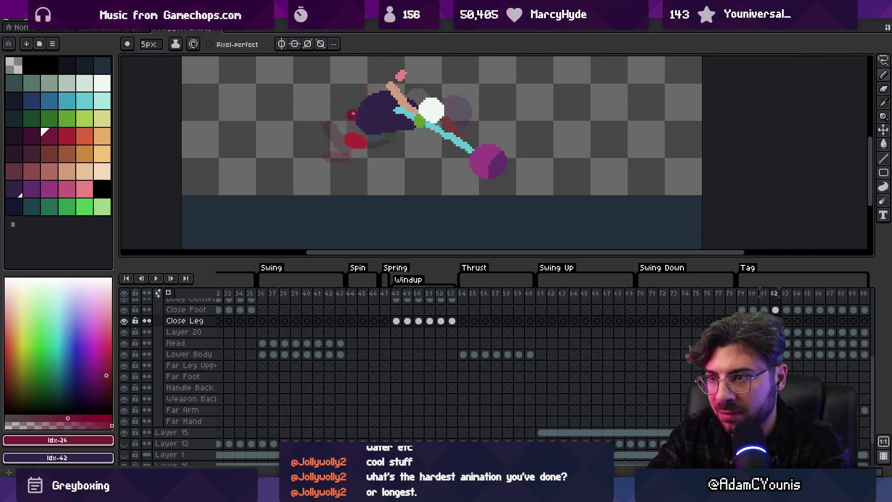
key(Right)
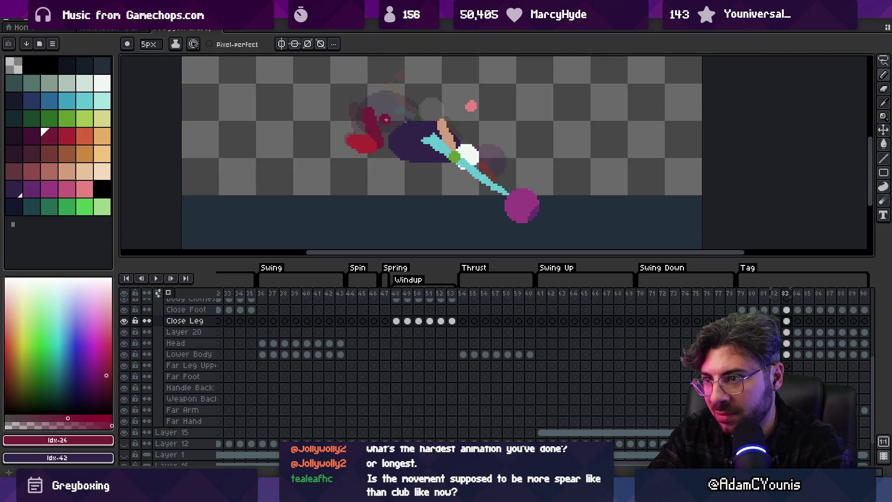
key(Right)
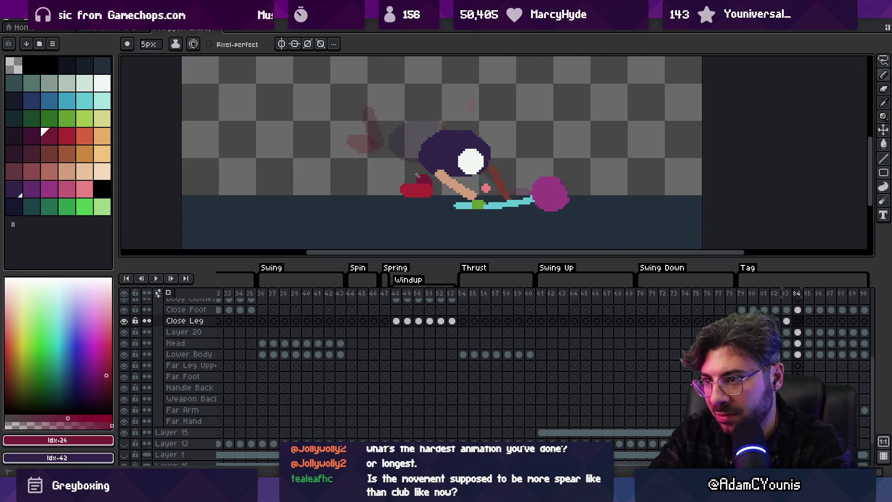
key(Right)
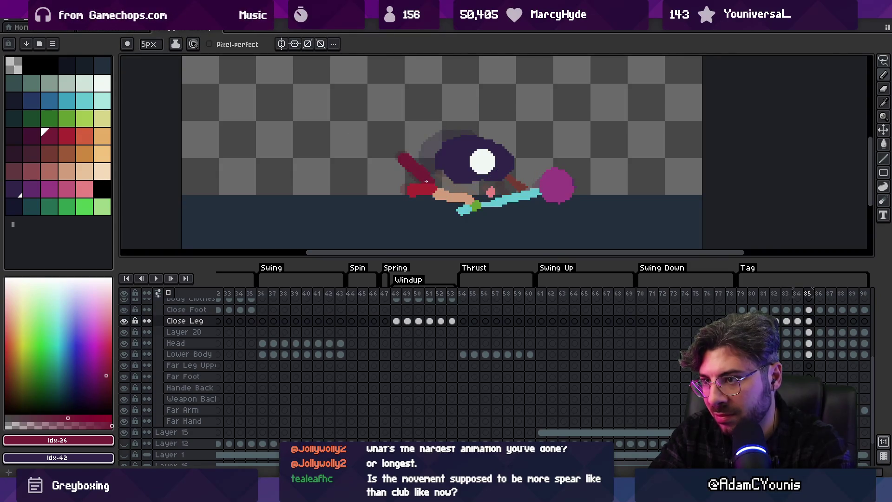
key(Right)
key(Right)
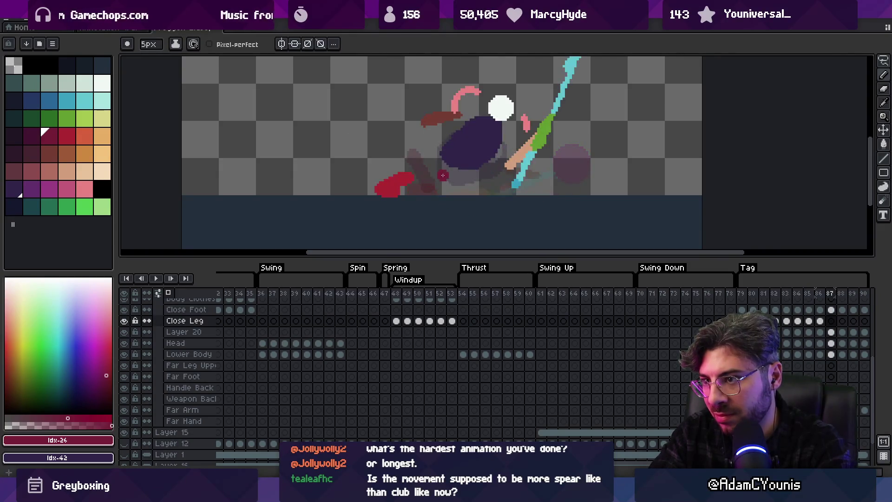
key(Right)
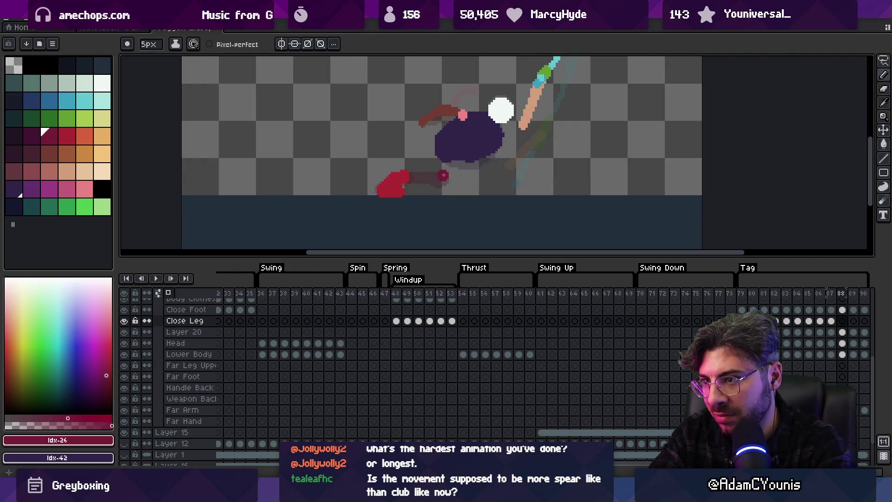
key(Right)
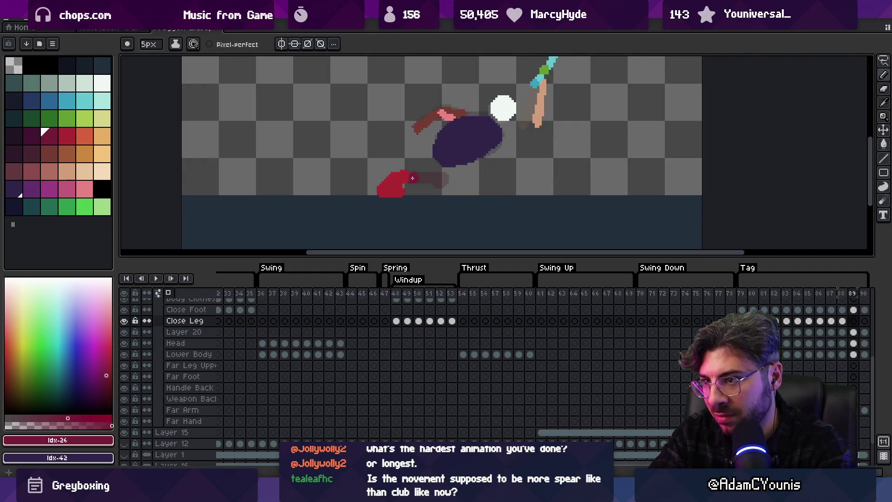
key(Right)
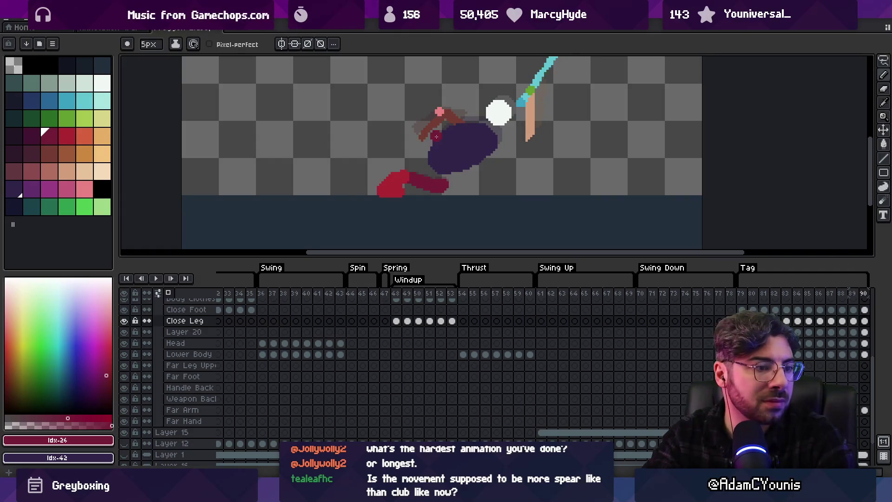
key(Return)
key(z)
scroll(444, 106, down, 2)
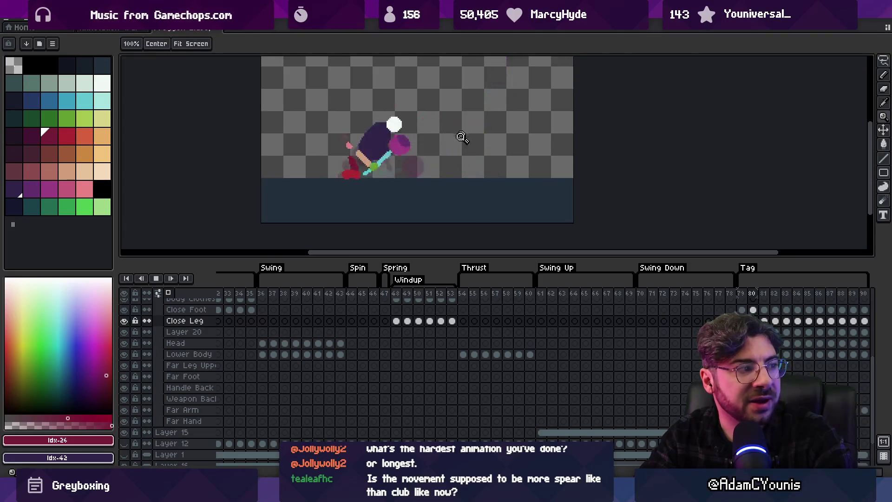
Stop and resume playback, then select the Thrust section's frames
scroll(462, 137, down, 1)
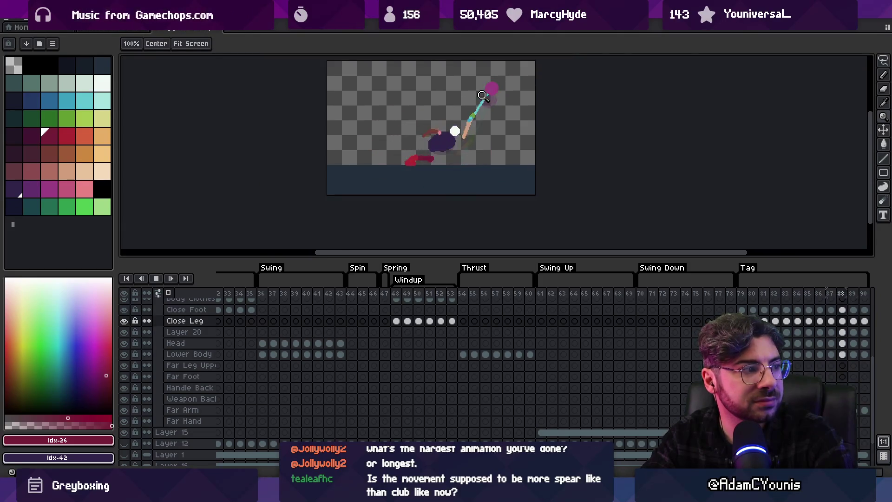
key(Return)
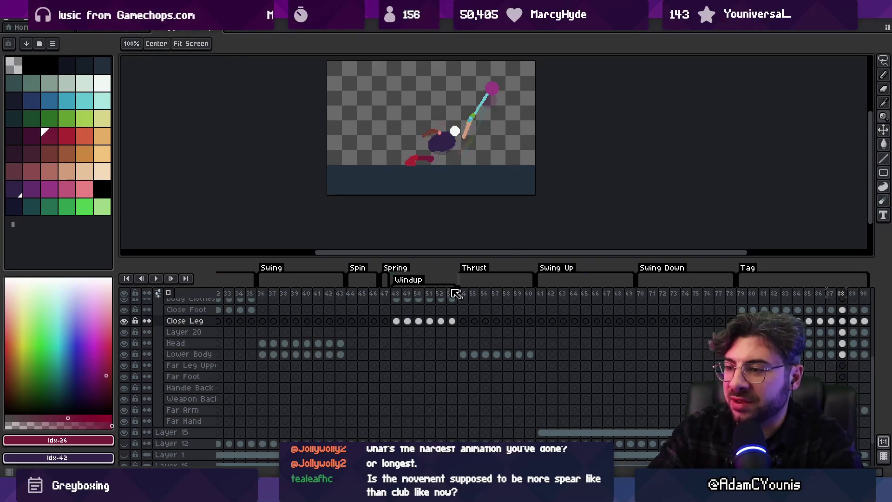
key(Return)
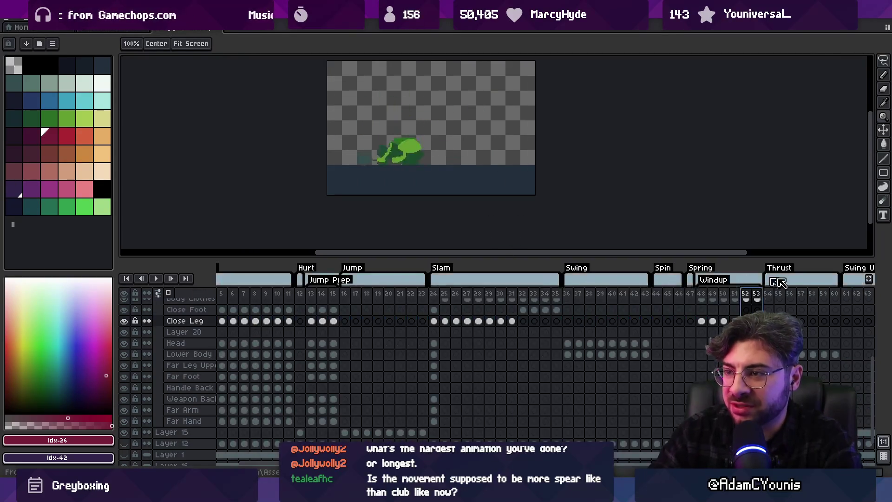
click(778, 282)
scroll(373, 343, down, 1)
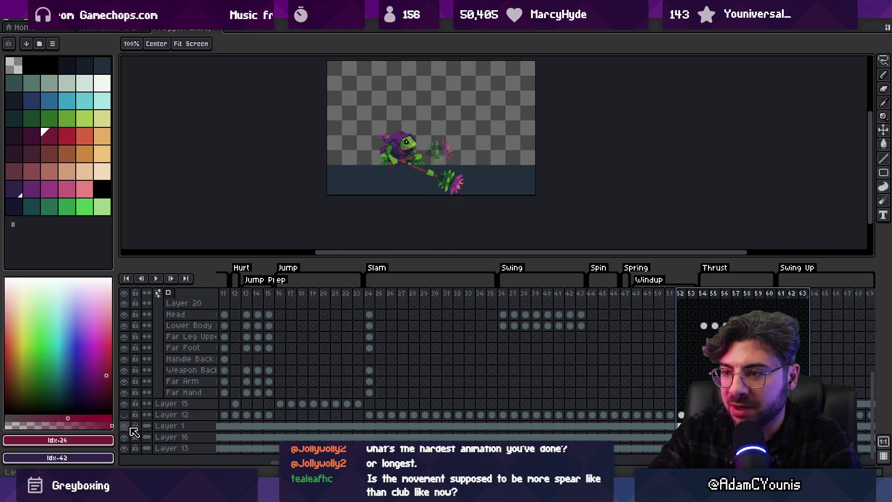
scroll(412, 202, up, 1)
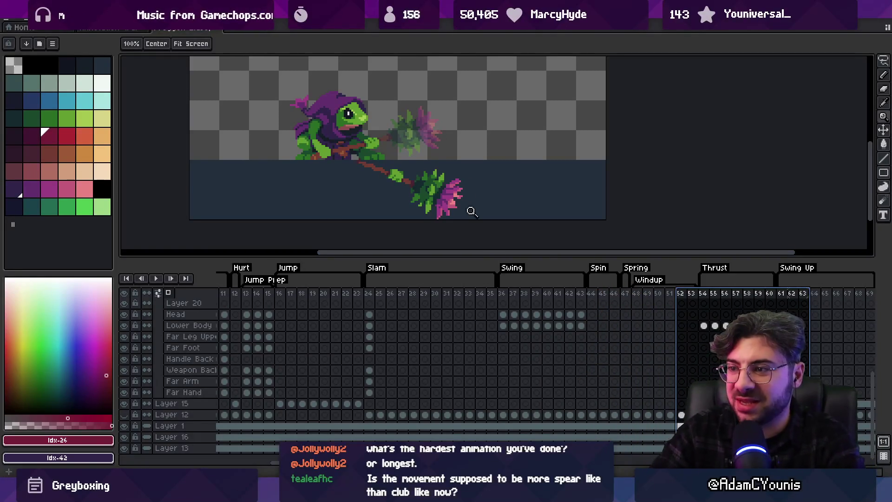
Select Thrust frames 54–57, move to frame 87, then select Tag frames 79–84
scroll(689, 312, right, 5)
scroll(443, 306, up, 1)
drag(409, 294, 785, 285)
drag(588, 163, 511, 199)
mouse_move(687, 305)
mouse_down()
mouse_move(700, 295)
mouse_move(790, 294)
mouse_up()
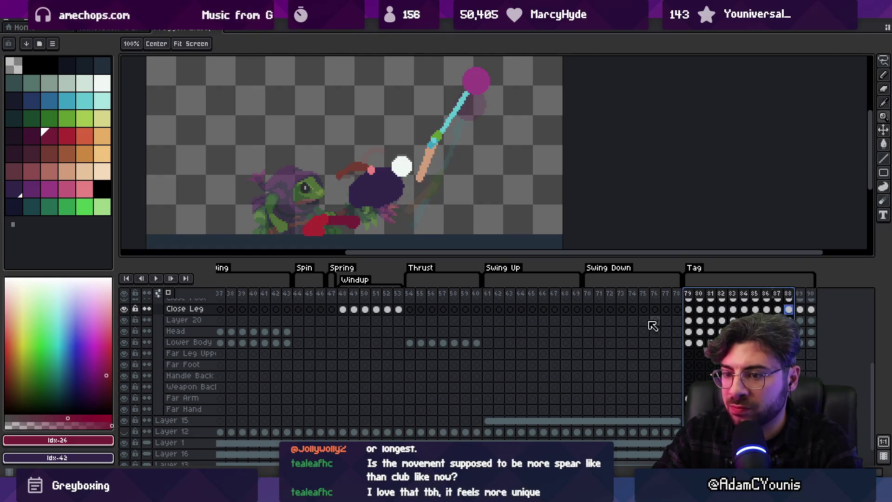
scroll(650, 363, up, 4)
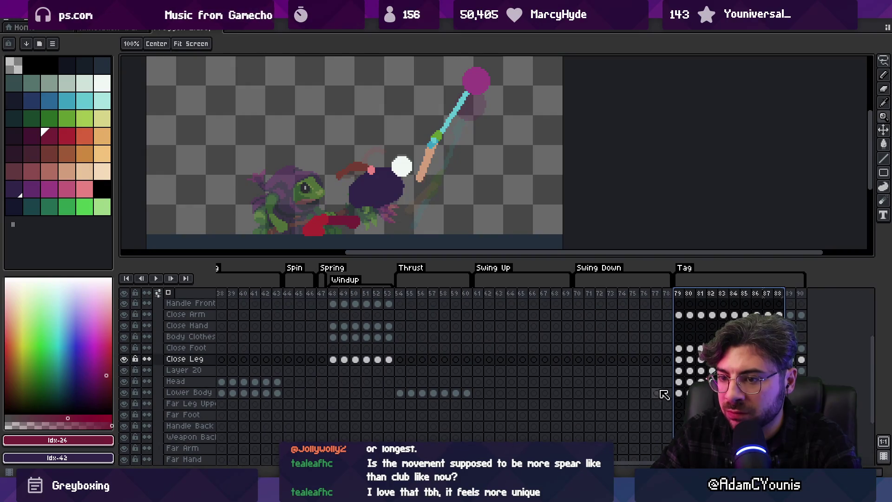
Select the Close Leg layer, pick the bright red foot colour, and preview the swing
mouse_move(262, 343)
mouse_down()
mouse_move(267, 372)
mouse_move(283, 295)
mouse_move(305, 279)
mouse_move(262, 332)
mouse_up()
click(186, 361)
drag(371, 189, 397, 146)
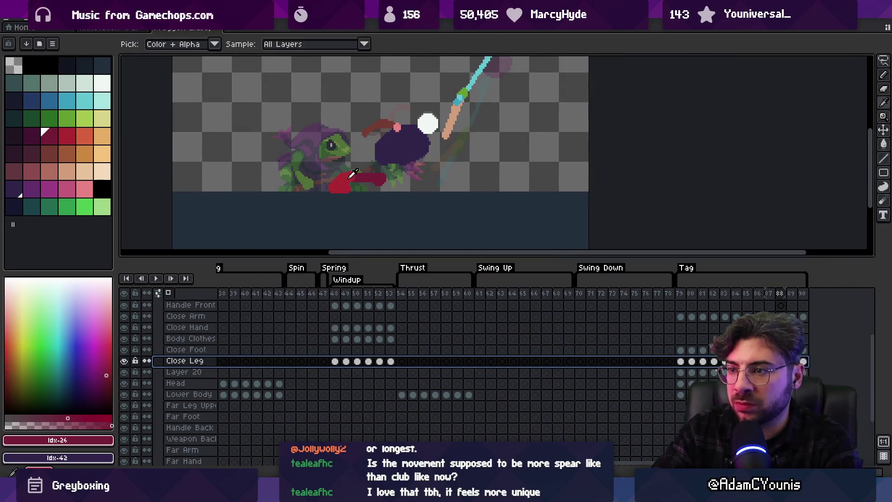
alt+click(375, 176)
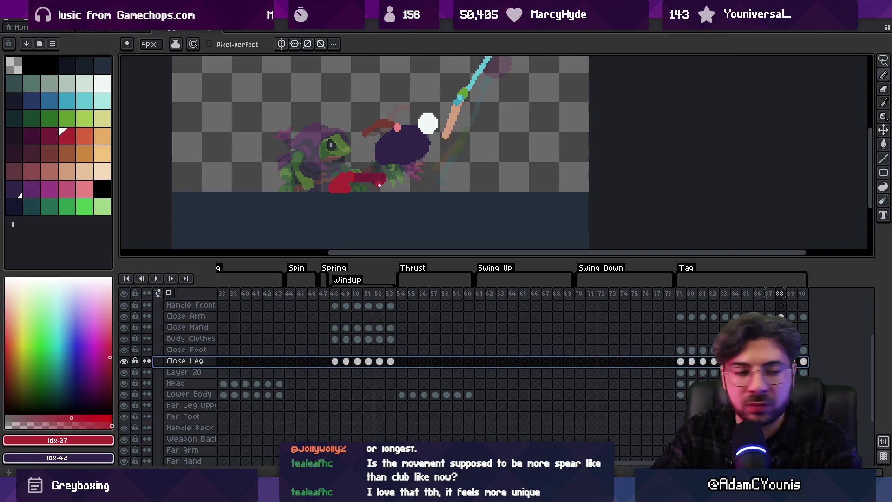
drag(379, 185, 378, 179)
key(Return)
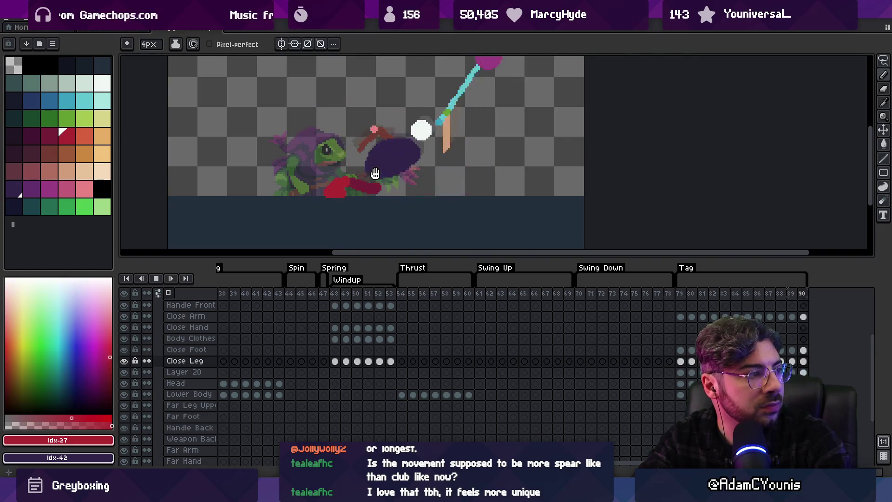
key(Return)
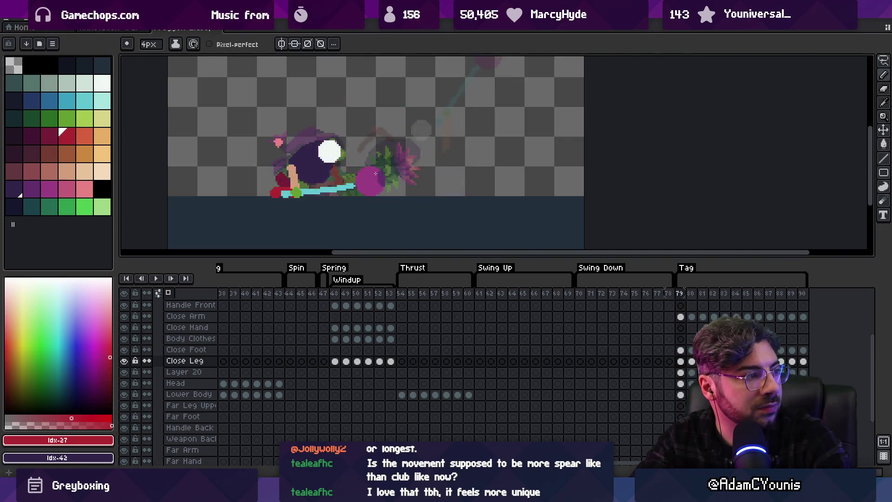
Zoom in on the legs and move the red foot down and left on frame 81
click(288, 185)
key(b)
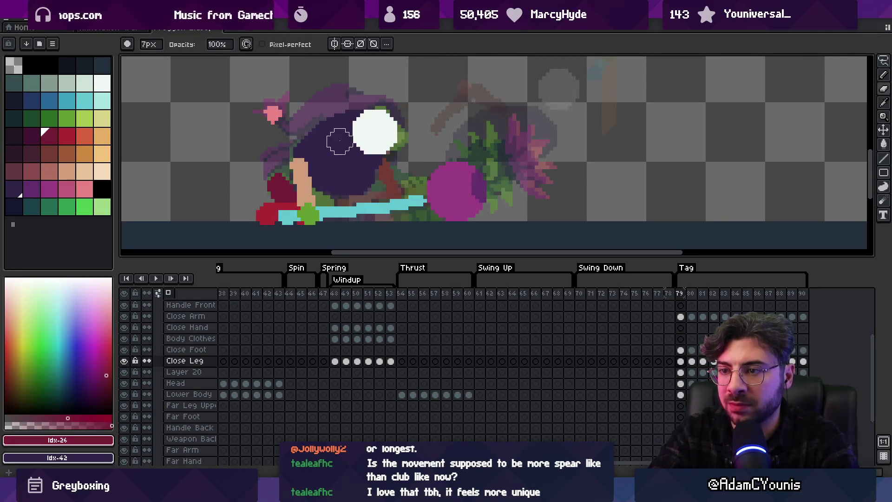
key(Right)
key(Left)
key(Right)
drag(309, 166, 294, 212)
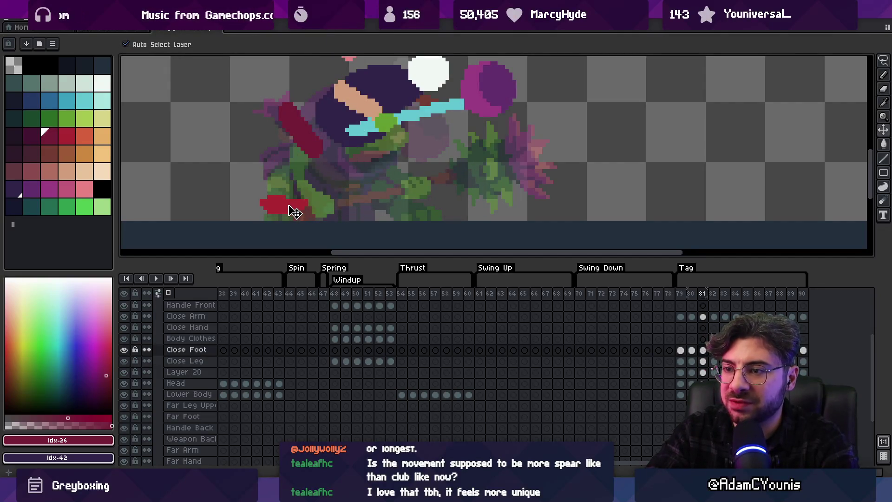
click(315, 152)
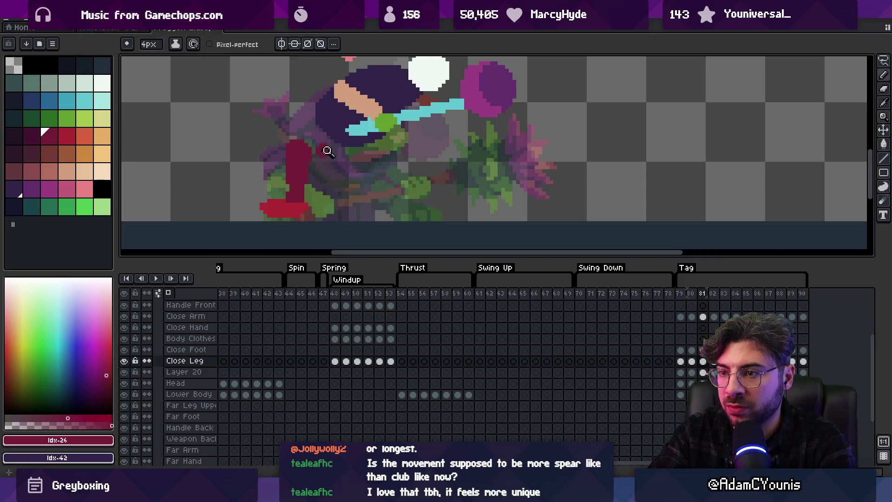
Replay the animation to review the edit, then step to frame 82
key(z)
scroll(328, 151, down, 3)
key(Return)
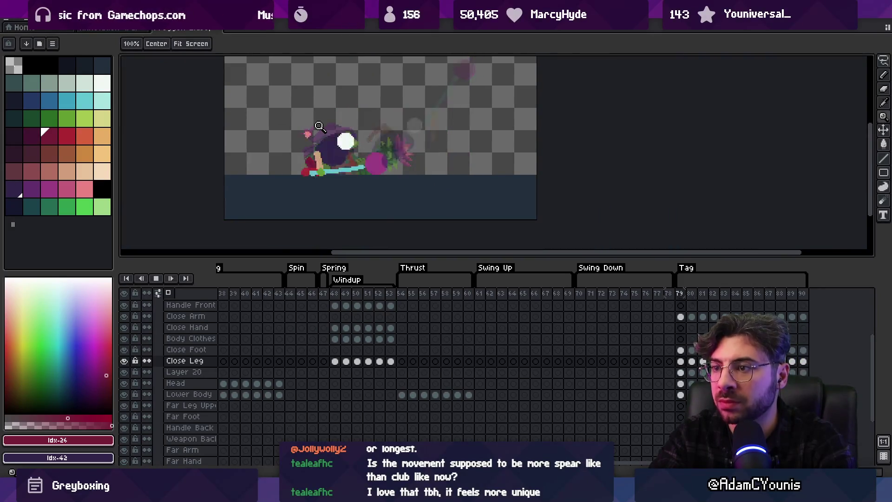
key(Return)
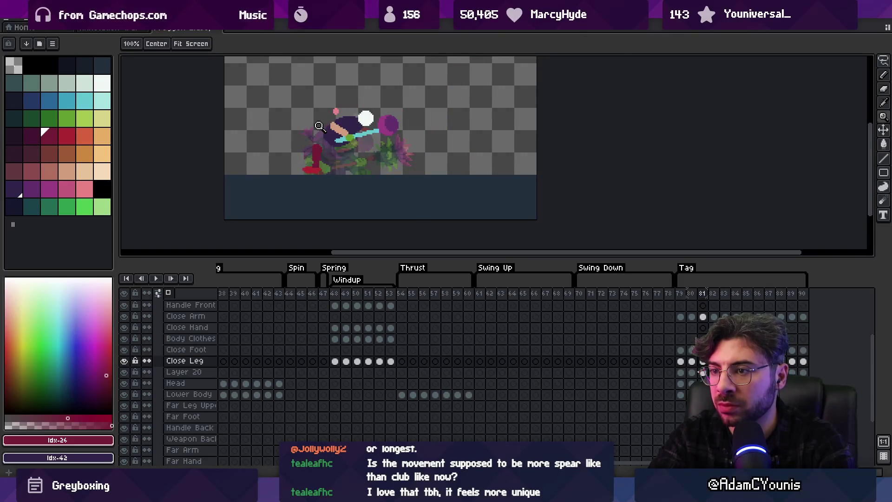
key(Right)
scroll(318, 126, up, 4)
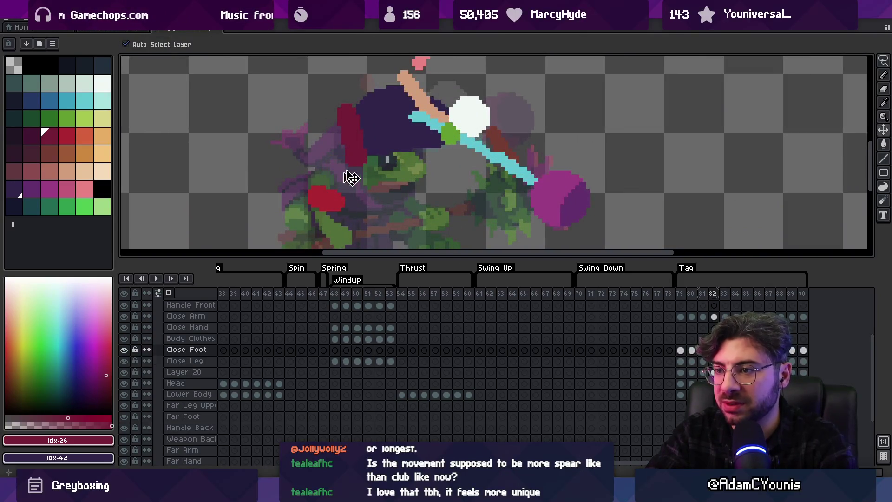
Move the red foot down-left on frame 82, sample its red, and zoom out
key(b)
mouse_move(329, 209)
mouse_down()
mouse_move(299, 204)
mouse_move(318, 215)
mouse_up()
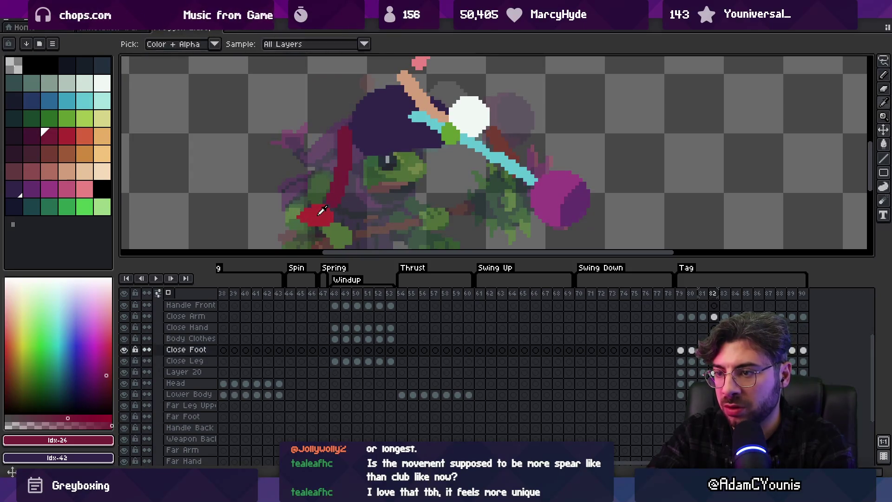
alt+click(321, 210)
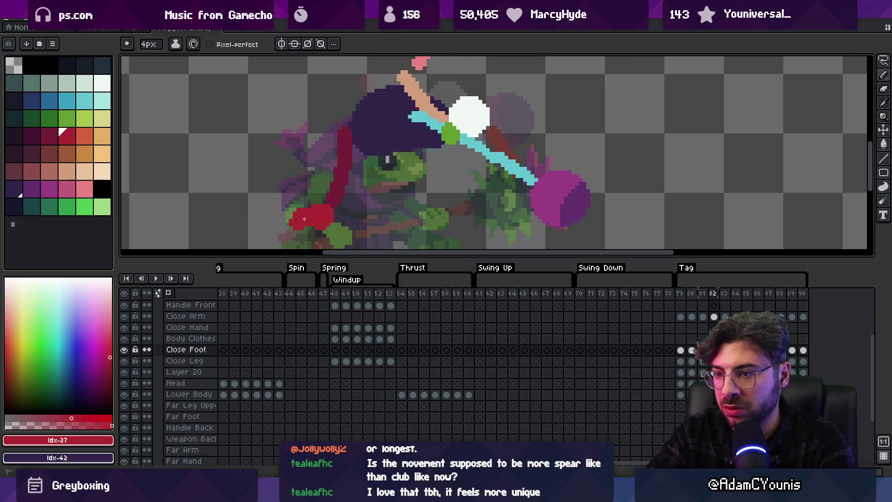
key(z)
scroll(299, 138, down, 6)
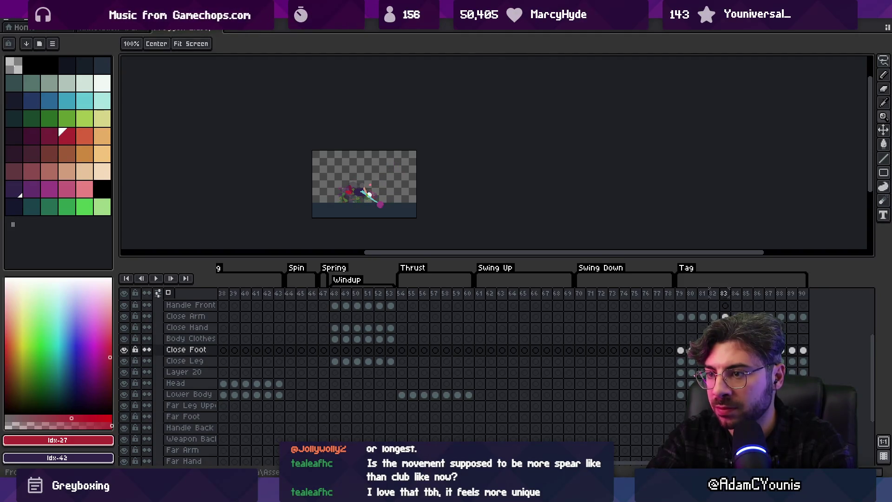
Make the Close Foot layer active, zoom out to the whole sprite and advance one frame
click(184, 361)
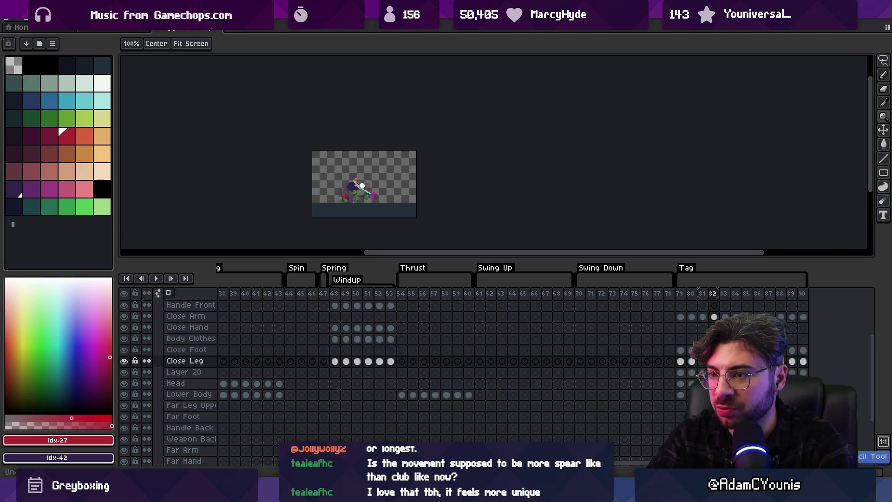
click(186, 349)
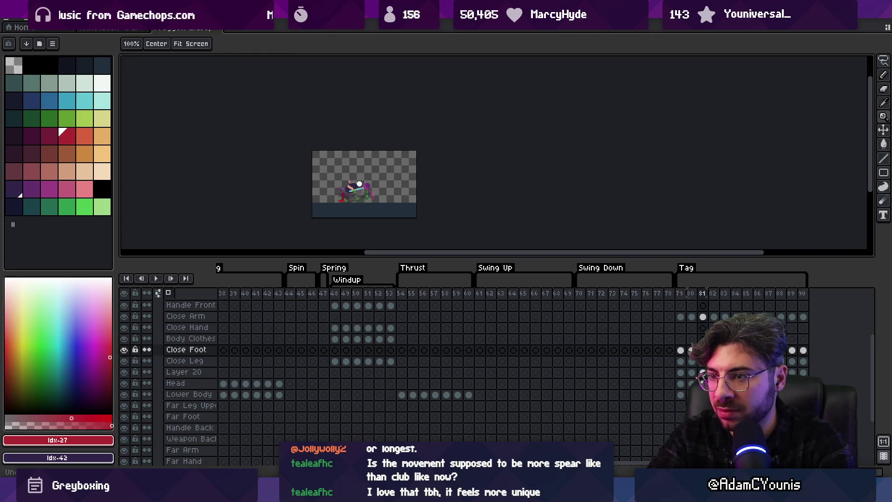
scroll(375, 153, up, 4)
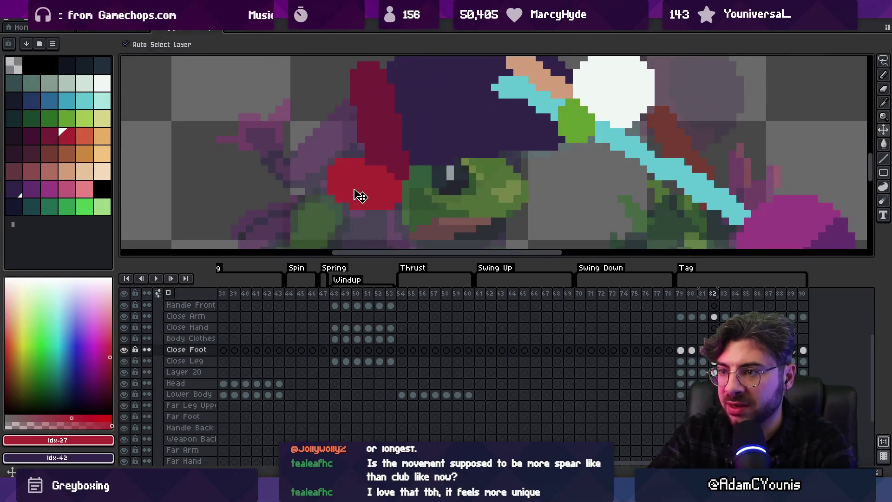
key(z)
scroll(360, 196, down, 4)
key(Right)
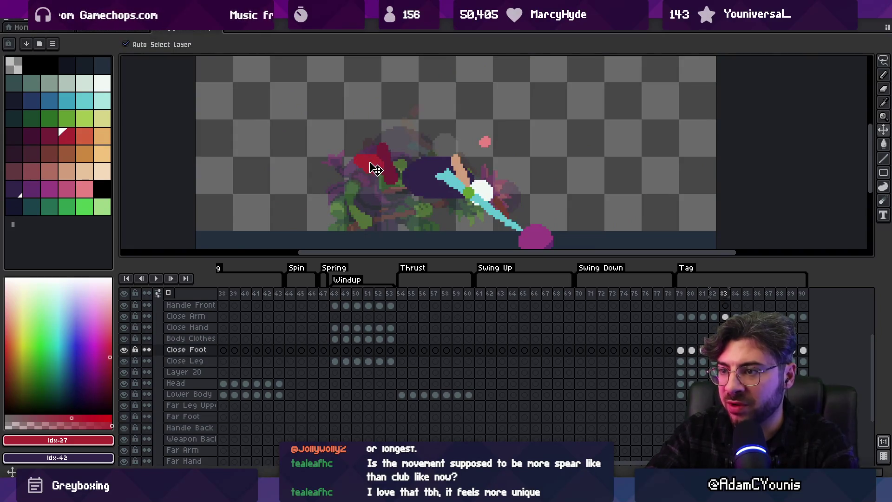
Select the Close Leg layer, pick the darker red, and play the animation to check the leg
click(396, 179)
alt+click(392, 148)
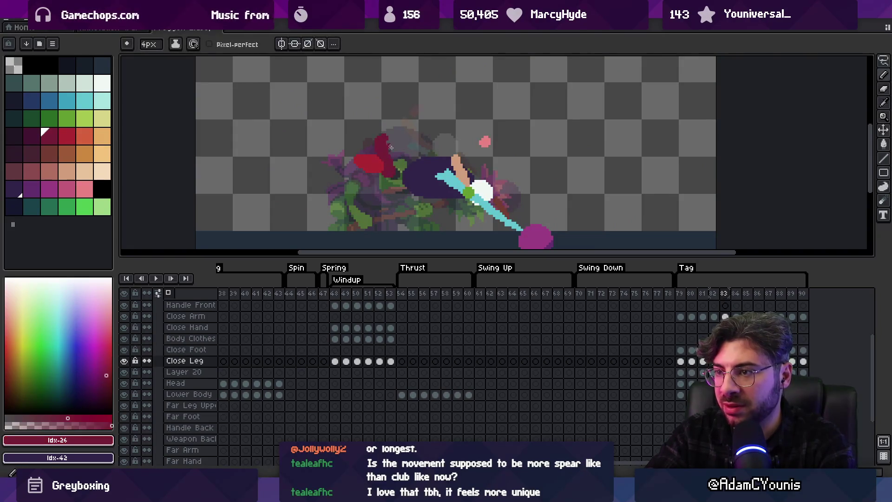
scroll(418, 139, down, 4)
key(Return)
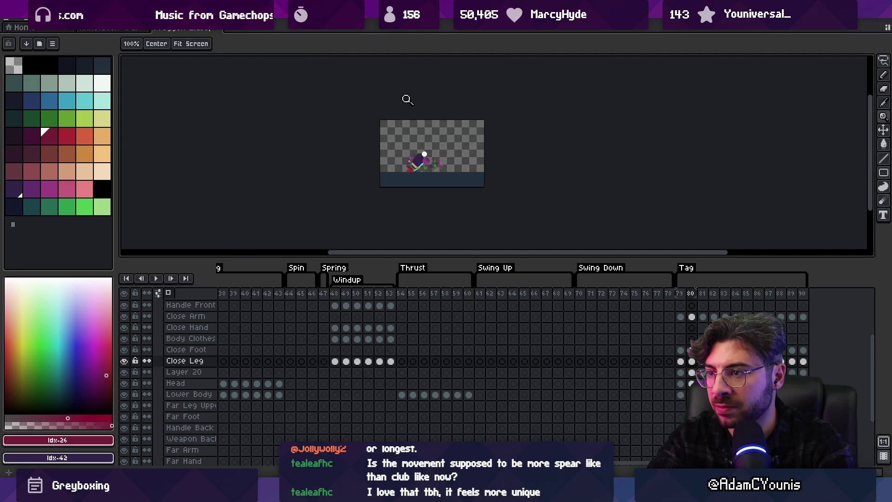
Zoom in on the frog's legs and pick the darker red on the Close Leg layer
scroll(406, 166, up, 3)
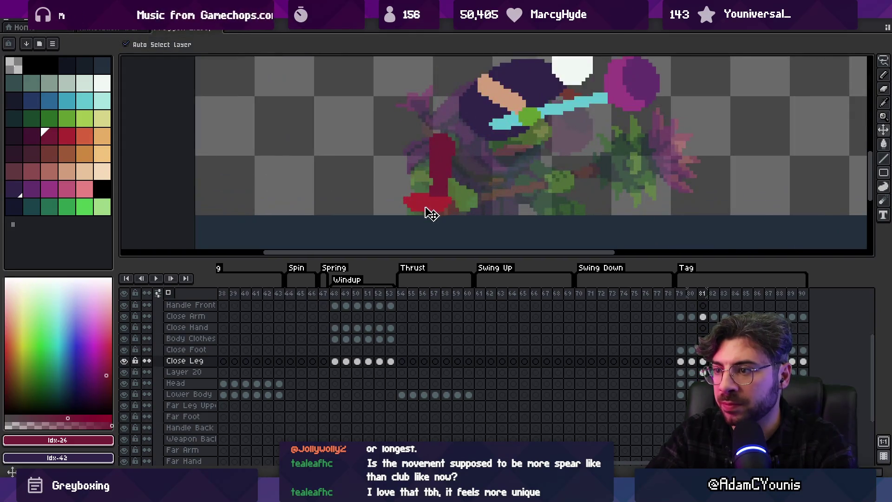
ctrl+click(408, 214)
alt+click(408, 214)
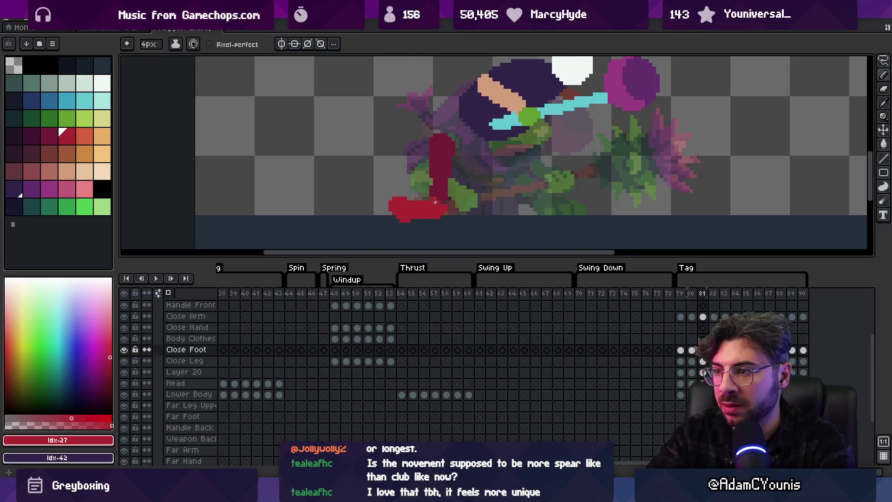
ctrl+click(447, 189)
alt+click(456, 153)
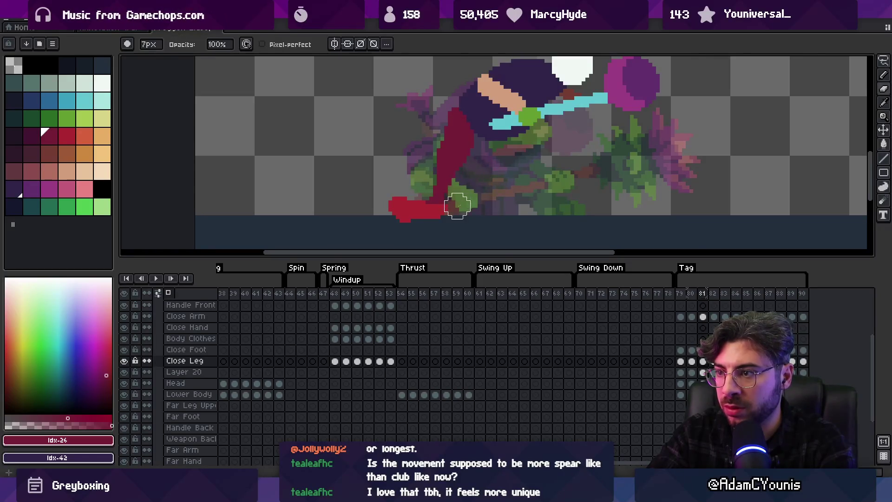
Stop the playback and switch to Unity's sprite editor view
scroll(394, 159, down, 5)
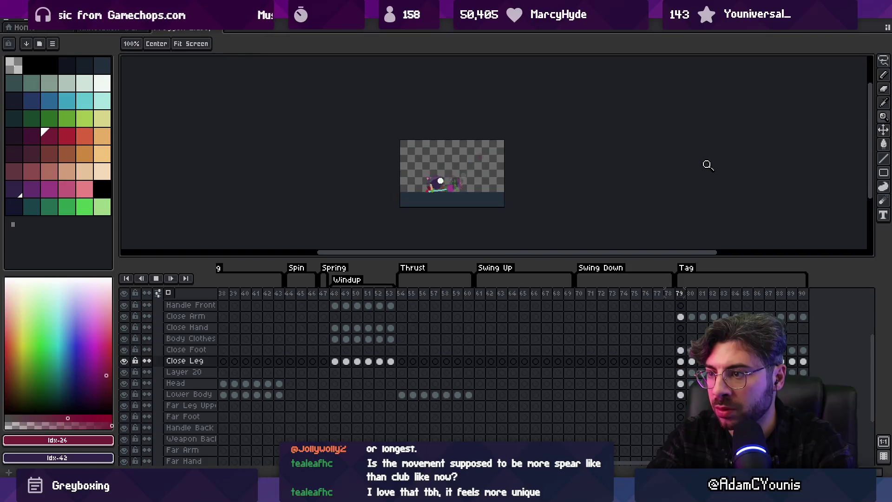
click(452, 138)
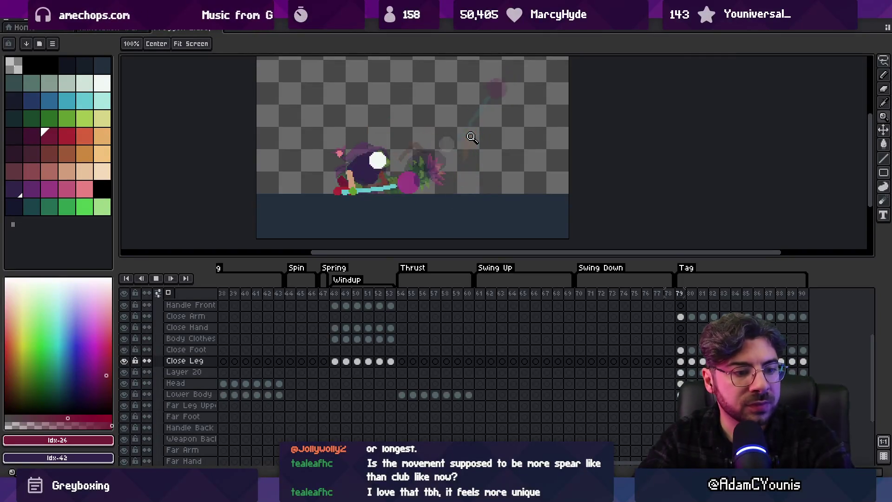
key(Return)
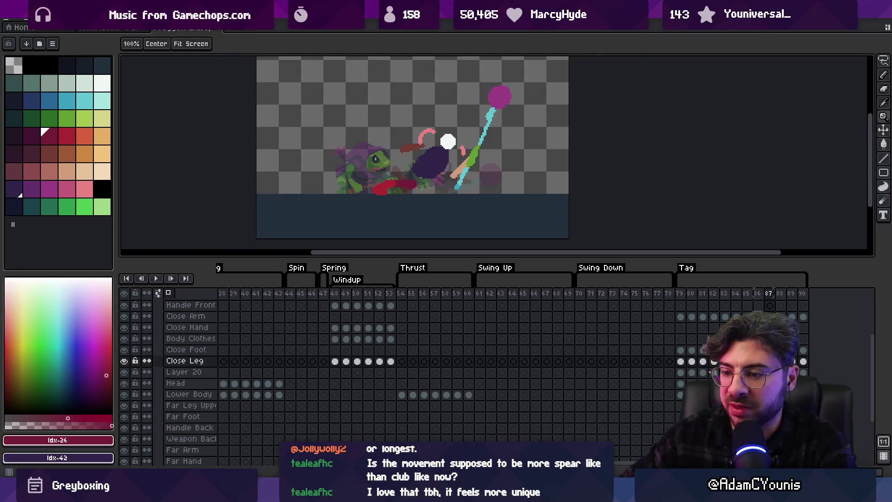
key(alt+Tab)
click(265, 39)
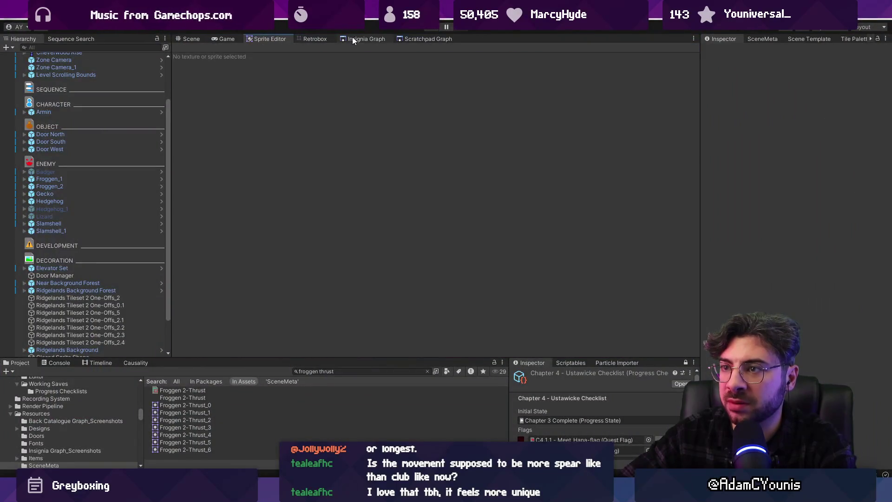
Show the Insignia Graph and zoom onto the Watchtower and Watchtower_Staircase level nodes
click(366, 38)
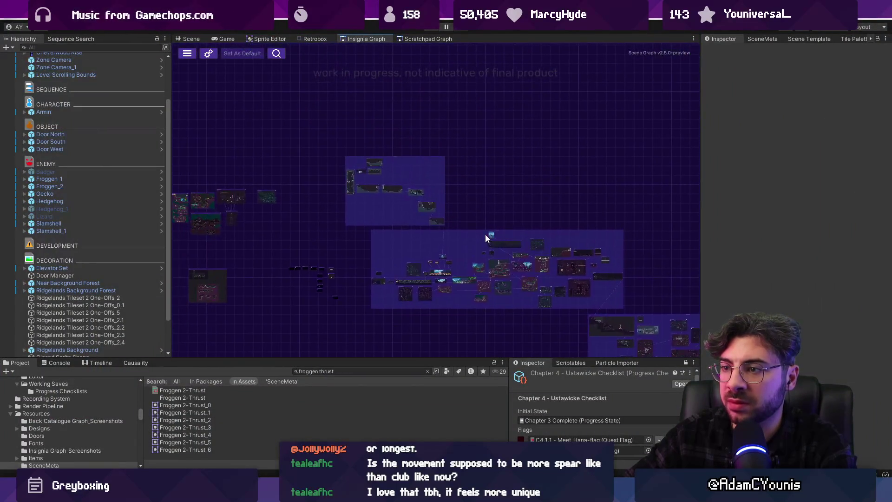
scroll(333, 186, up, 5)
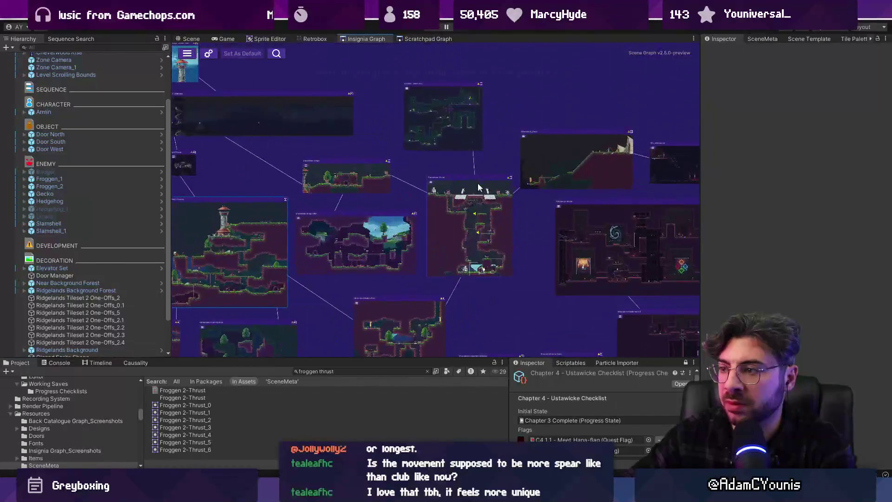
scroll(390, 202, down, 2)
scroll(429, 107, up, 6)
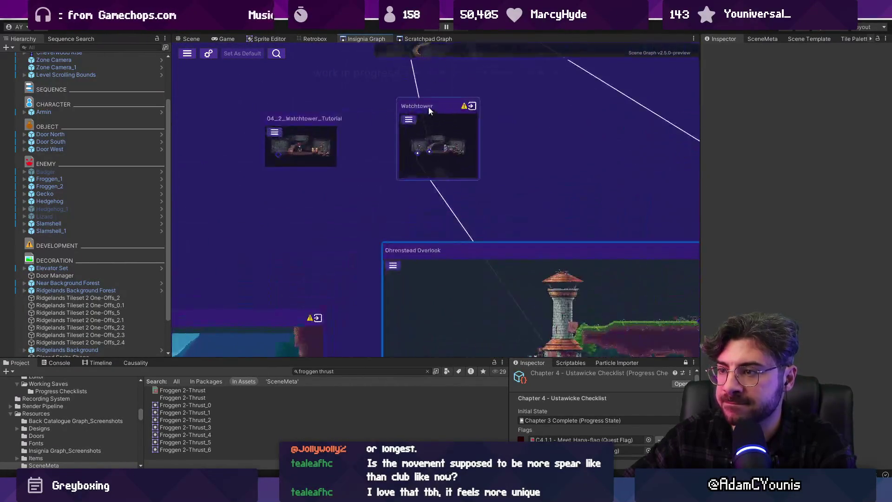
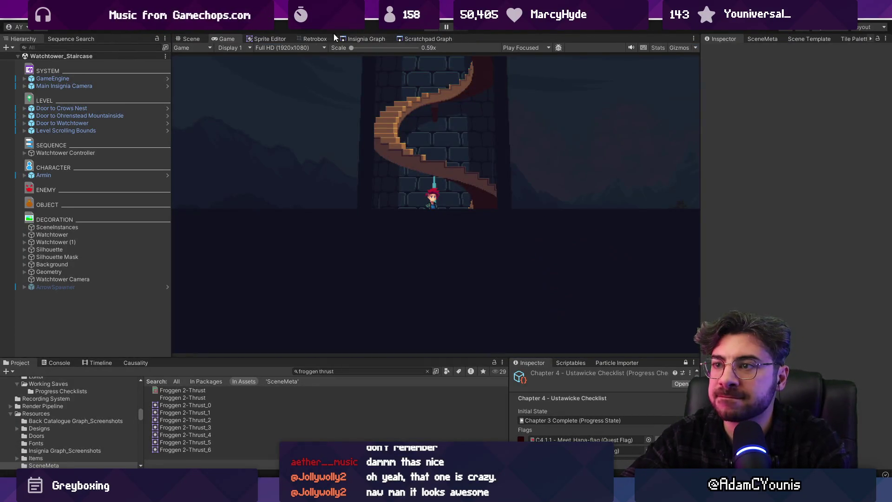
From the zoomed-out Insignia Graph, search the Project panel for 'spider walk' to list the spider walk assets
click(360, 39)
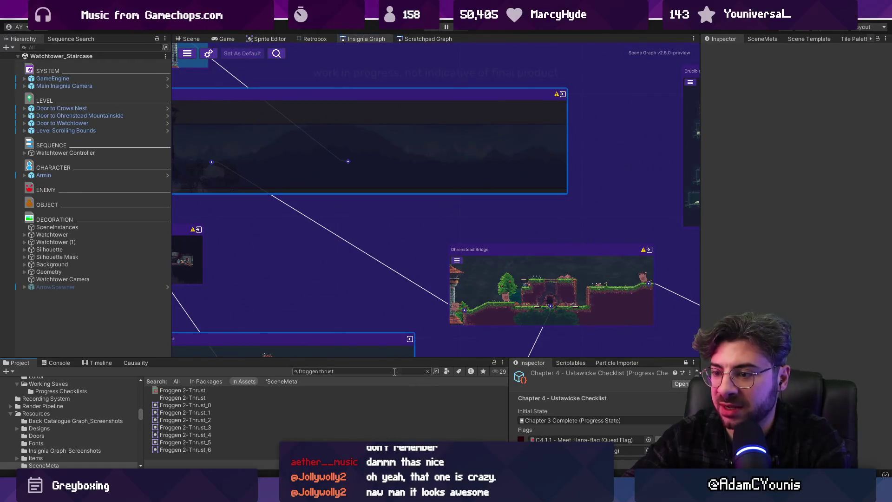
scroll(353, 202, down, 5)
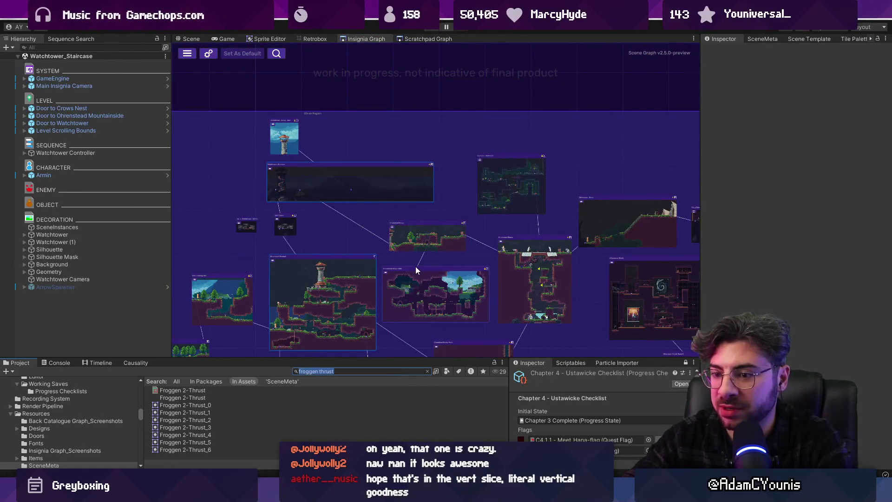
text(spider)
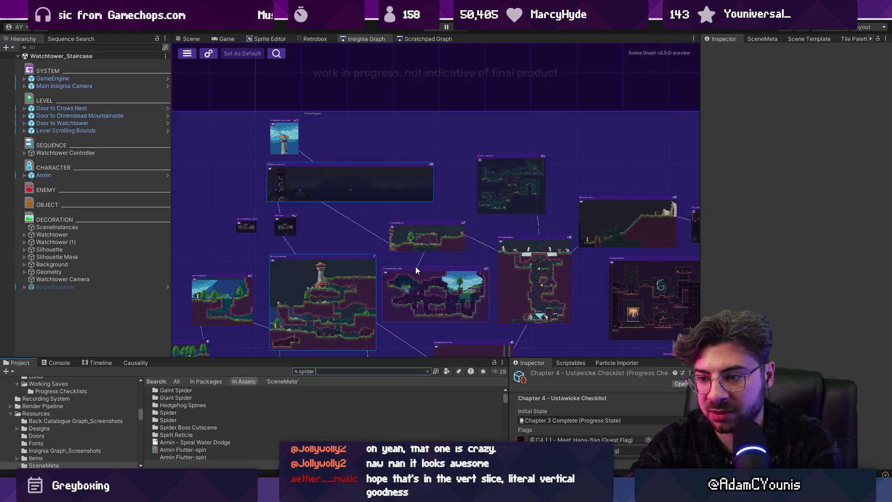
text( wqalk)
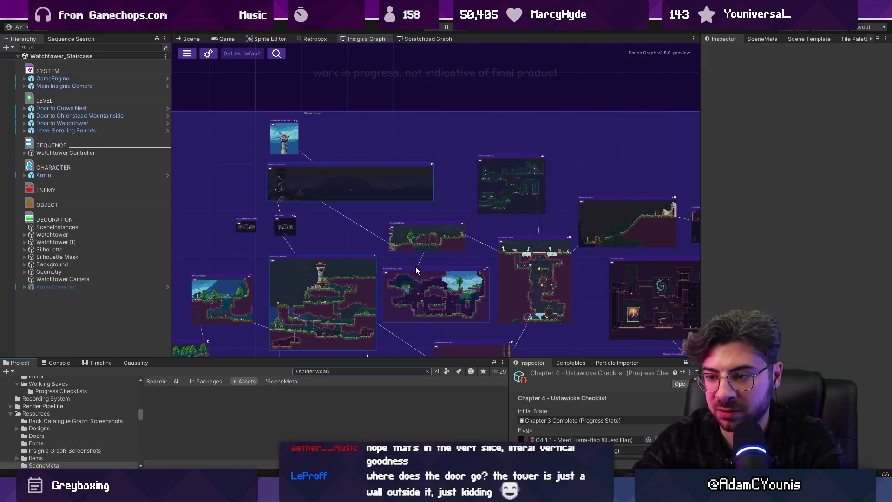
key(BackSpace)
key(Down)
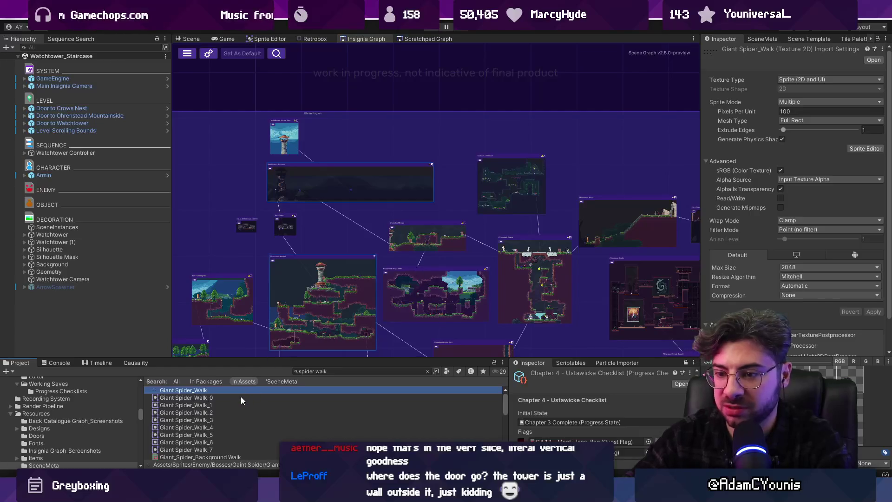
click(301, 38)
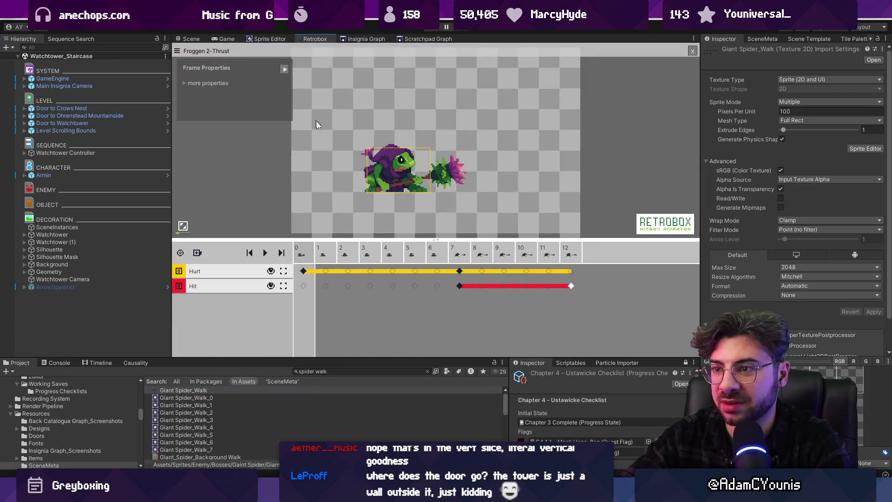
Load the Giant_Spider_Walk sheet in the hitbox animator and play its walk animation
scroll(231, 422, down, 3)
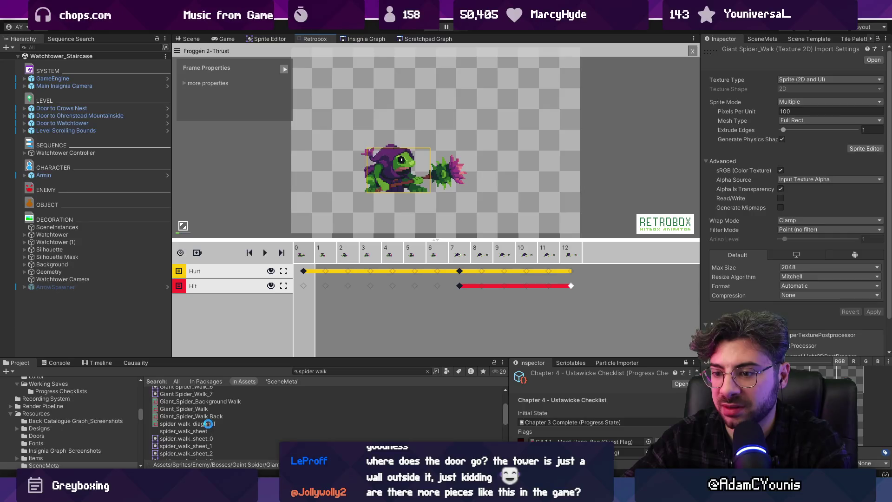
click(208, 423)
click(208, 416)
click(210, 408)
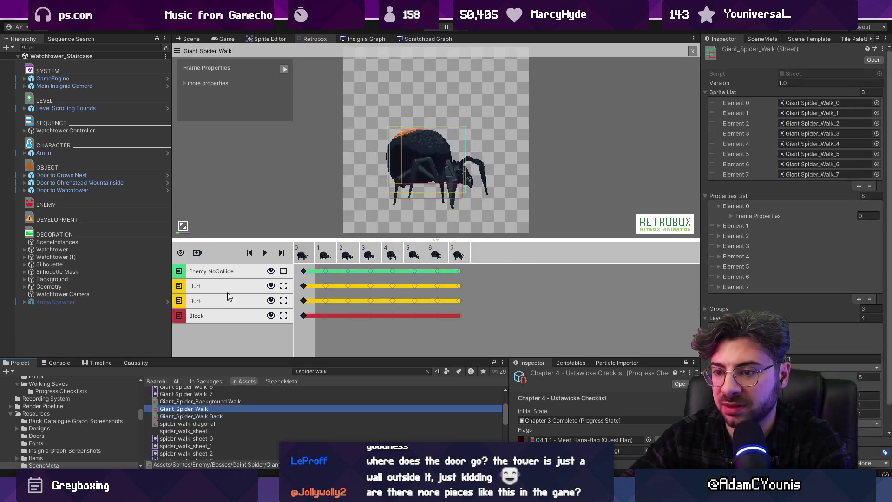
click(264, 252)
Enlarge the animation preview area and clear the search to show the Giant Spider folder
scroll(455, 163, up, 3)
scroll(455, 165, down, 2)
scroll(453, 176, up, 1)
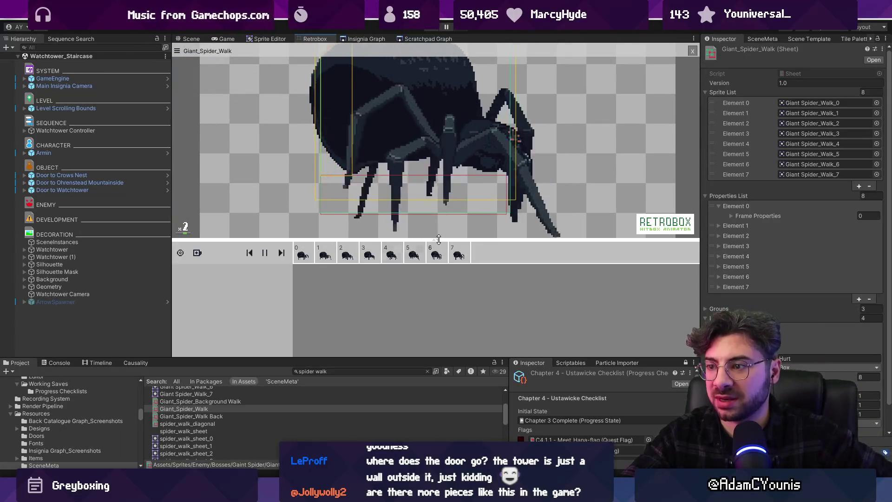
drag(437, 240, 433, 287)
scroll(431, 279, down, 1)
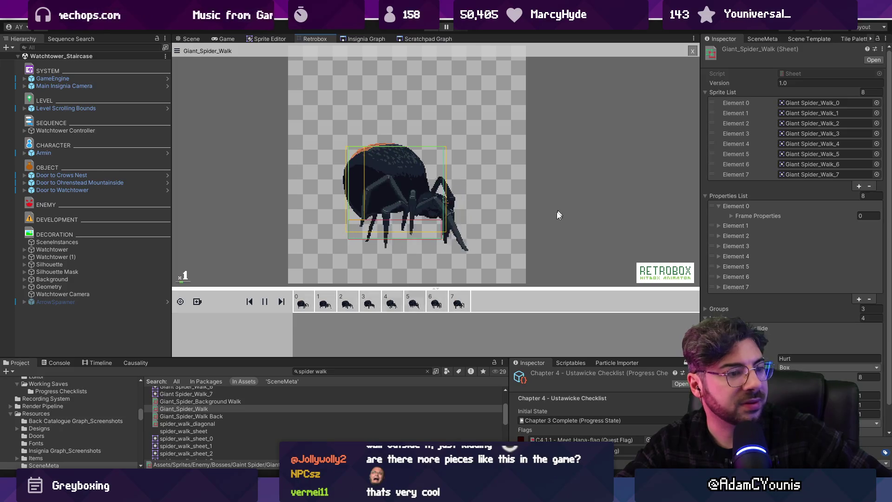
click(428, 372)
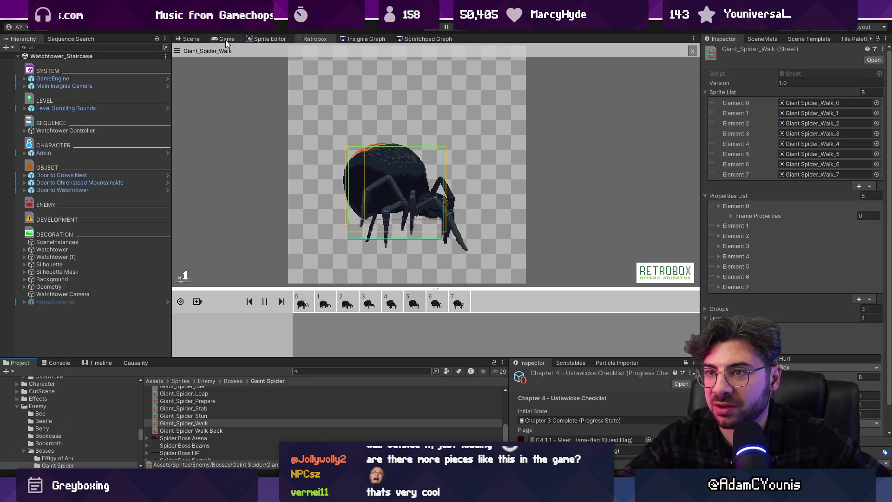
click(367, 39)
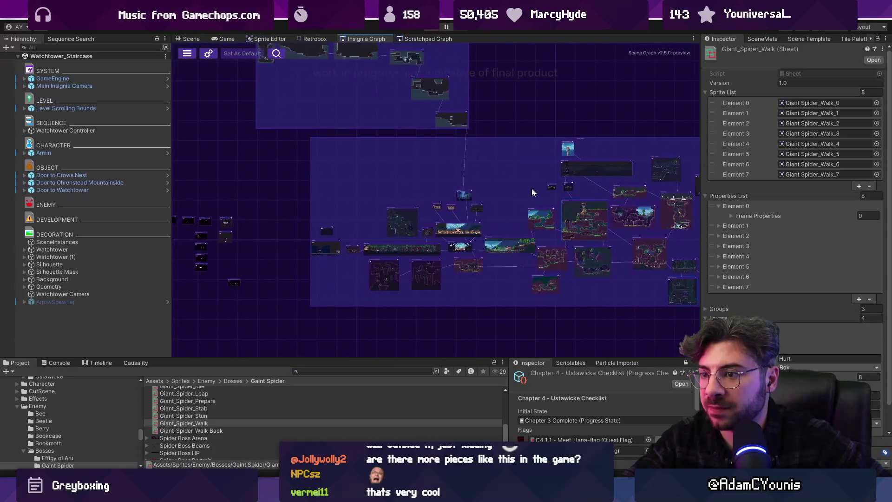
Pan and zoom the room graph to the Ohrenstead Excavation Entrance, then run the game in the editor
mouse_move(490, 179)
mouse_down()
mouse_move(342, 146)
mouse_move(330, 156)
mouse_up()
scroll(467, 254, up, 5)
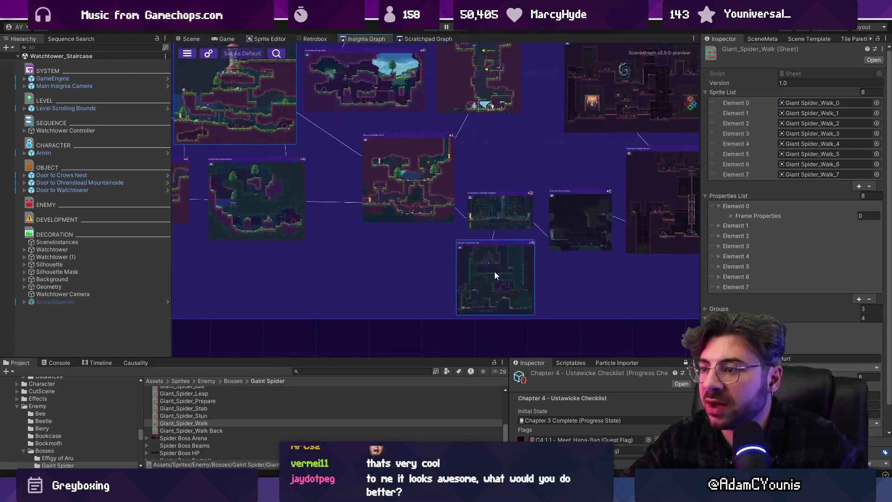
scroll(511, 219, up, 3)
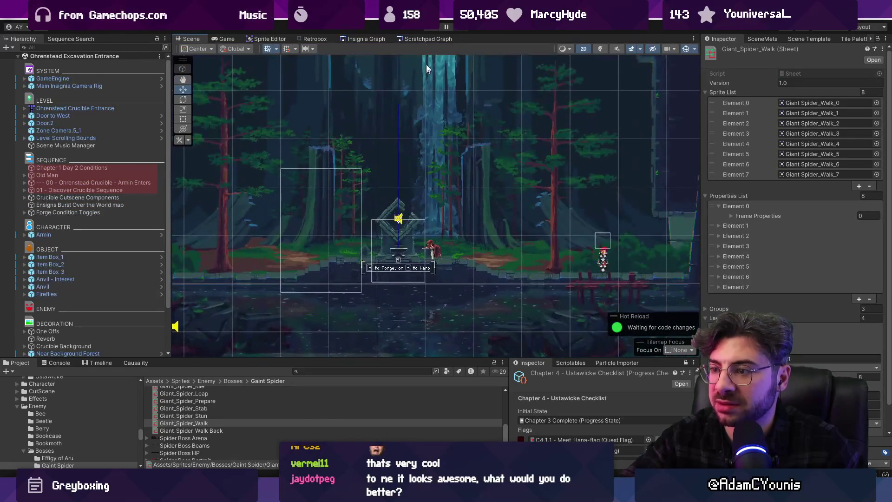
key(ctrl+p)
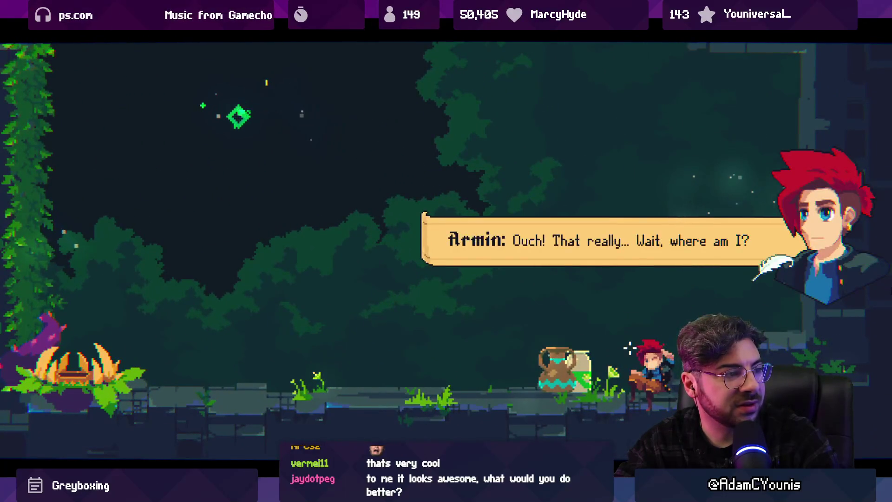
Advance through the intro dialogue and dismiss the Scale Ensign tutorial popup
click(630, 347)
click(630, 347)
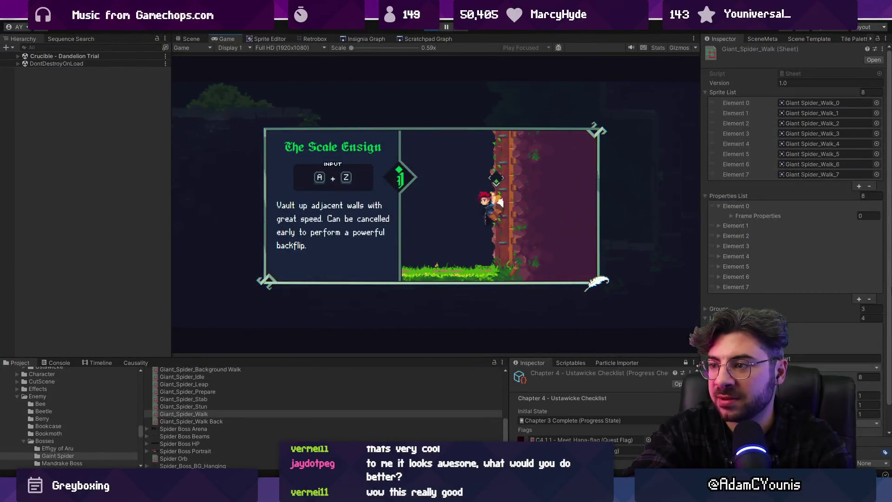
key(Return)
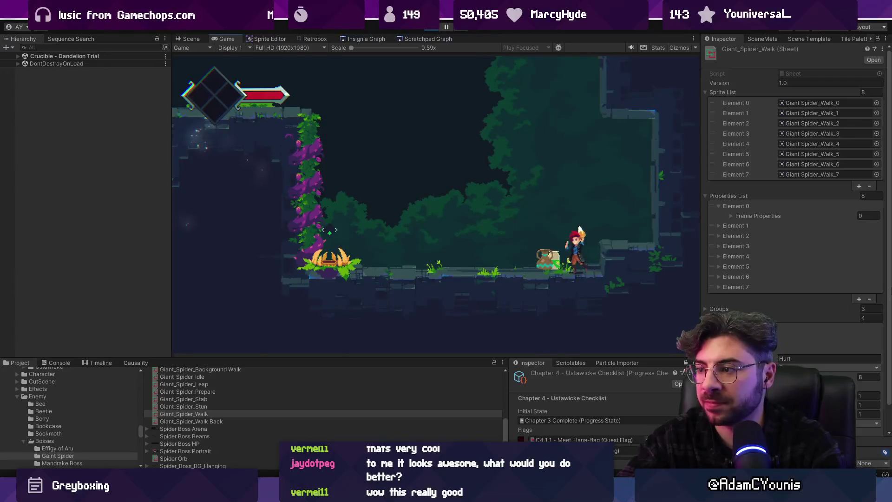
Run left, slash, climb the vine onto the ledge, then drop left into the pit
key(Left)
key(x)
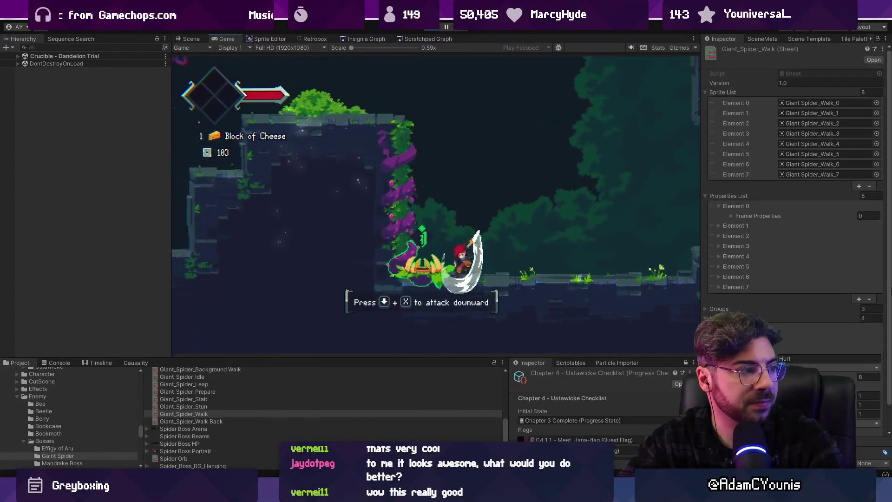
key(Right)
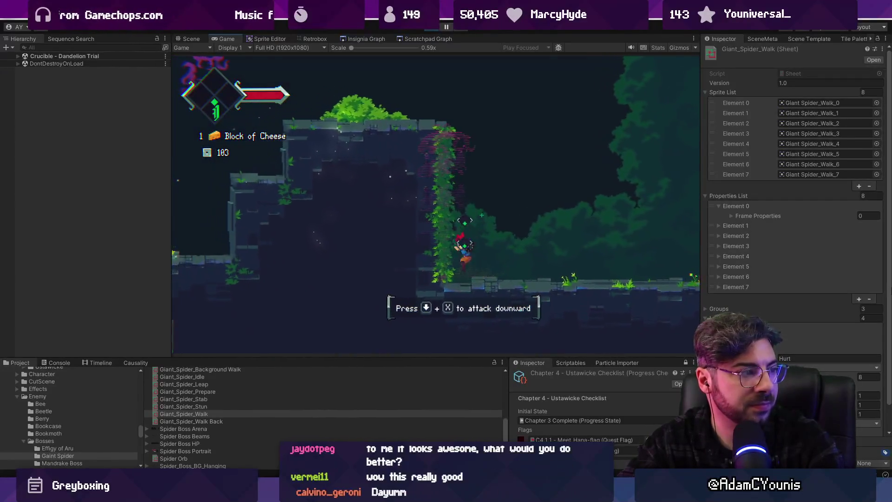
key(Up)
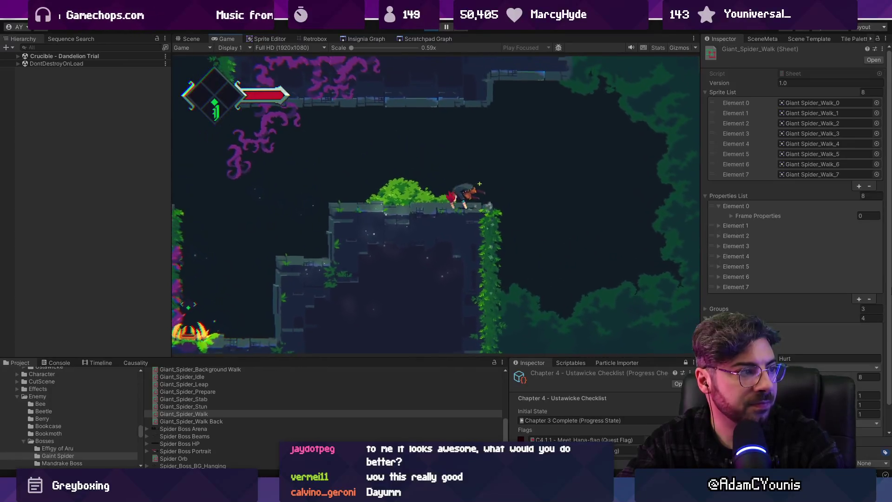
key(Left)
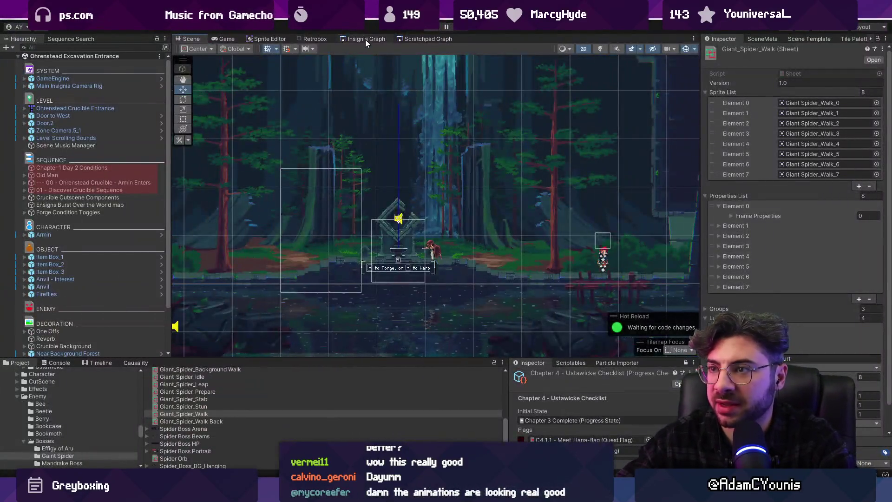
Return to the Insignia Graph and pan across the room groups toward the upper cluster
click(365, 39)
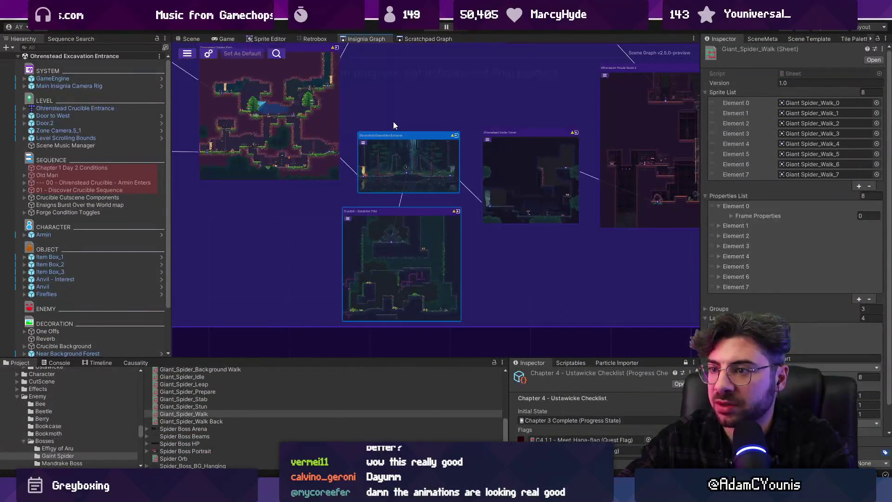
scroll(392, 121, down, 8)
scroll(352, 145, down, 5)
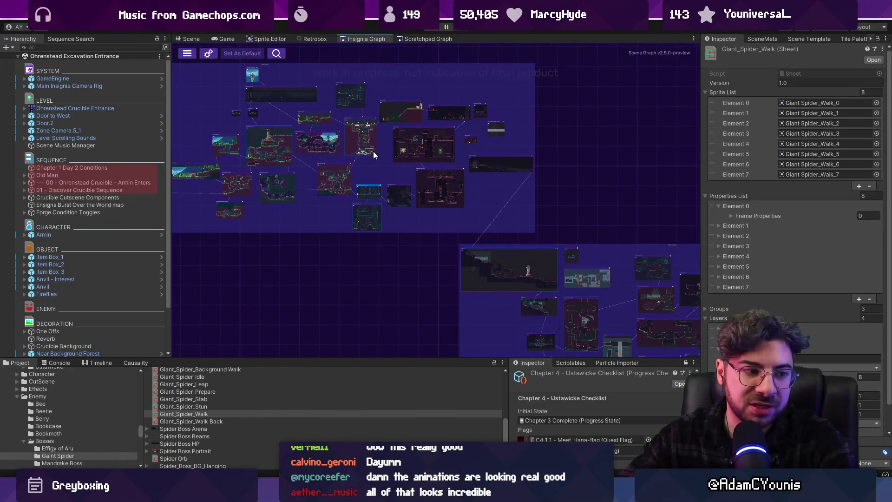
drag(327, 175, 385, 184)
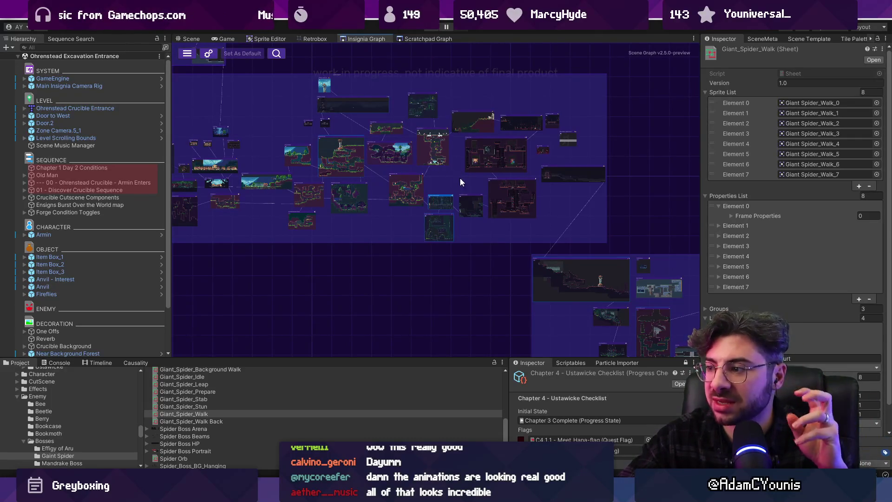
drag(456, 176, 256, 104)
mouse_move(463, 219)
mouse_down()
mouse_move(345, 147)
mouse_move(374, 173)
mouse_up()
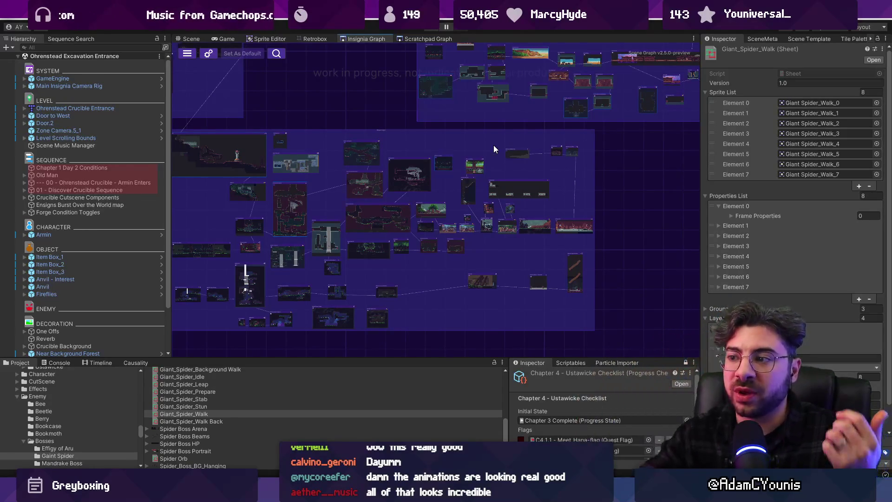
mouse_move(494, 145)
mouse_down()
mouse_move(481, 139)
mouse_move(324, 258)
mouse_up()
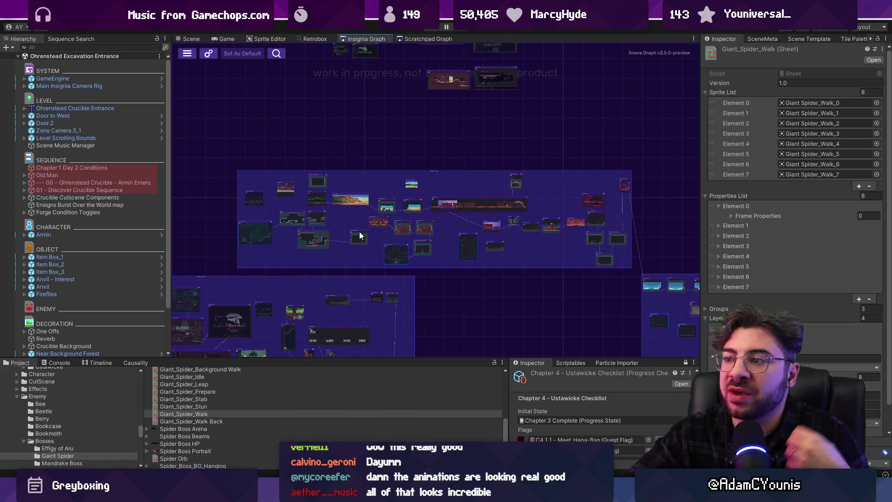
Zoom and pan the graph until the tower room's node group is centred in close view
scroll(499, 239, up, 2)
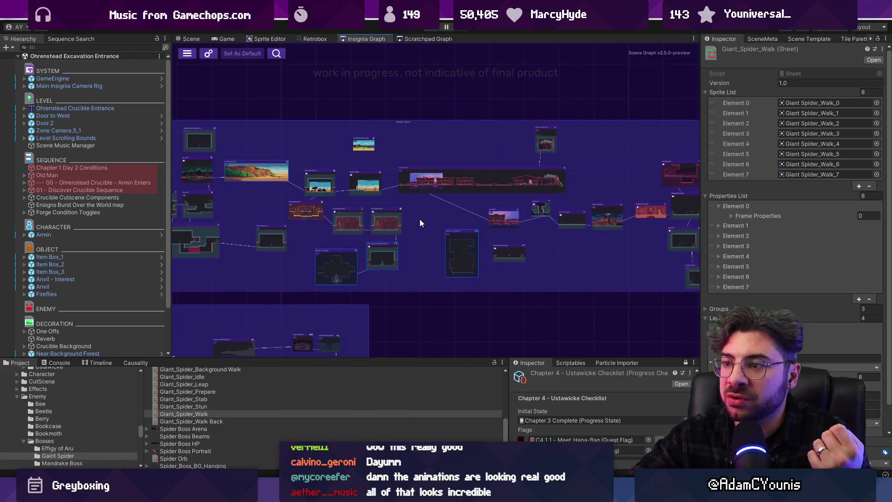
scroll(420, 219, down, 3)
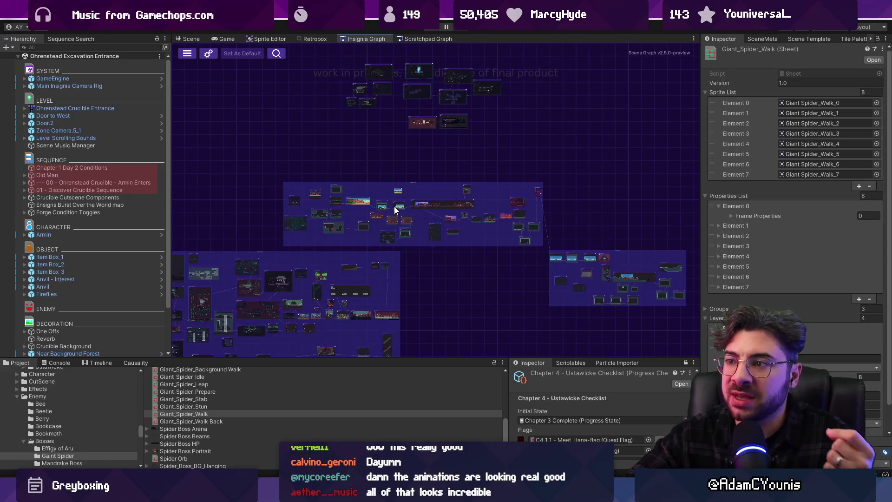
scroll(401, 200, up, 3)
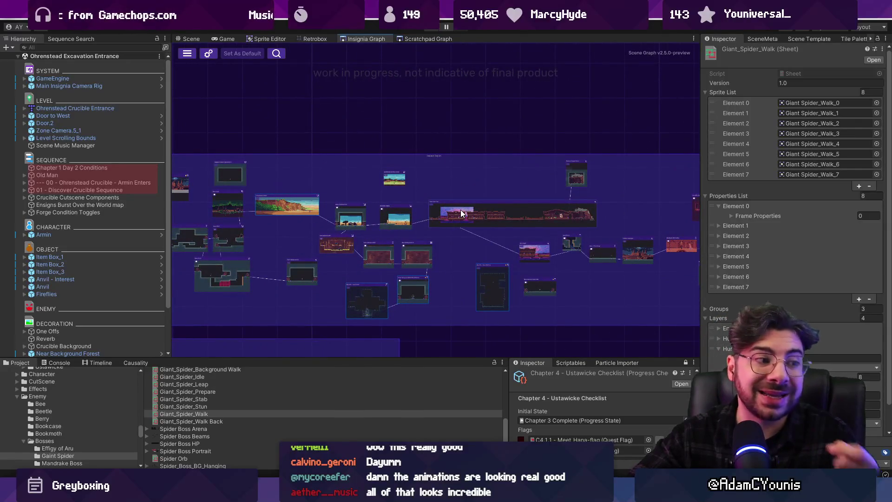
scroll(461, 213, up, 5)
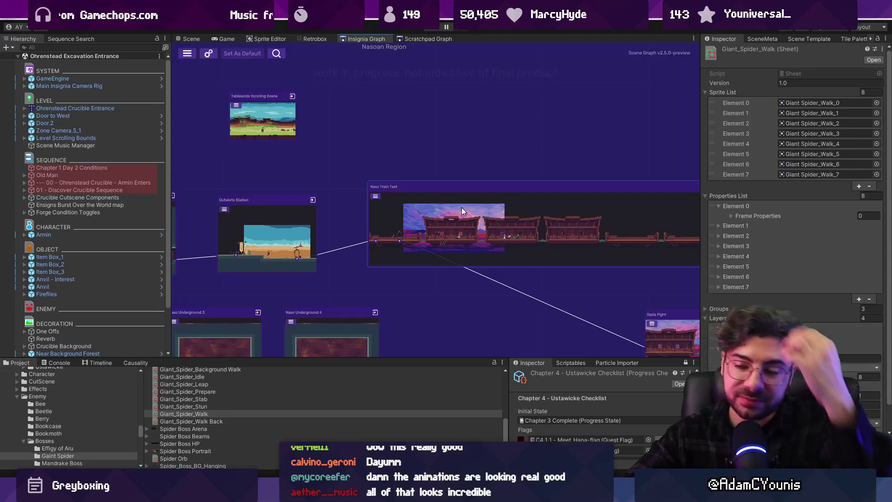
scroll(463, 206, down, 10)
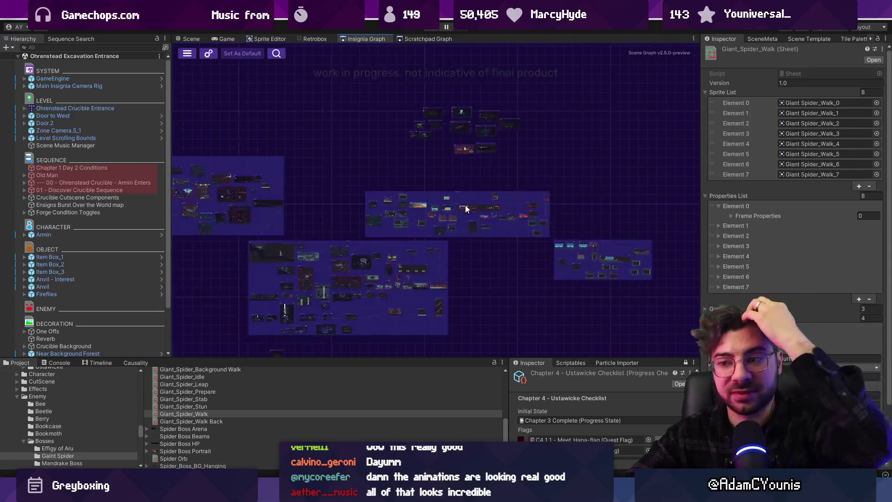
scroll(344, 276, up, 5)
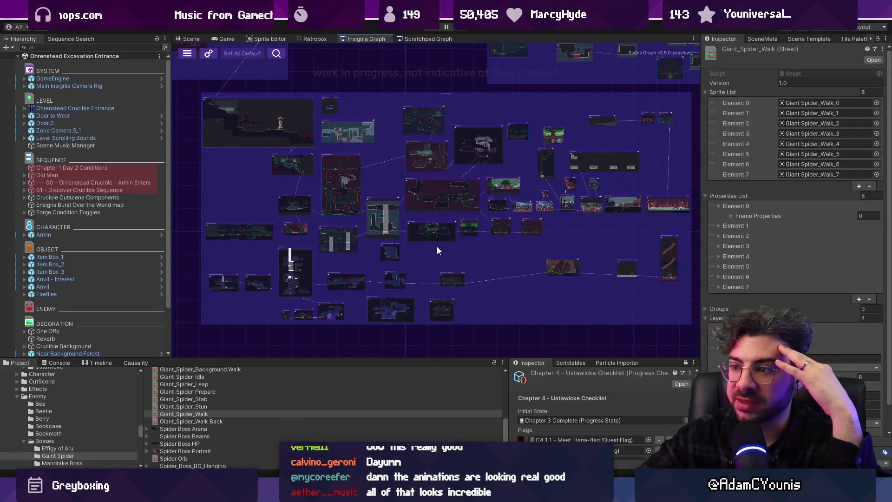
scroll(494, 259, down, 5)
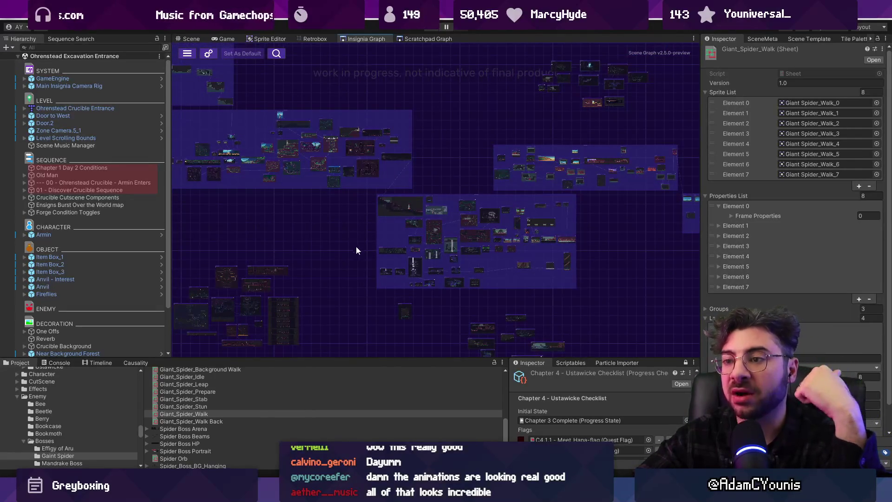
scroll(385, 231, down, 3)
scroll(414, 301, up, 3)
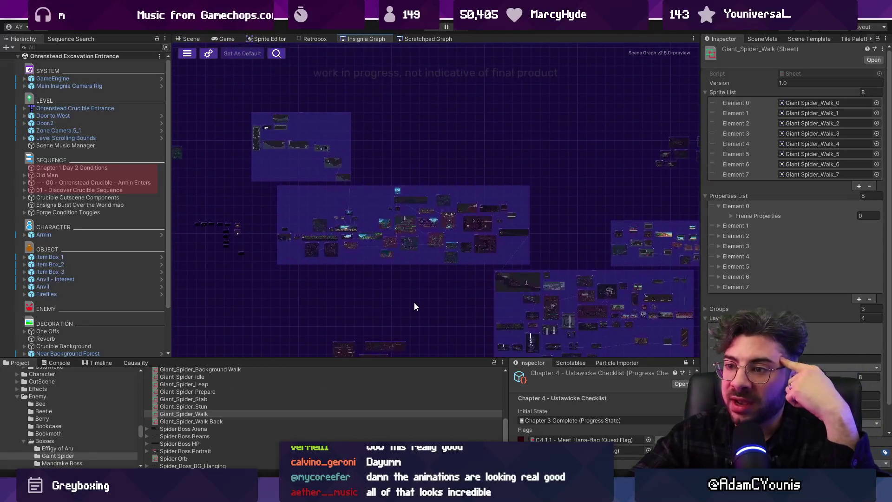
scroll(316, 257, up, 5)
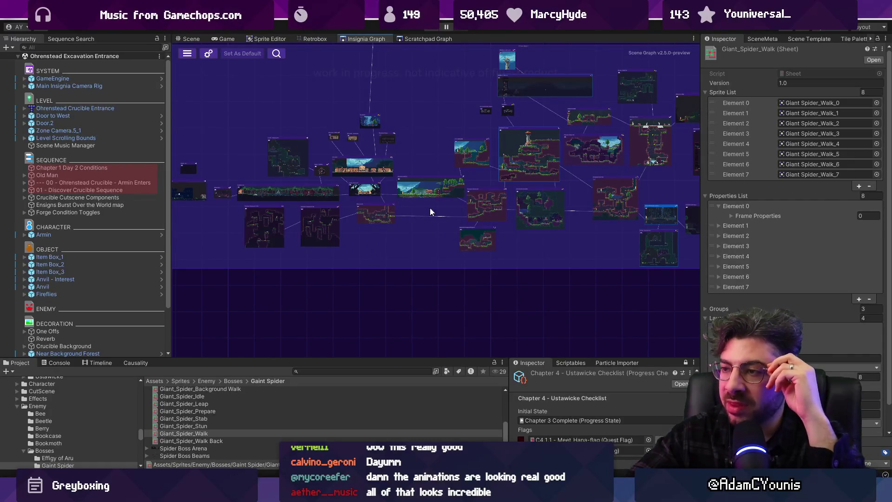
drag(466, 164, 401, 190)
scroll(279, 218, up, 3)
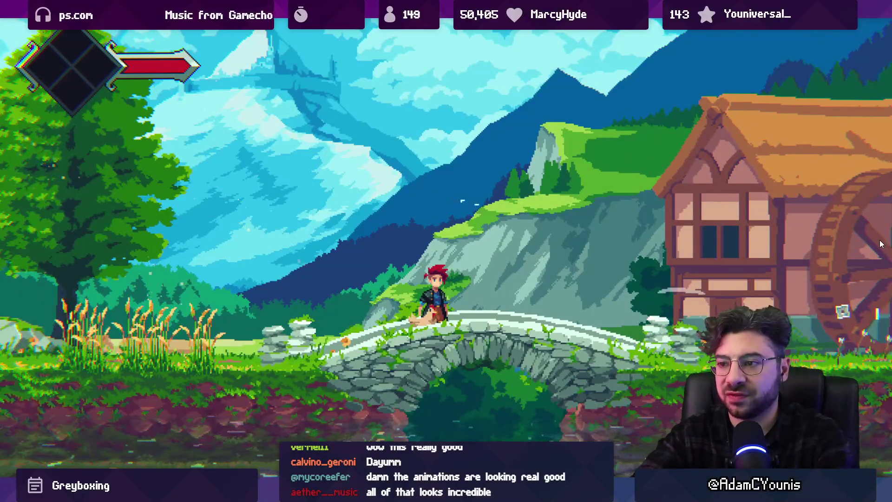
Run Armin across the bridge, up the rope and cliffs, then back to the beehive bridge
key(Right)
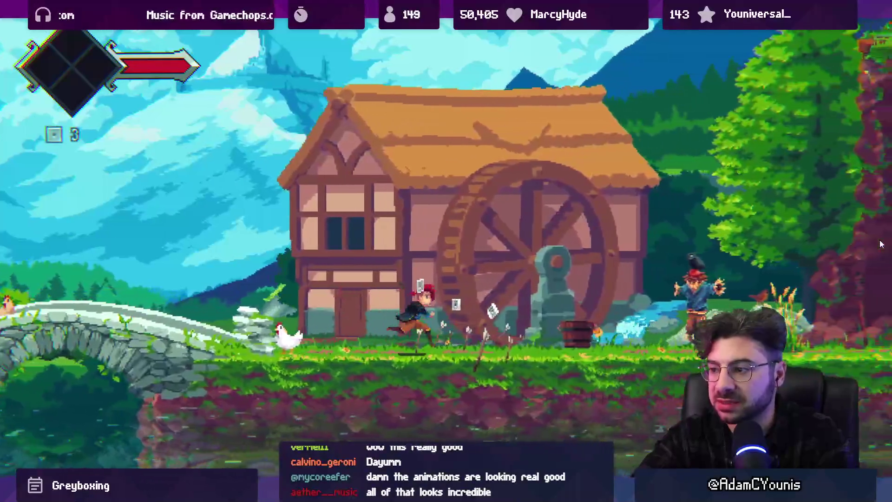
key(Right)
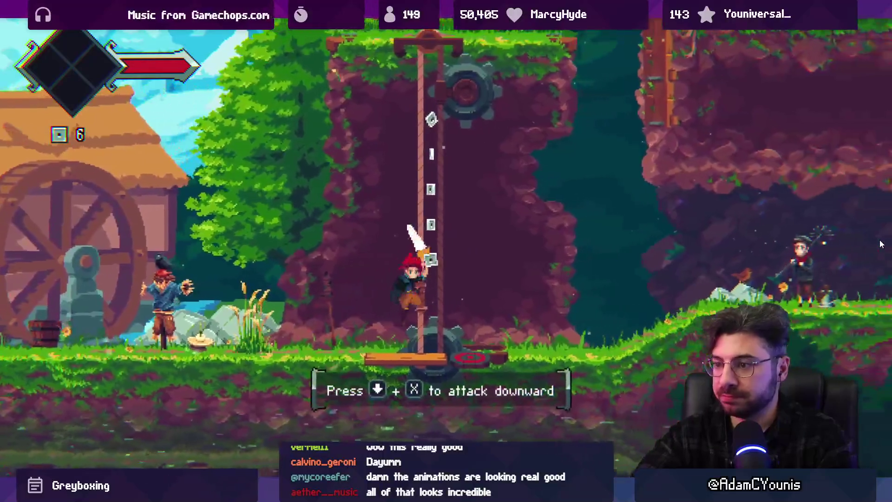
key(Up)
key(Right)
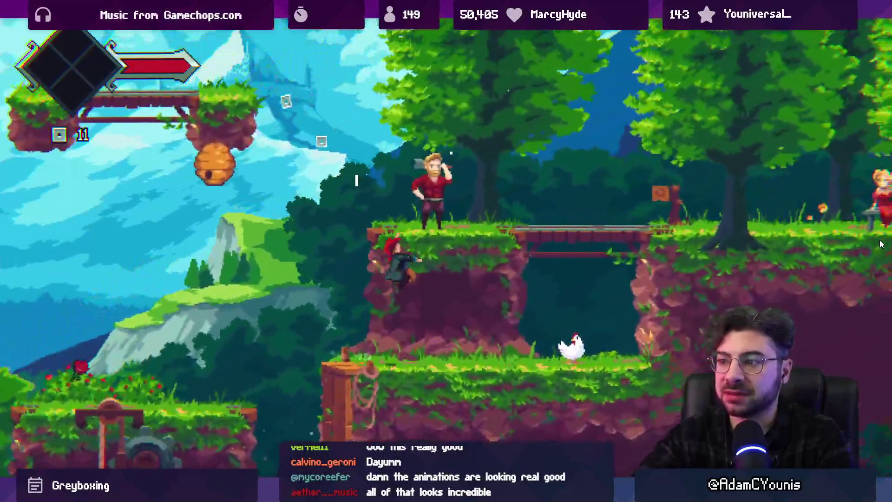
key(Left)
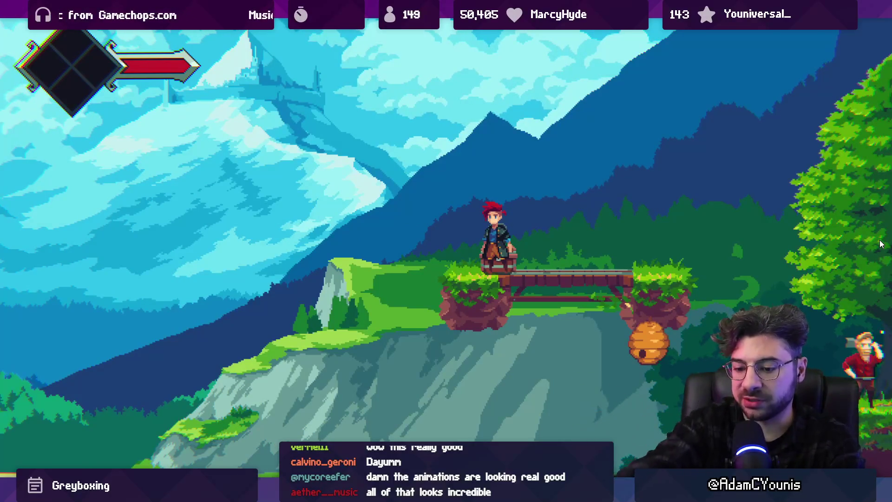
Exit the full-size game view, stop play mode, and switch back to Aseprite
key(shift+space)
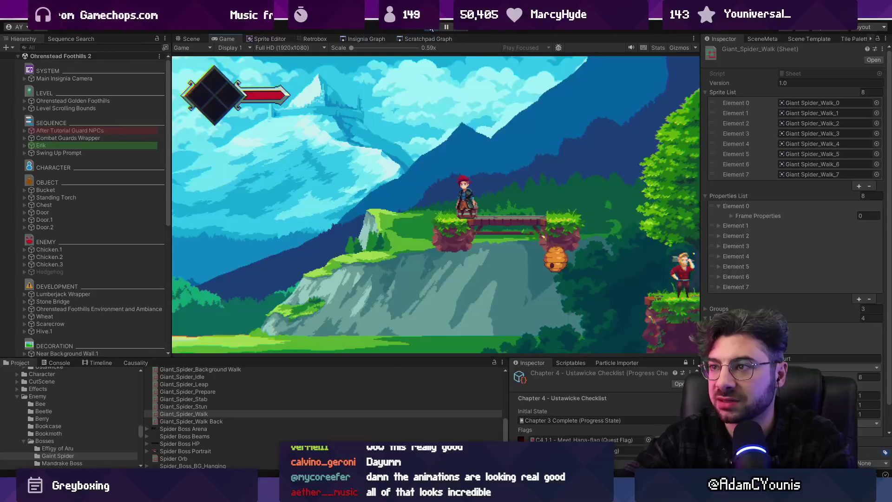
key(ctrl+p)
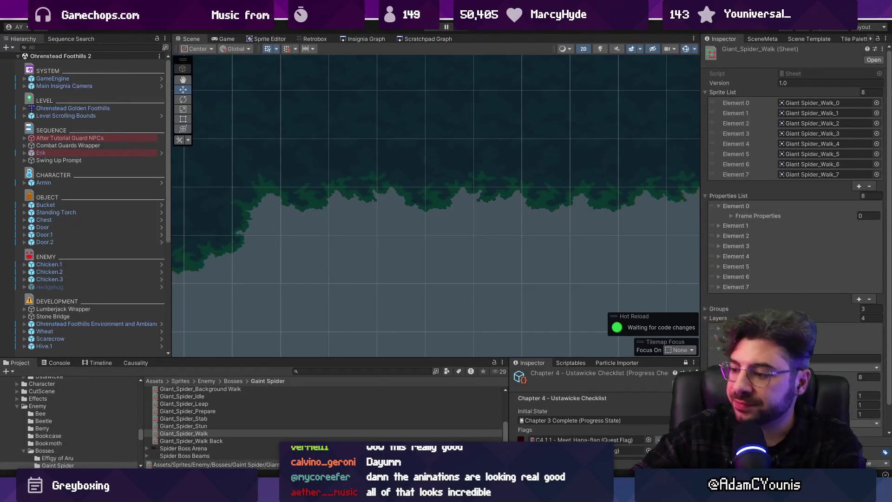
key(alt+Tab)
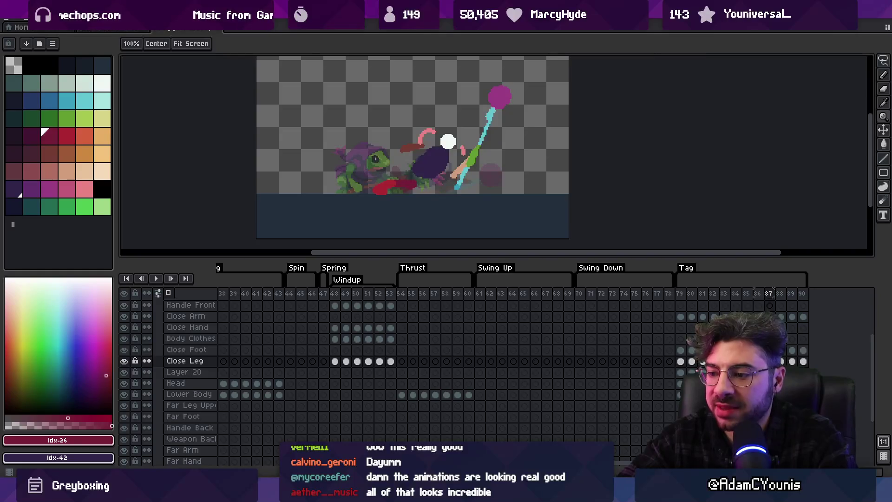
Search Google Images for 'mina the hollower parallax' and preview the Qualbert train and RPG Site screenshots
click(425, 493)
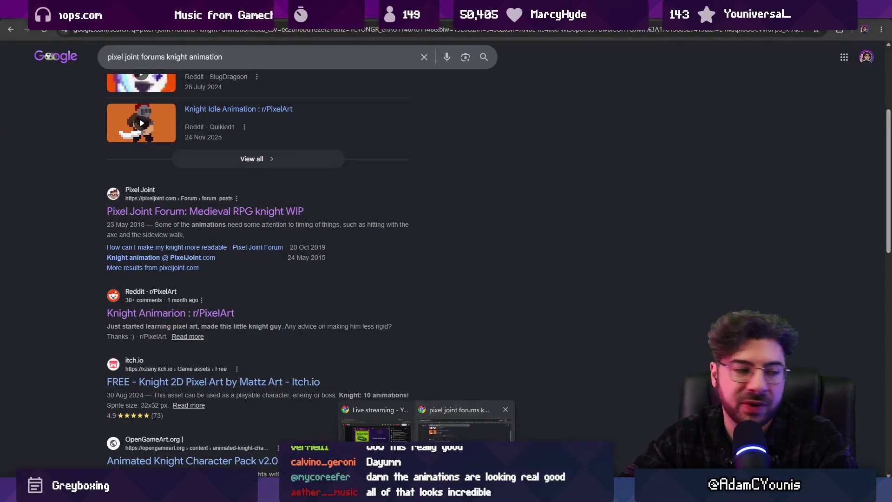
click(282, 33)
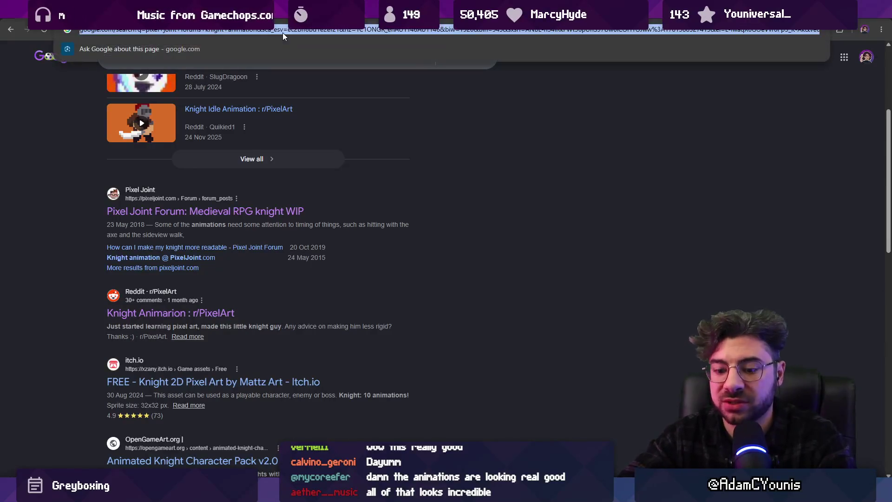
text(mina the hollower paral)
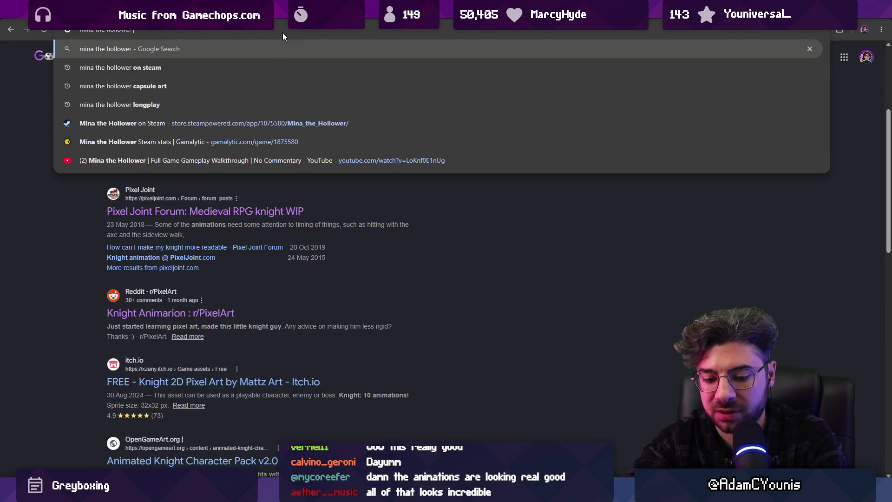
text(lax)
key(Return)
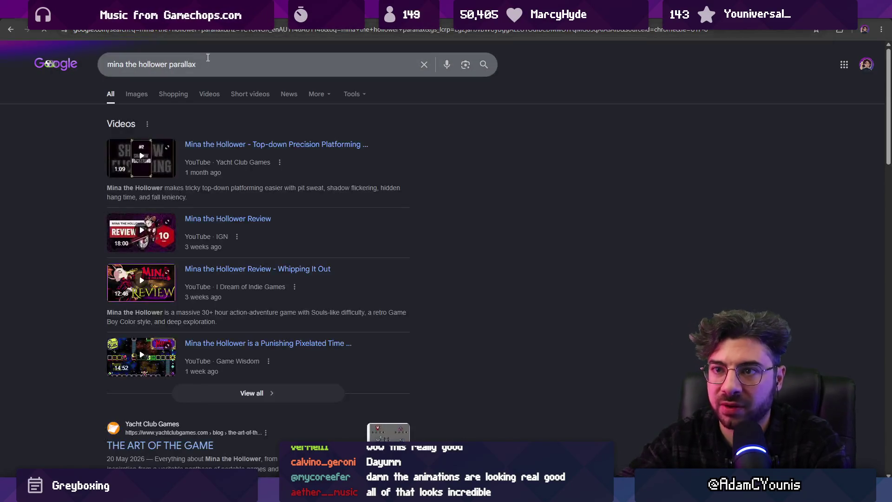
click(140, 89)
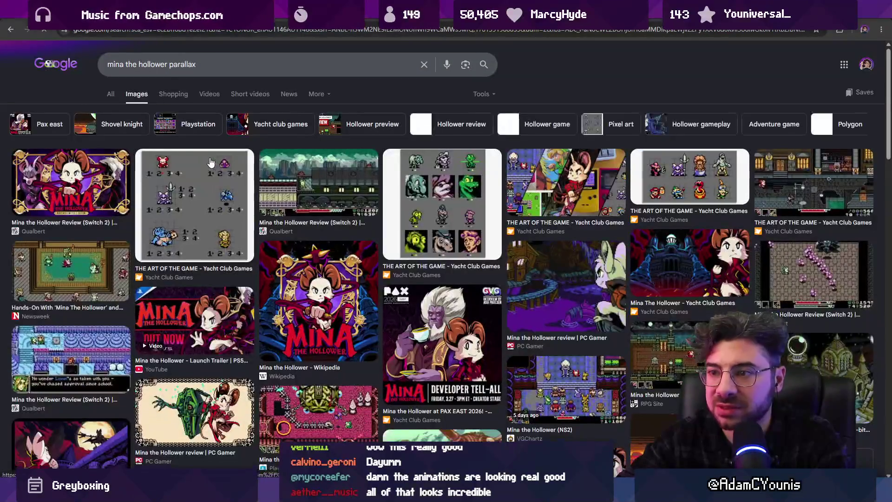
click(289, 174)
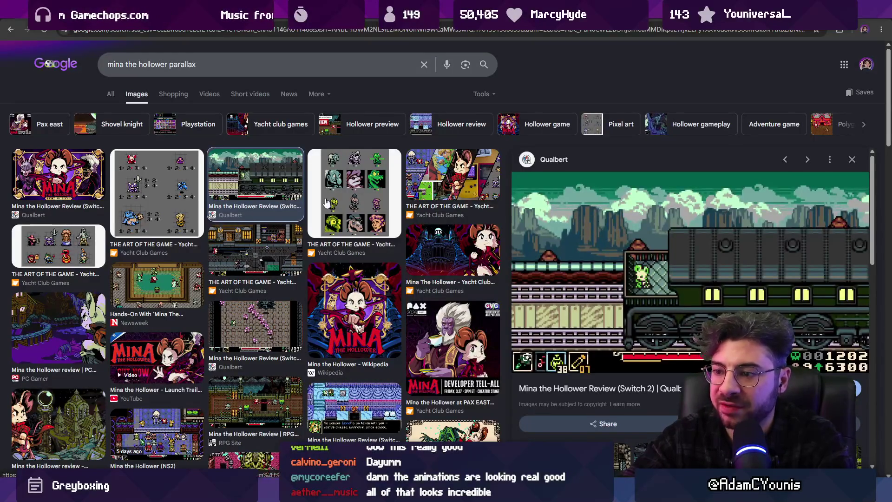
scroll(325, 325, down, 1)
click(285, 341)
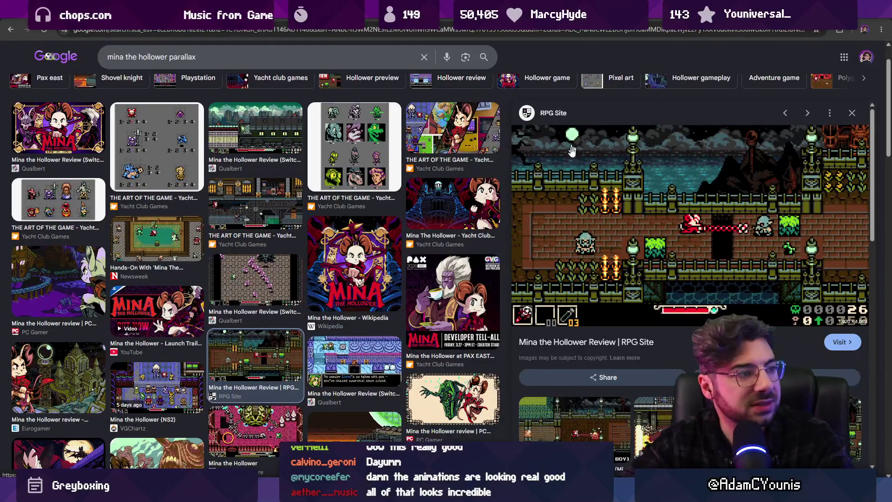
Search 'mina the hollower longplay' and open the full-game walkthrough video
click(418, 29)
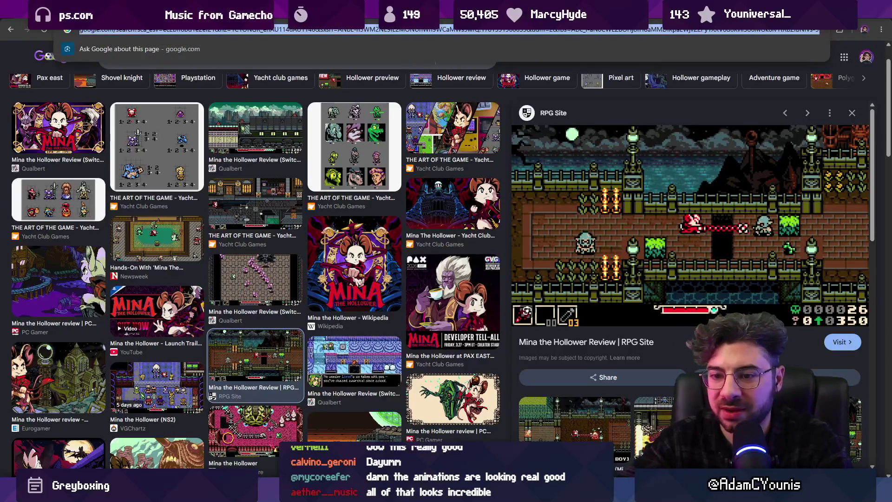
text(mina the hollower )
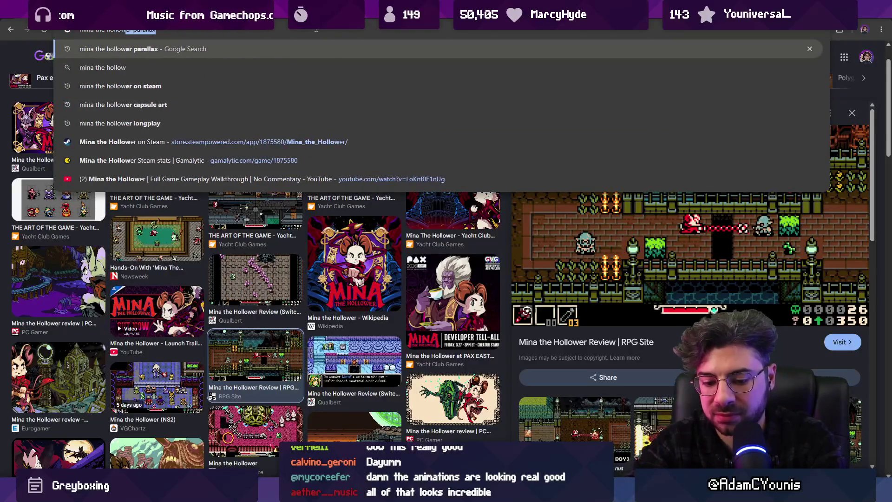
text(longplay)
key(Return)
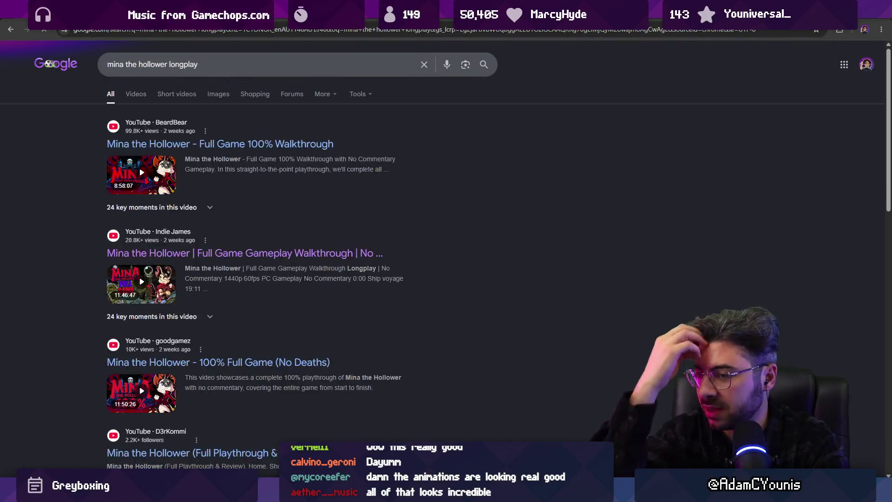
click(230, 254)
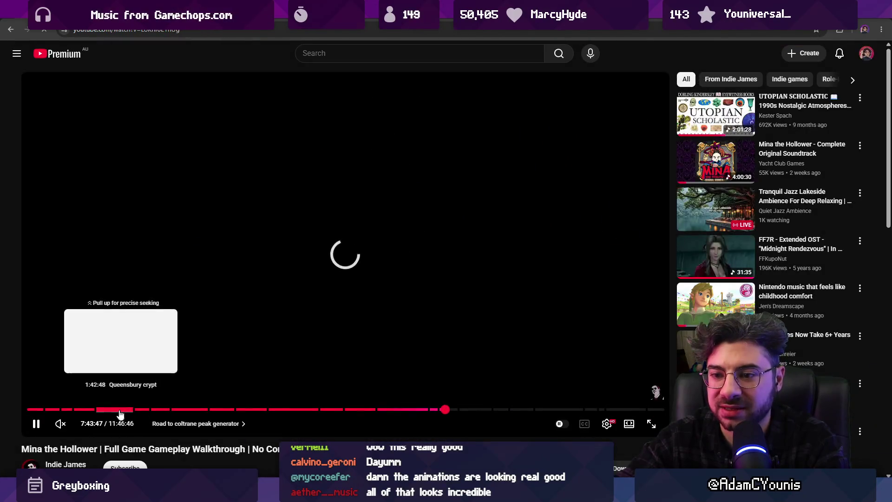
Jump the walkthrough to the Ship voyage section and pause it around 10:52
key(space)
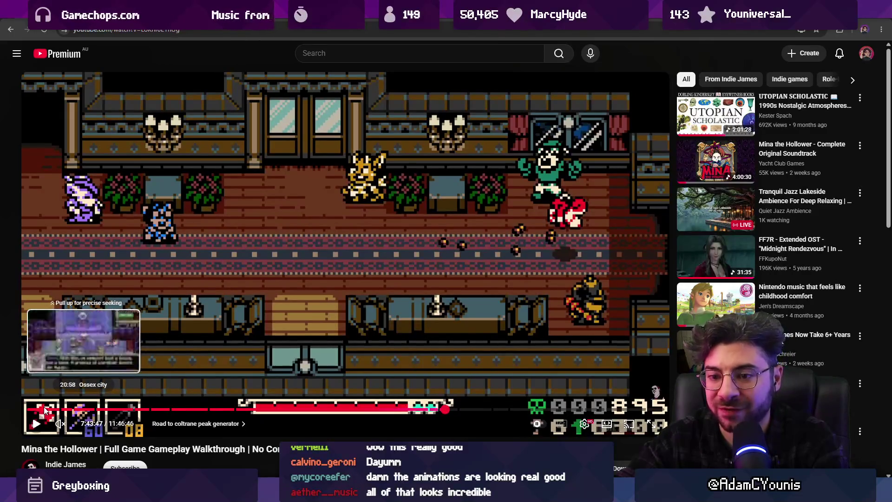
click(37, 409)
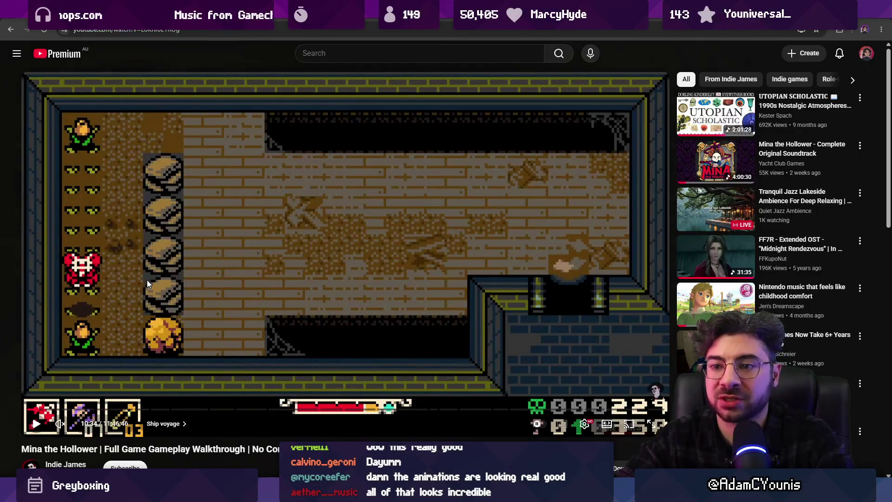
click(147, 280)
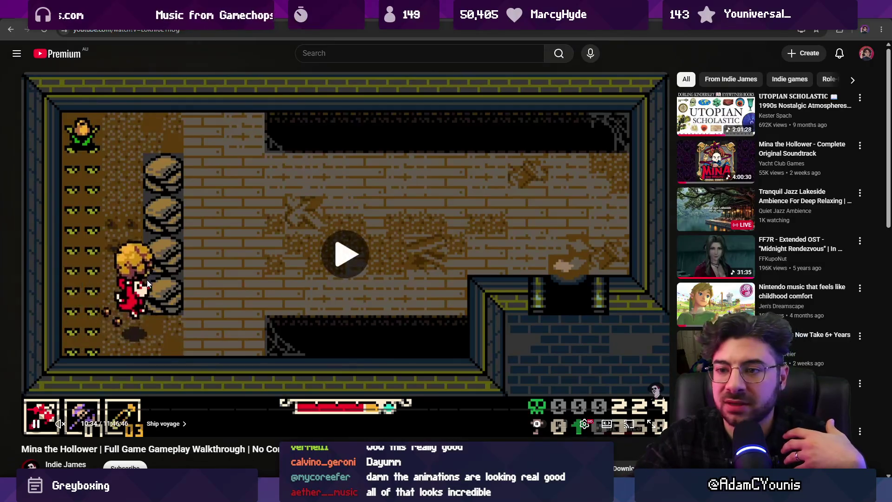
key(l)
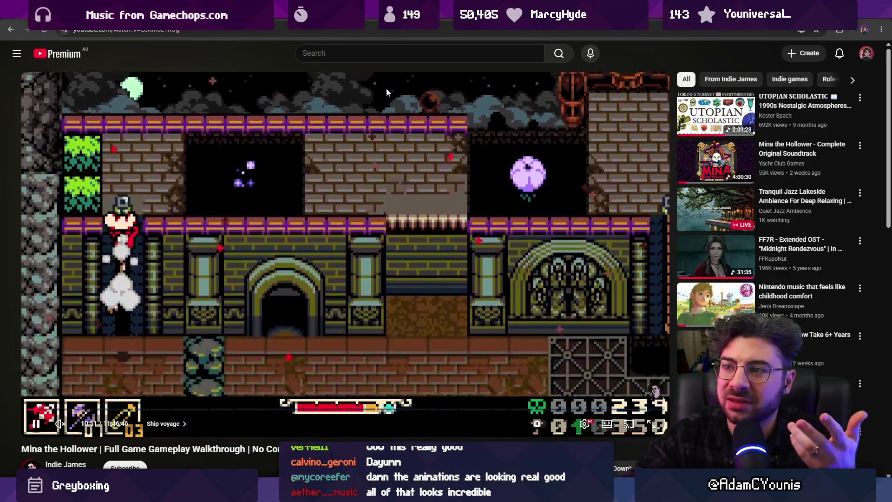
click(175, 109)
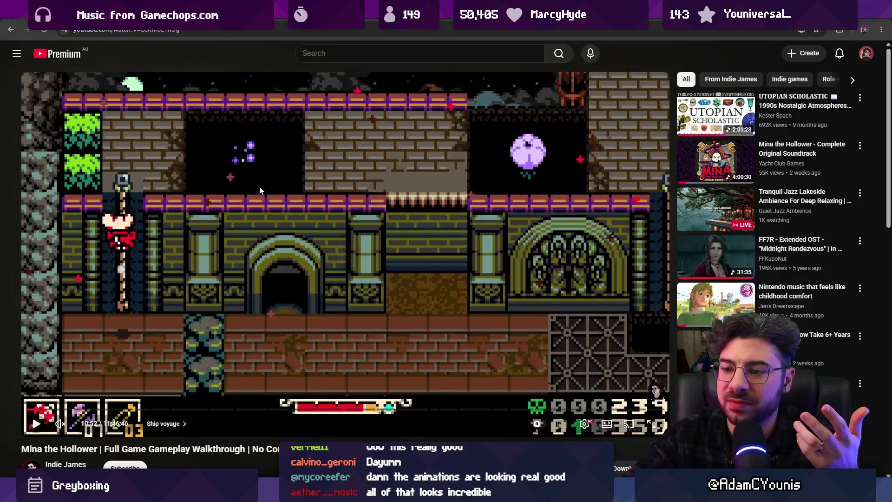
key(Left)
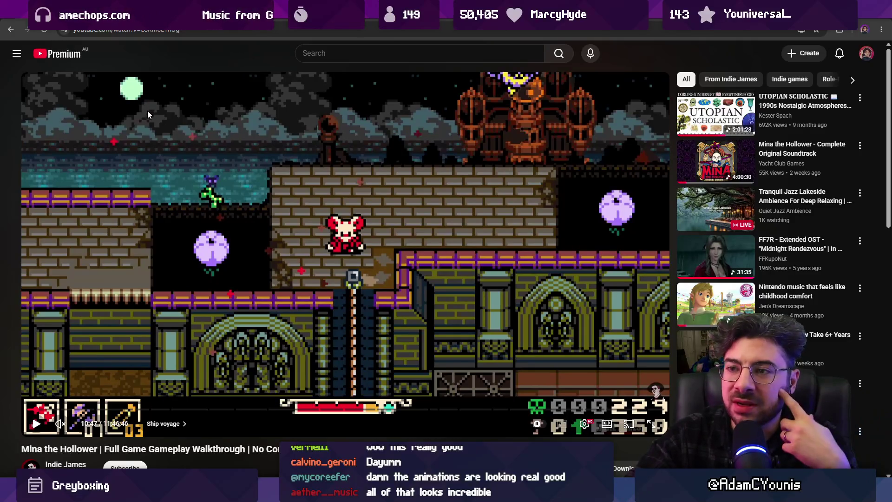
Play a little more, pause on the castle rampart scene, and switch to Unity
click(171, 148)
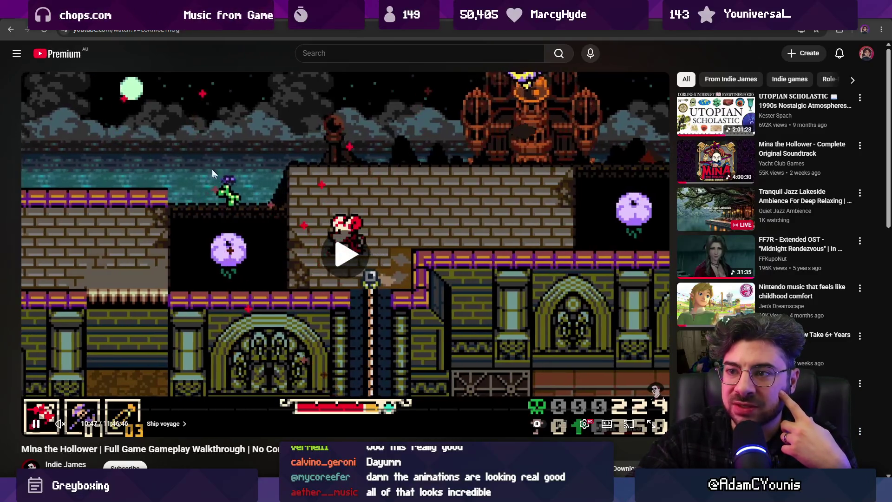
click(321, 172)
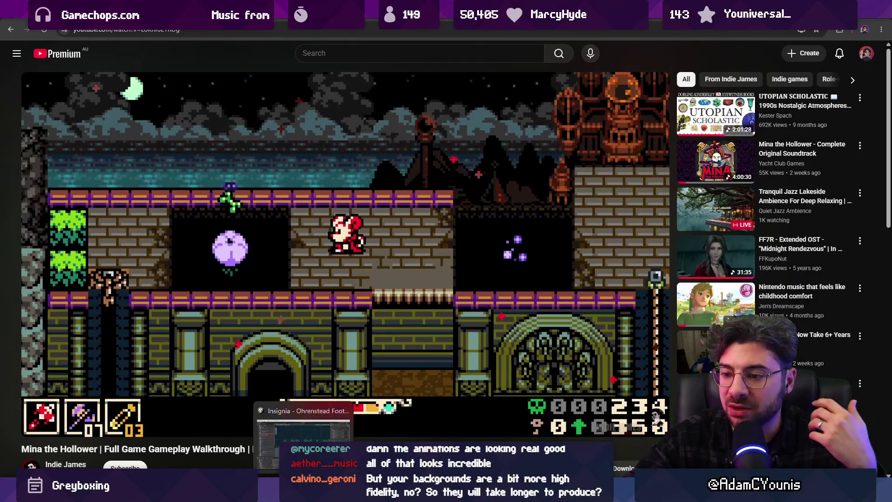
click(404, 420)
Bring Froggen 2 forward, play the frog attack animation with more canvas room, then stop it
scroll(358, 259, down, 10)
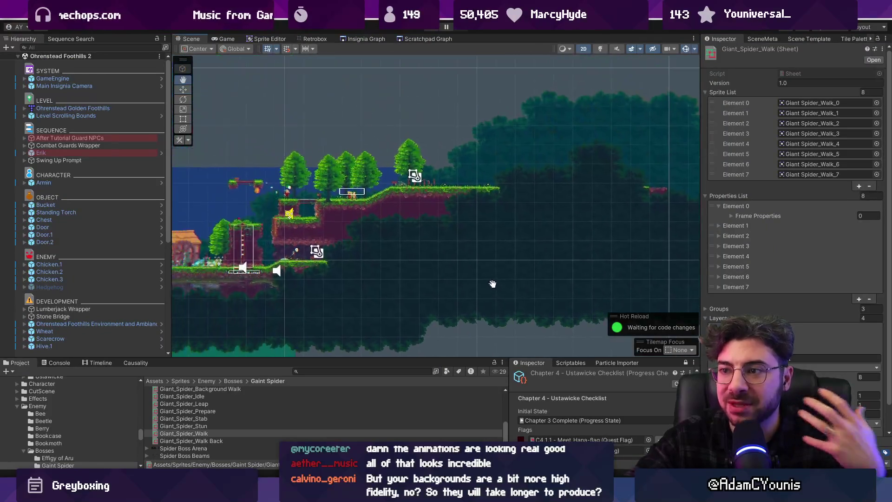
scroll(515, 244, up, 5)
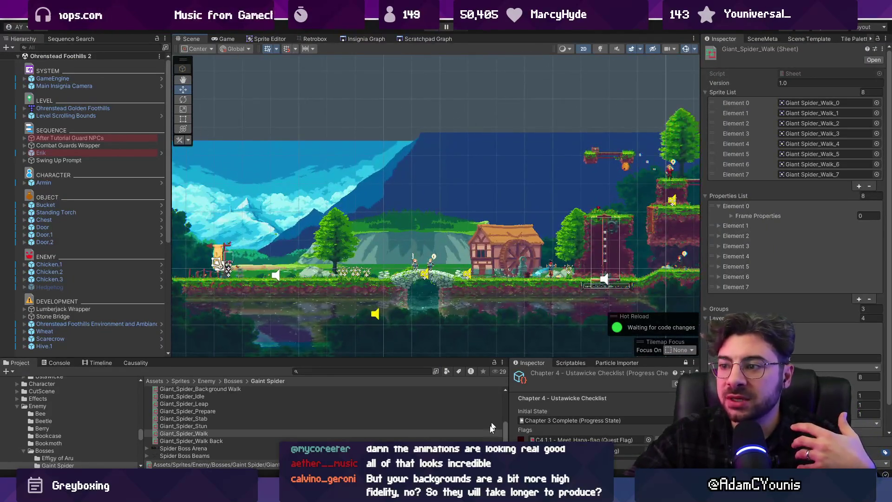
mouse_move(548, 493)
click(546, 423)
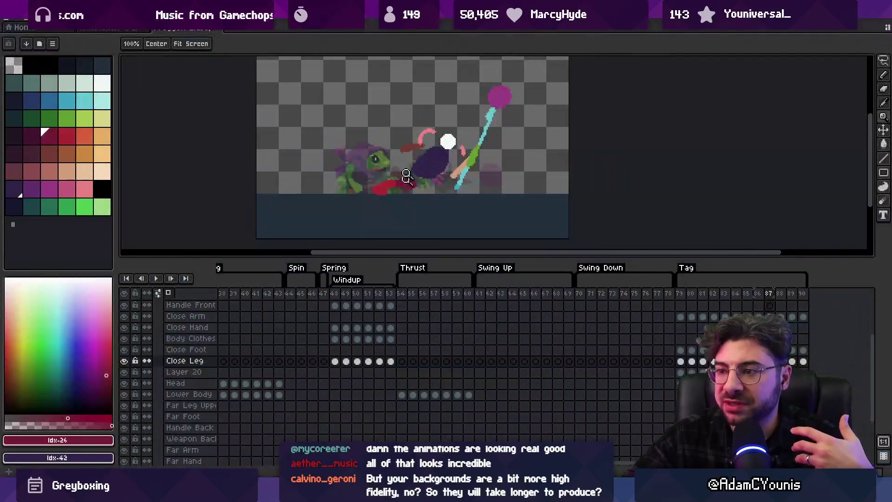
scroll(399, 181, down, 1)
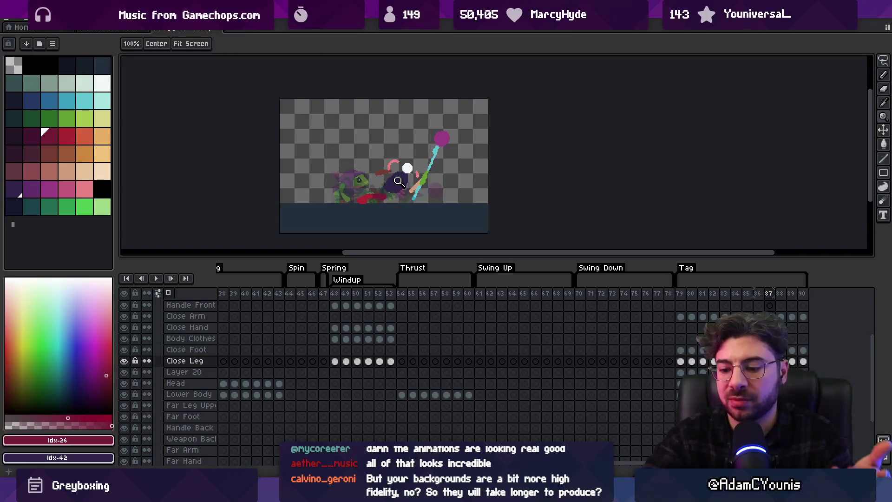
key(Return)
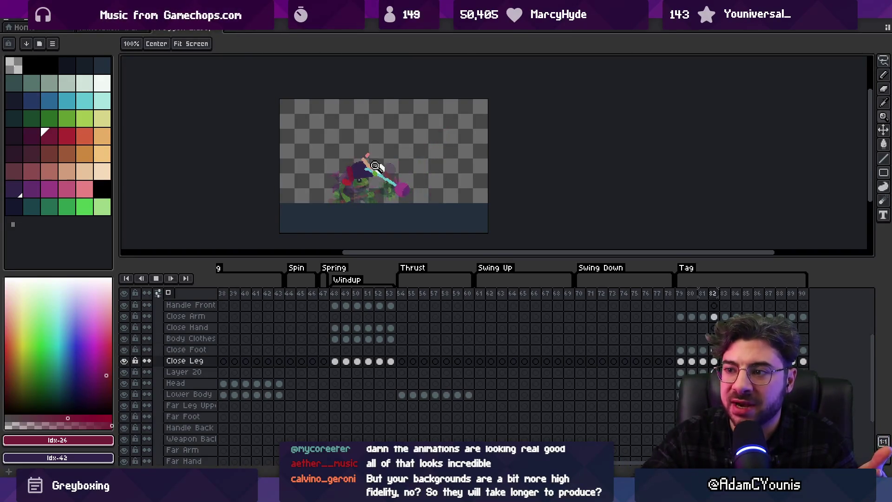
scroll(368, 159, up, 1)
drag(380, 257, 379, 280)
key(Return)
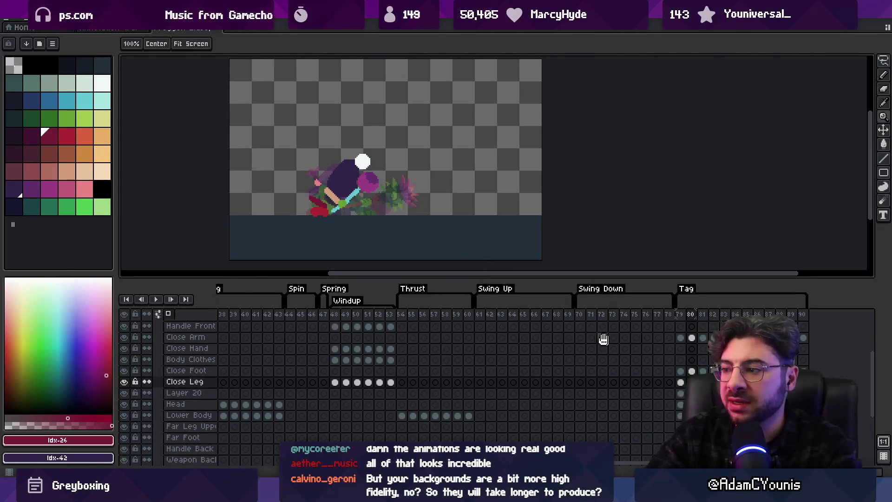
Go to frame 79 of the Tag swing, zoom in on the frog, and pick the Far Foot cel
scroll(603, 339, right, 5)
click(445, 315)
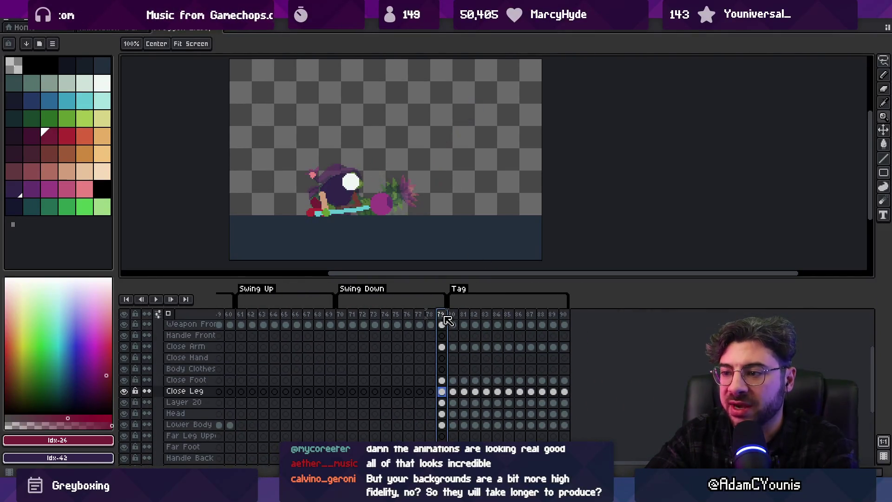
mouse_move(442, 316)
mouse_down()
mouse_move(491, 325)
mouse_move(565, 320)
mouse_move(444, 316)
mouse_up()
click(362, 216)
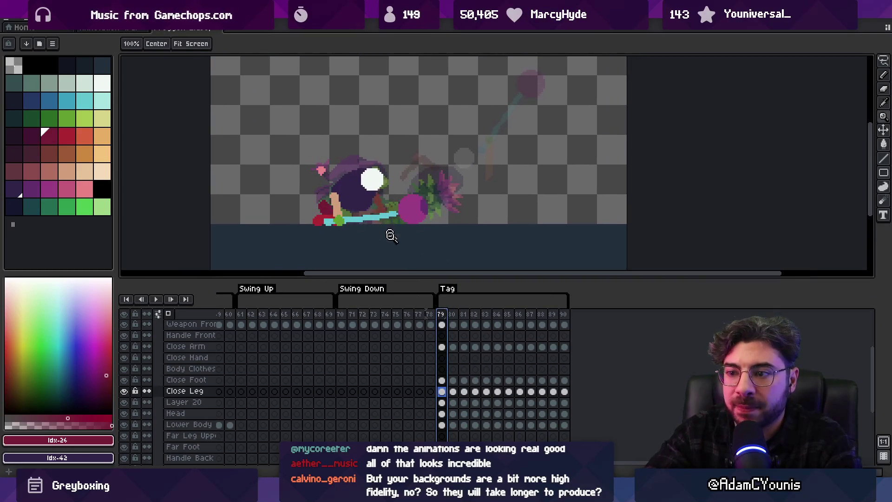
scroll(404, 364, down, 3)
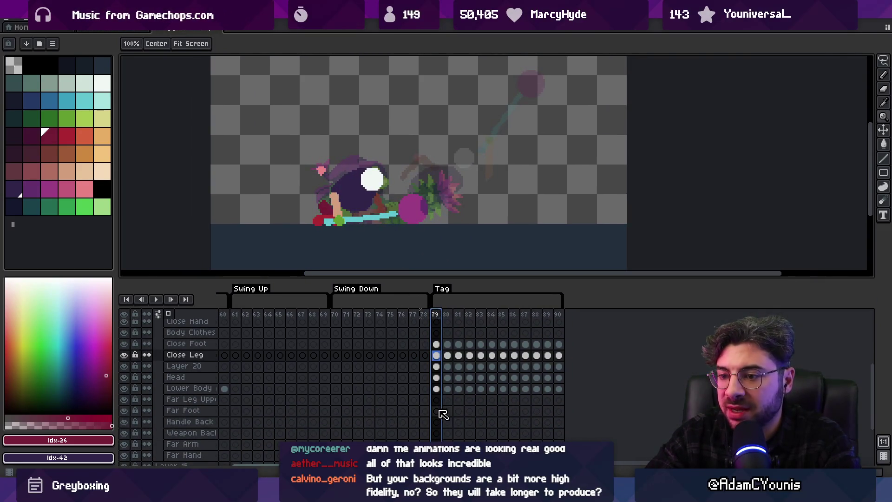
click(437, 411)
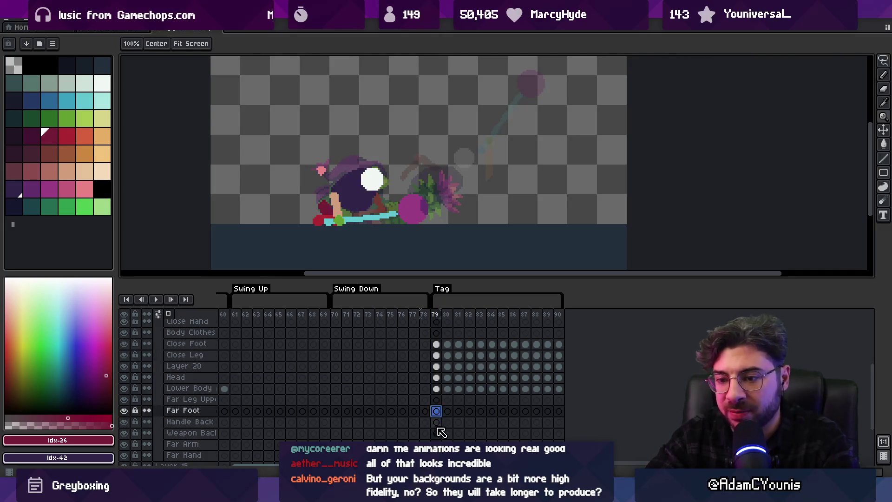
scroll(434, 434, down, 1)
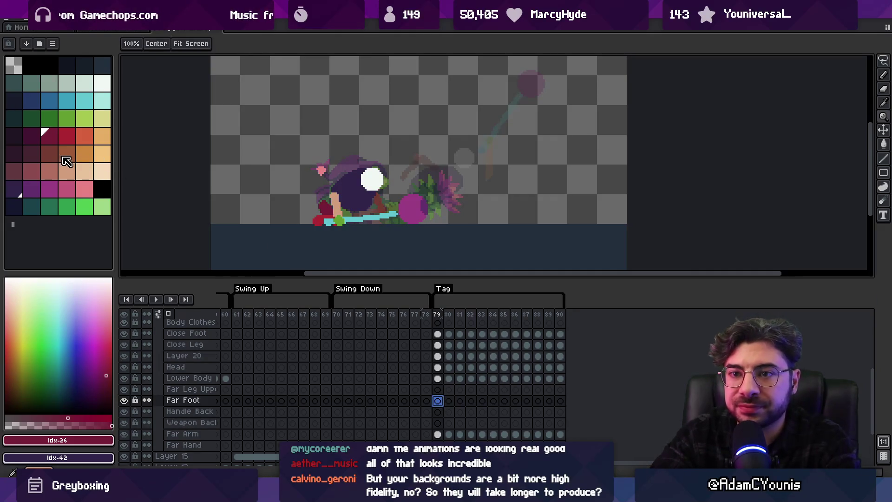
With an orange pencil, step through frames 80–87 and draw the far foot on frame 85
click(84, 153)
key(b)
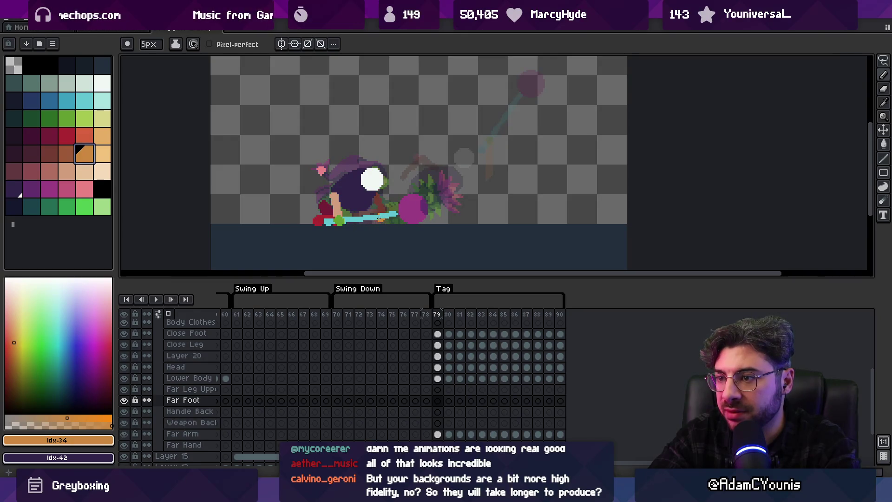
key(period)
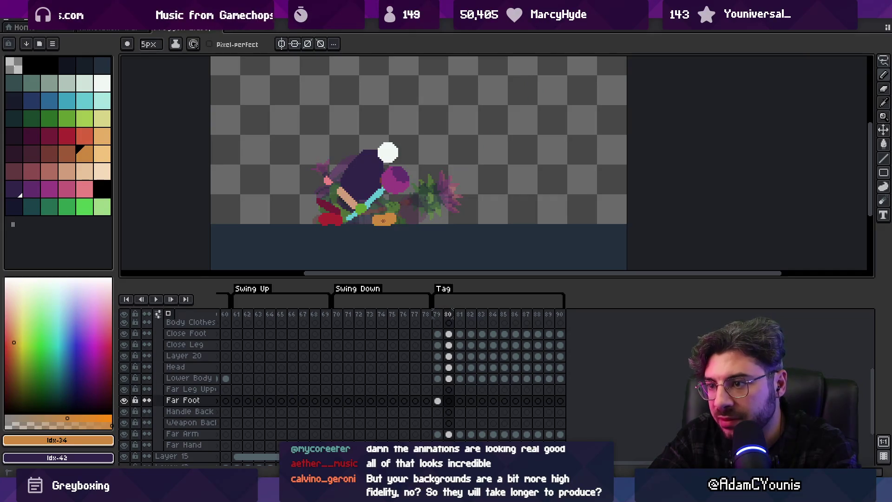
key(period)
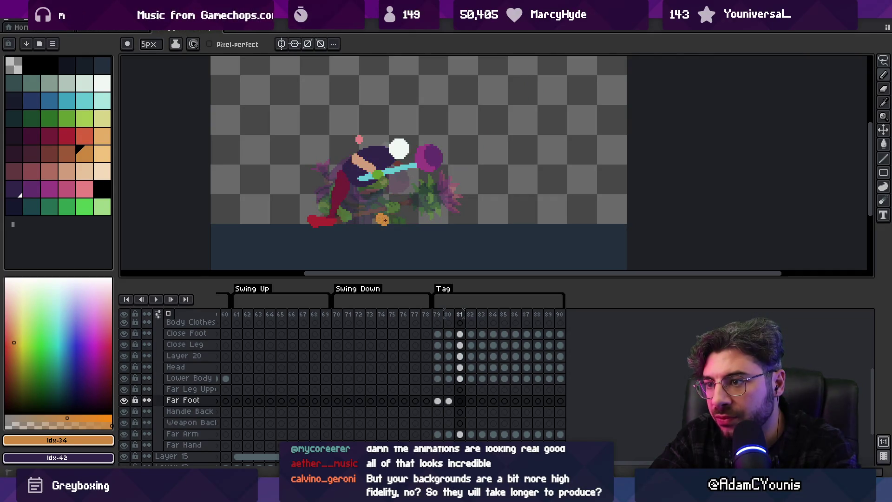
key(period)
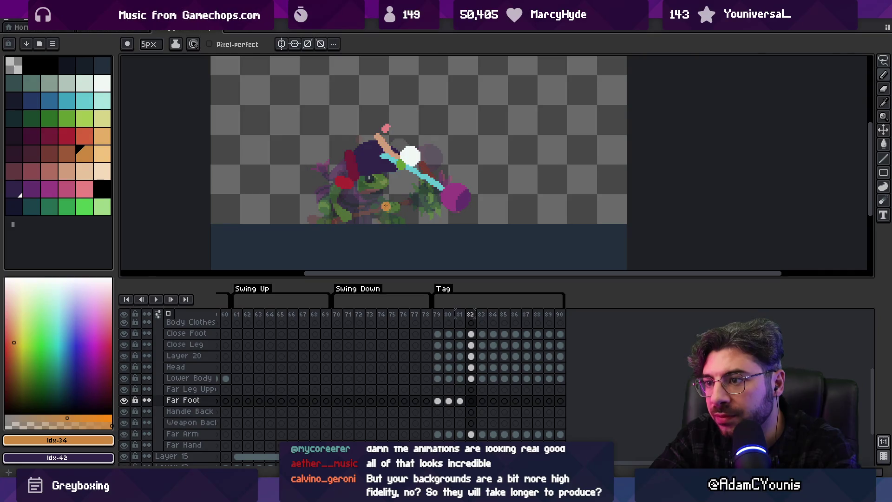
key(period)
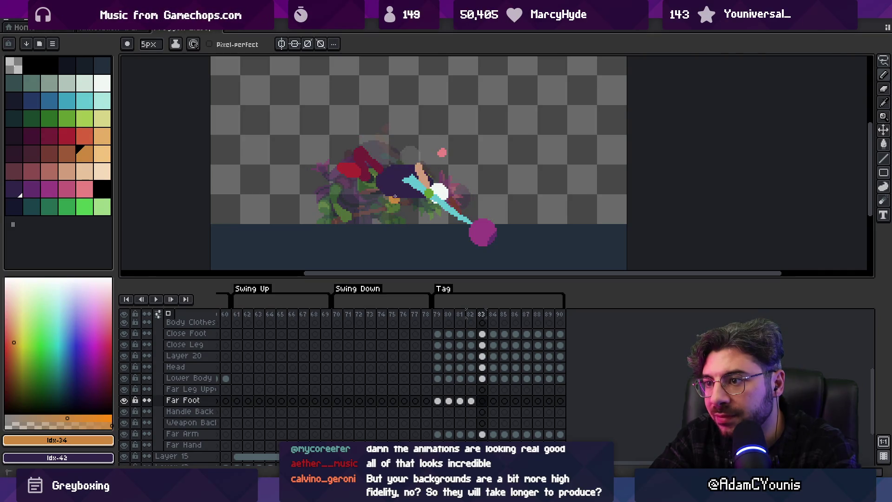
key(period)
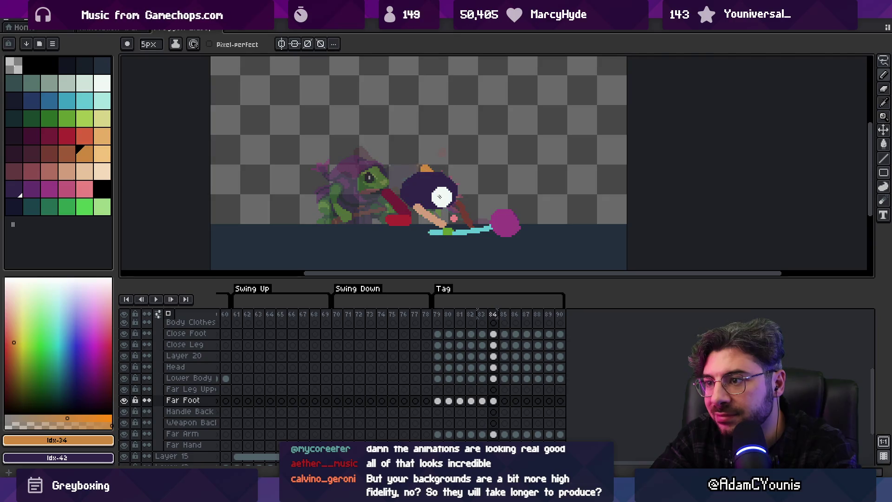
key(period)
click(440, 219)
key(period)
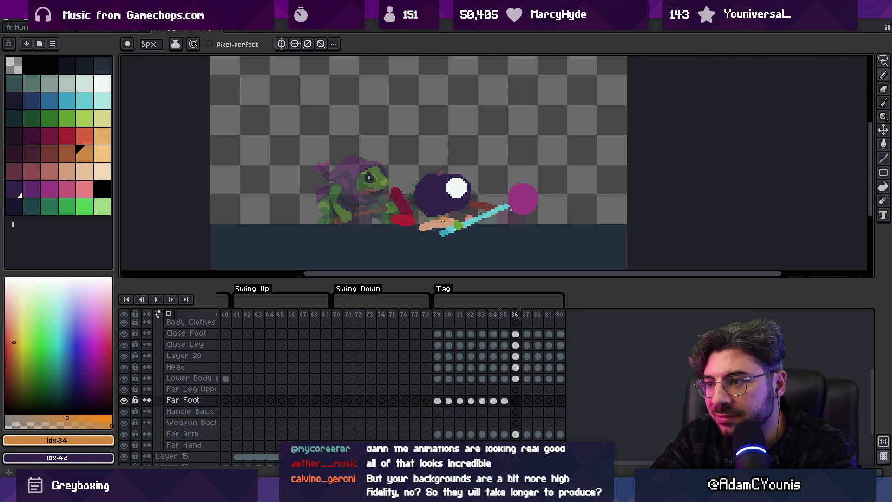
key(period)
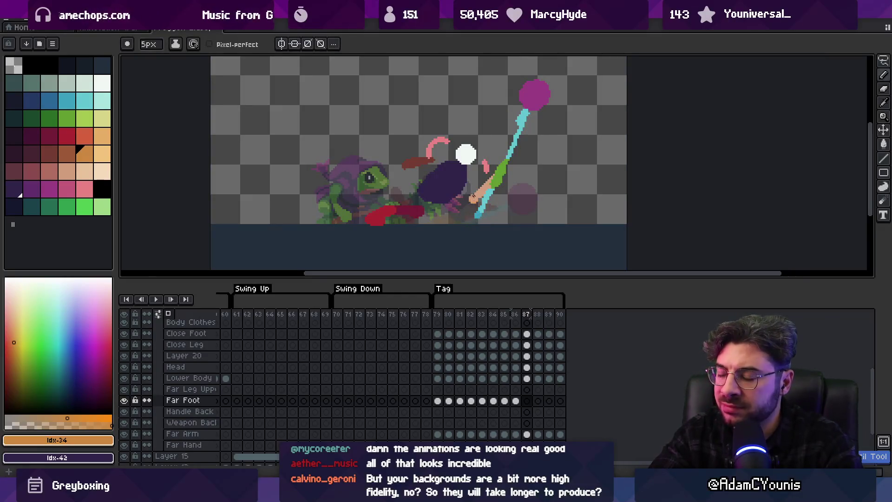
Compare frames 86–89 and play the Tag swing back to check the reworked foot
key(comma)
key(period)
key(comma)
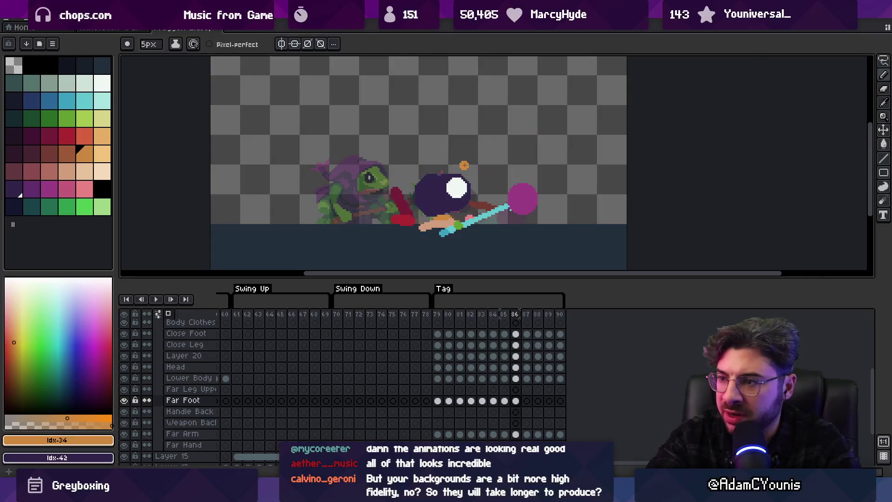
key(Return)
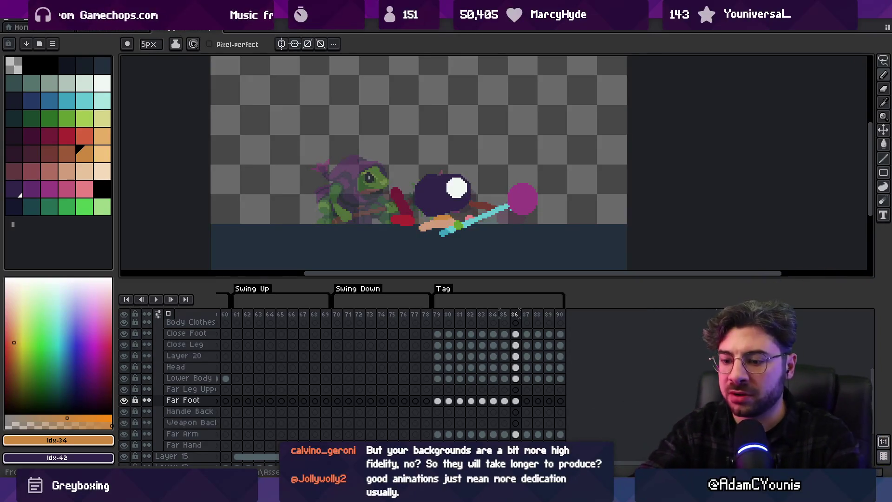
key(Right)
key(Left)
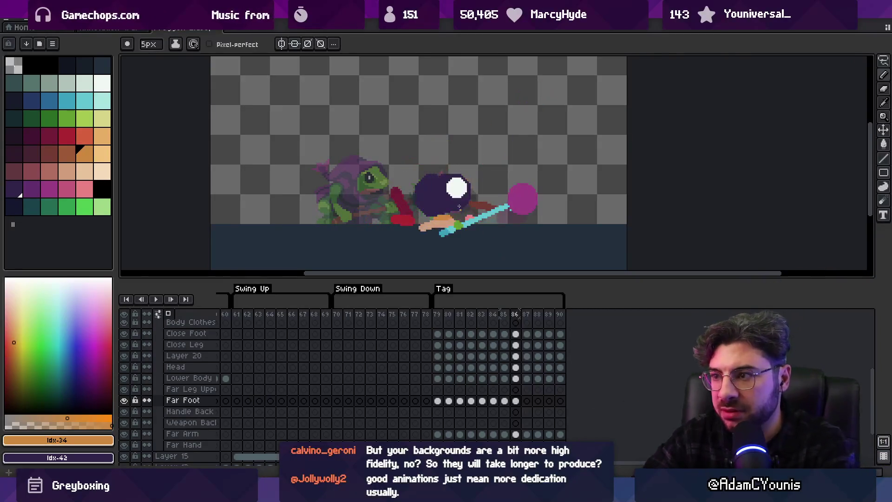
key(Right)
key(Right)
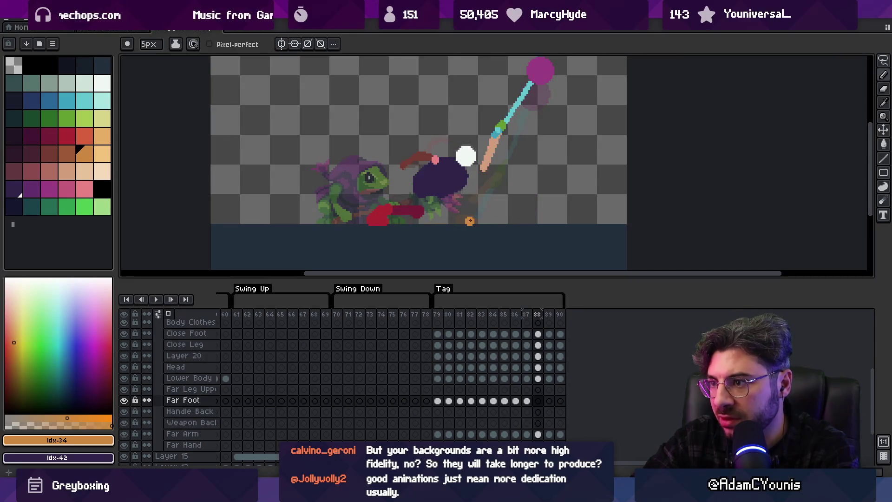
key(Right)
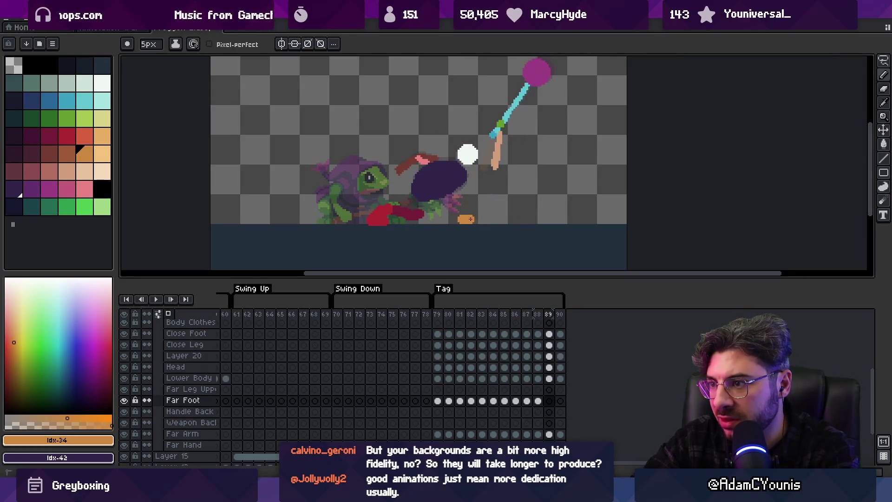
key(Right)
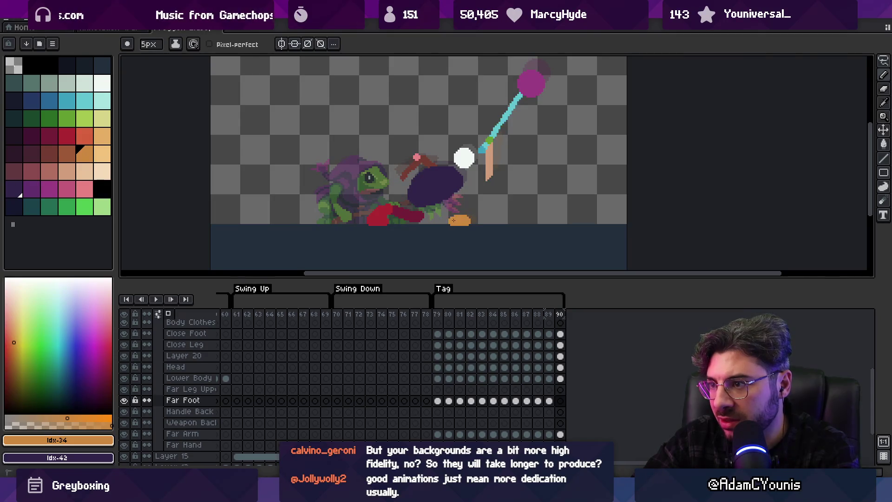
key(Return)
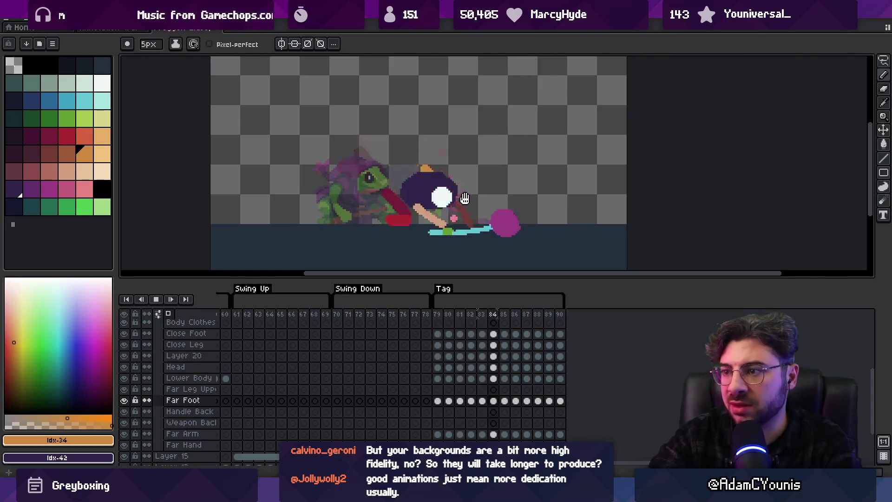
scroll(426, 174, down, 1)
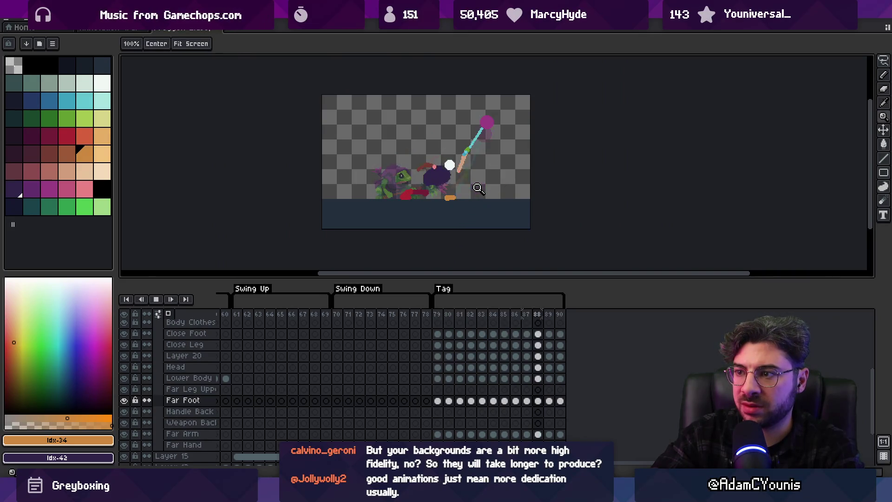
scroll(453, 178, up, 1)
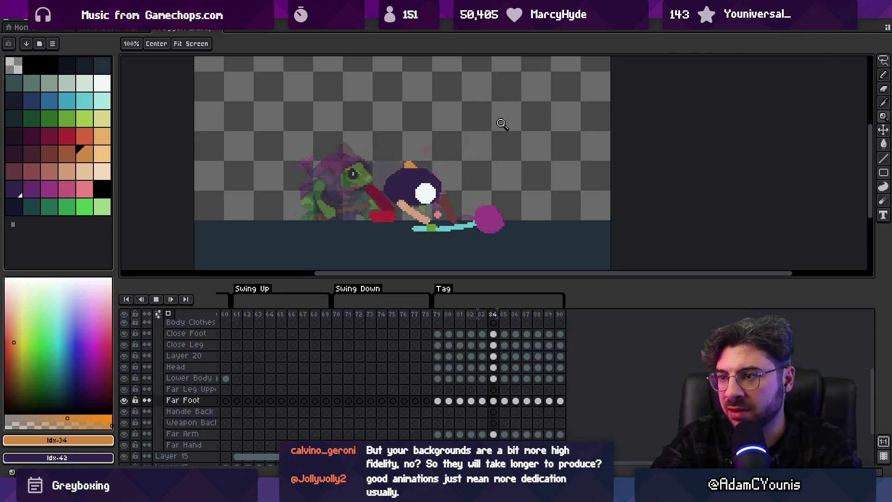
key(Return)
key(Return)
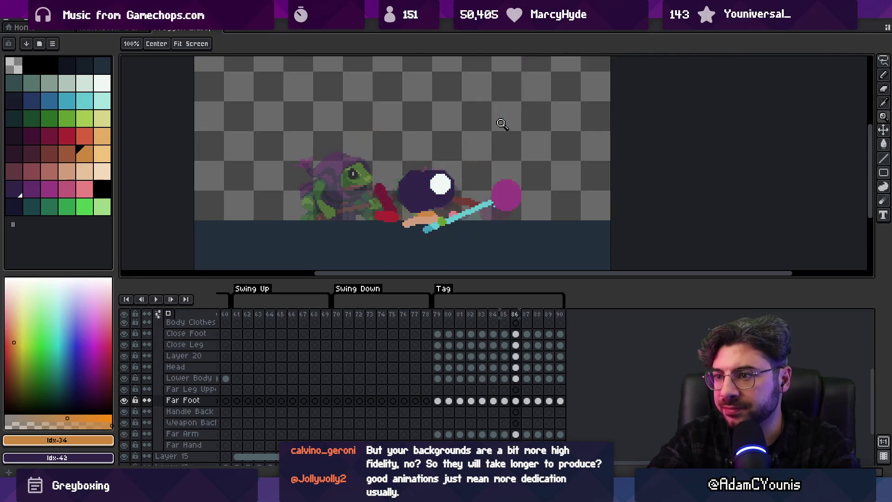
Copy the green eye from the Head layer and place it, tilted, on frame 80's head
key(b)
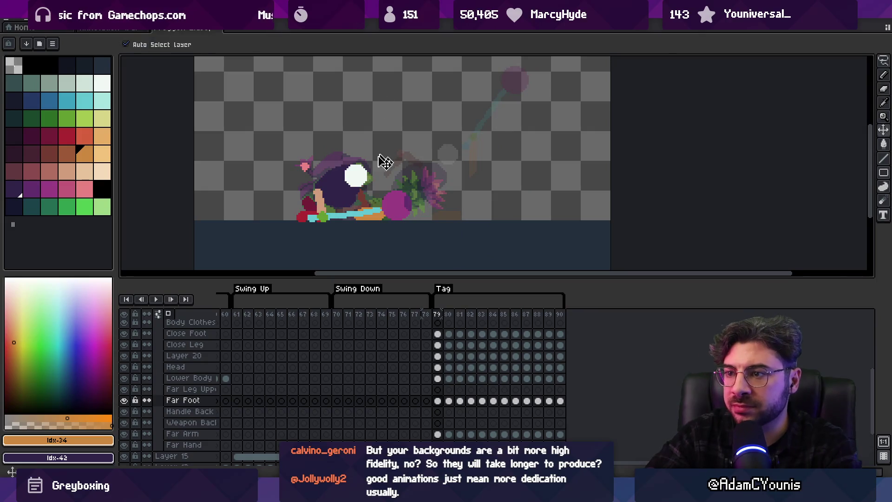
ctrl+click(363, 168)
alt+click(363, 169)
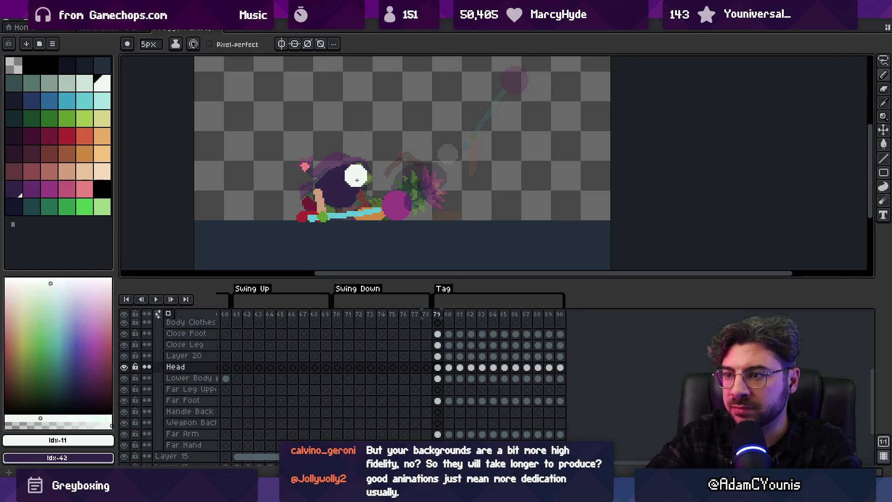
ctrl+click(373, 174)
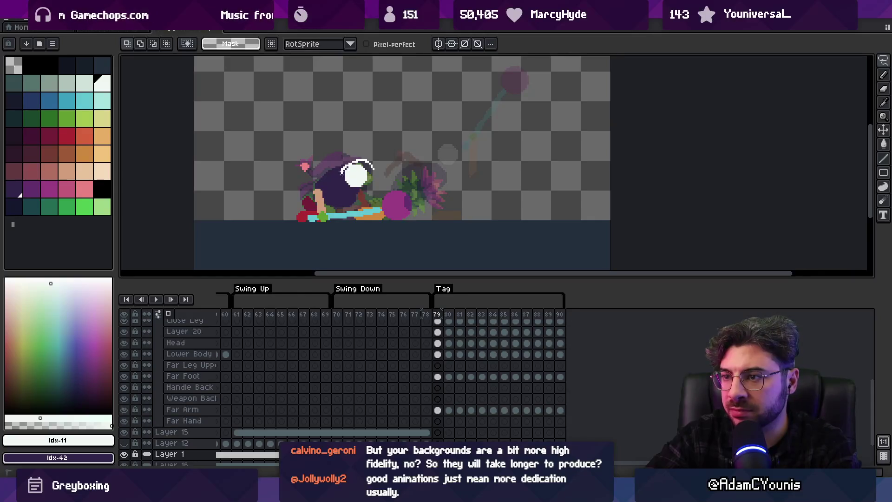
ctrl+click(370, 185)
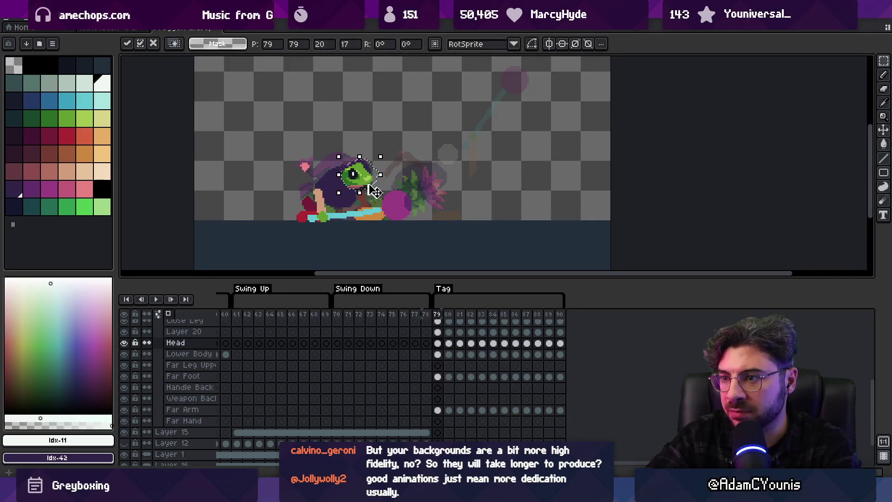
key(period)
key(ctrl+v)
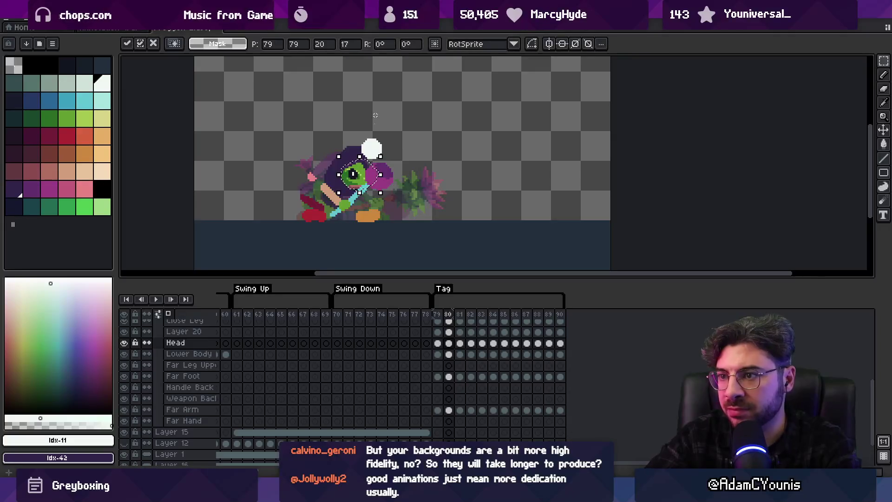
drag(361, 186, 377, 161)
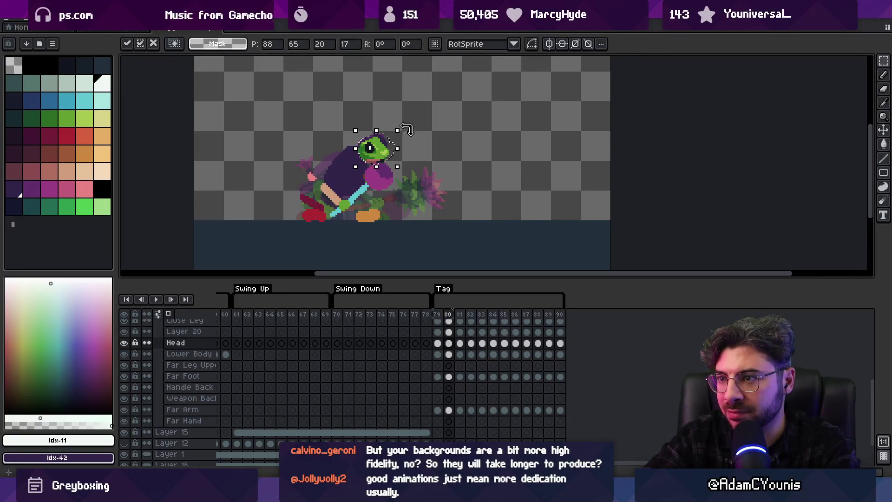
mouse_move(406, 127)
mouse_down()
mouse_move(404, 113)
mouse_move(392, 129)
mouse_up()
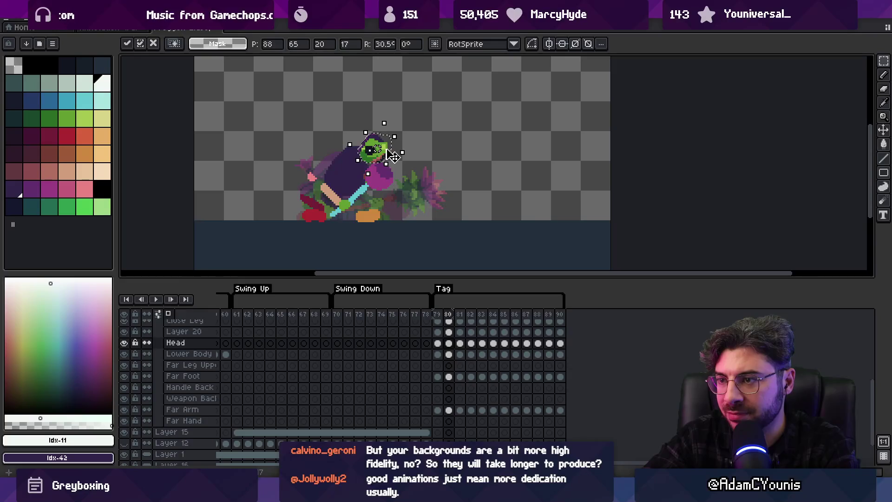
key(Return)
Paste the eye and position it on the head in frames 81, 82 and 83
key(Right)
key(Right)
key(Left)
key(ctrl+v)
mouse_move(384, 174)
mouse_down()
mouse_move(393, 152)
mouse_move(403, 168)
mouse_up()
key(Return)
key(Right)
key(ctrl+v)
key(Return)
key(ctrl+v)
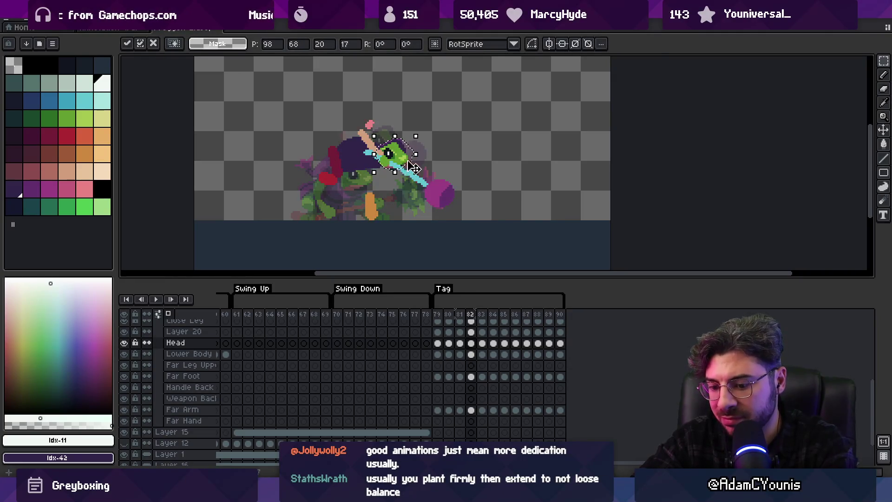
key(Return)
key(Right)
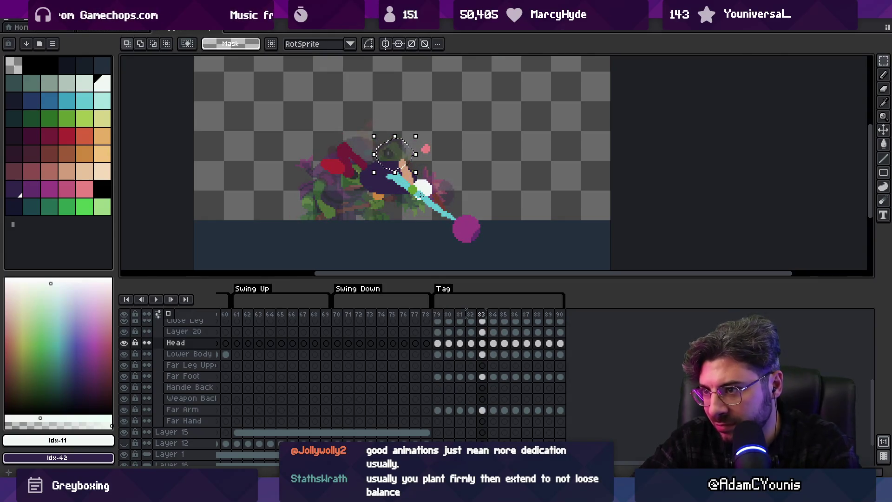
key(ctrl+v)
drag(401, 163, 432, 195)
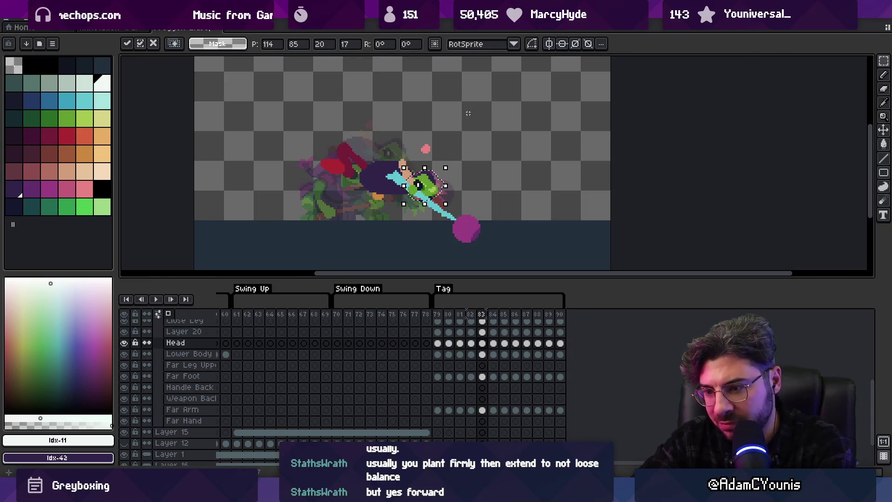
key(Return)
Paste the eye and position it on the head in frames 84, 85 and 86
key(Right)
key(ctrl+v)
drag(372, 188, 443, 201)
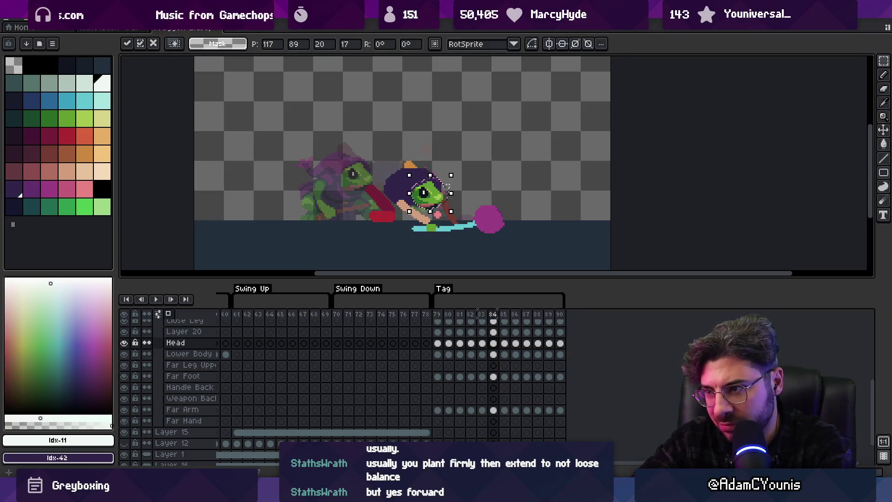
key(Return)
key(Right)
key(ctrl+v)
drag(367, 186, 402, 190)
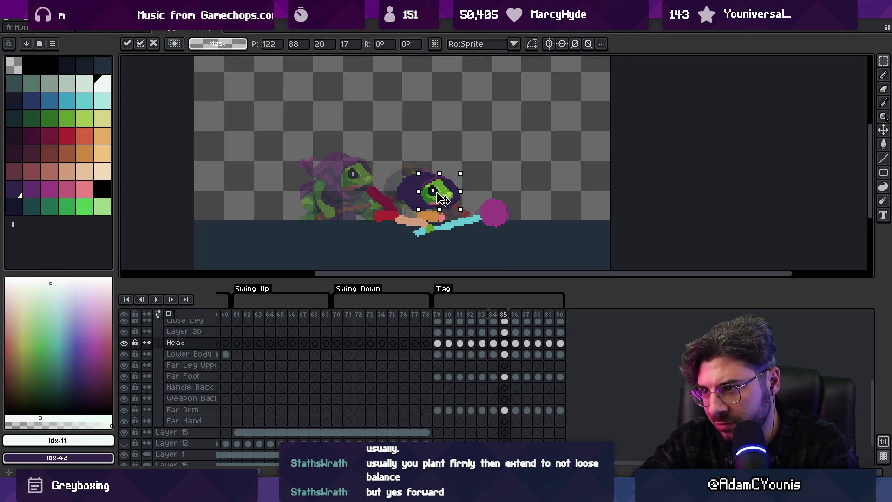
key(Return)
key(Right)
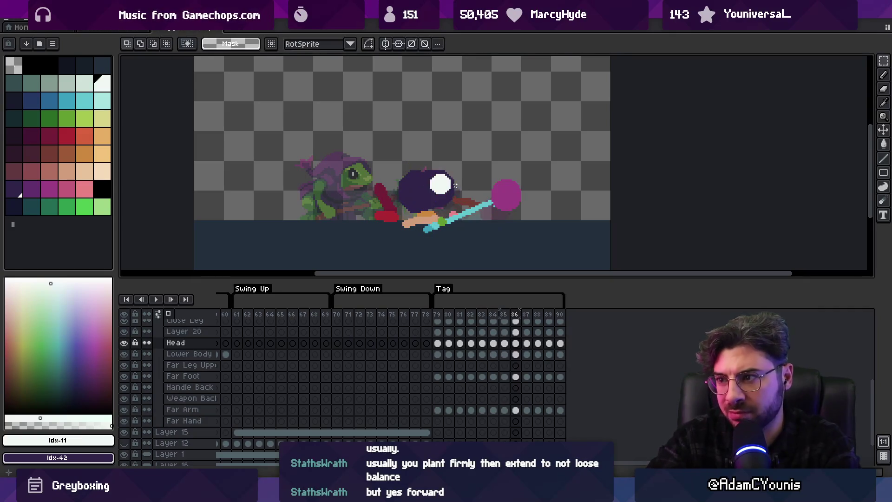
key(ctrl+v)
drag(373, 188, 452, 195)
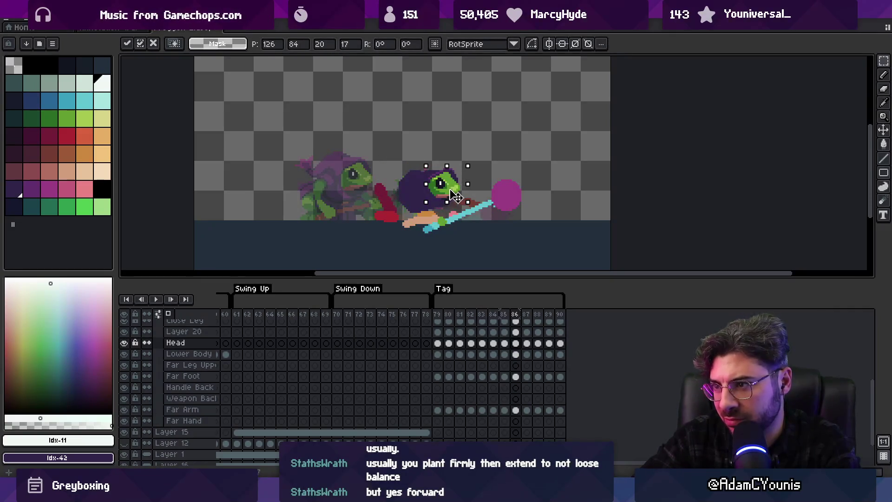
key(Return)
key(Return)
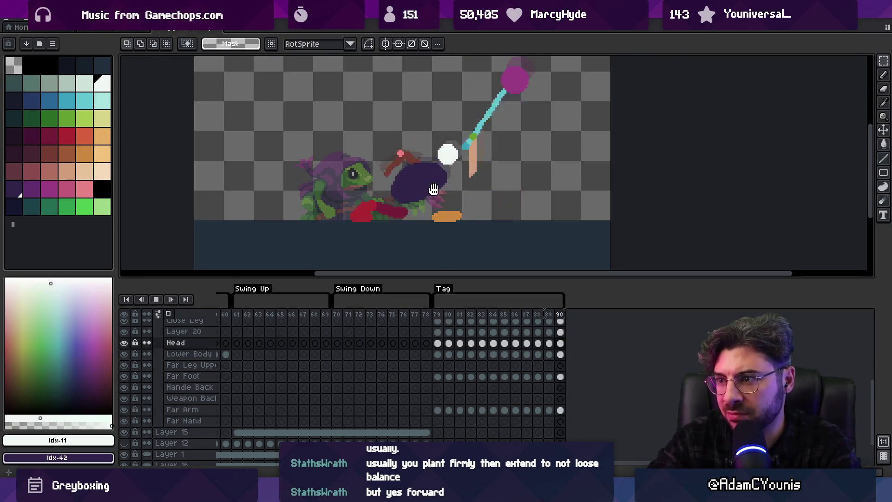
Play the animation to review the eyes, then step forward to frame 81
key(z)
scroll(428, 198, down, 1)
scroll(442, 195, down, 1)
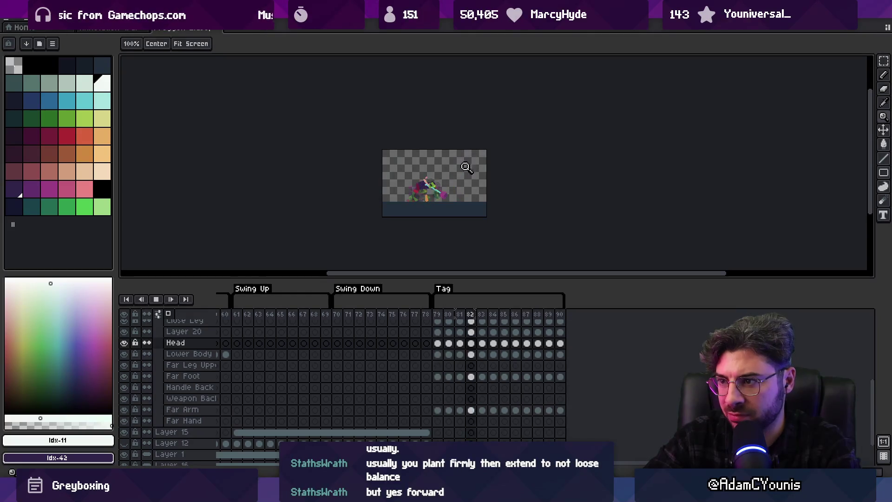
scroll(458, 183, up, 2)
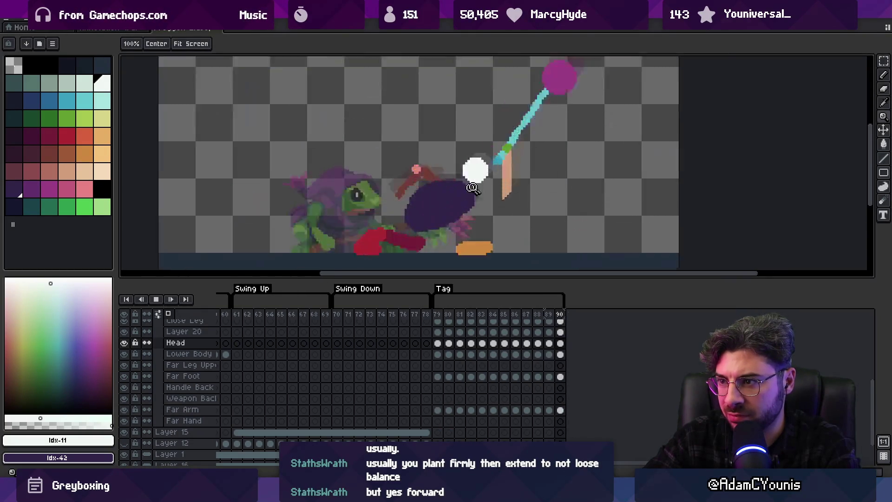
key(Return)
key(Right)
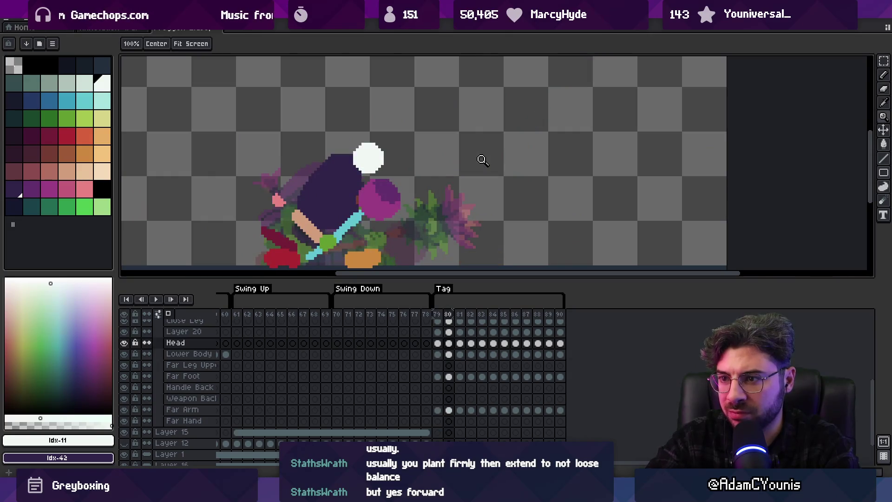
key(Right)
Sample the Close Leg's dark red and erase the leg's left edge
drag(337, 223, 365, 176)
click(350, 189)
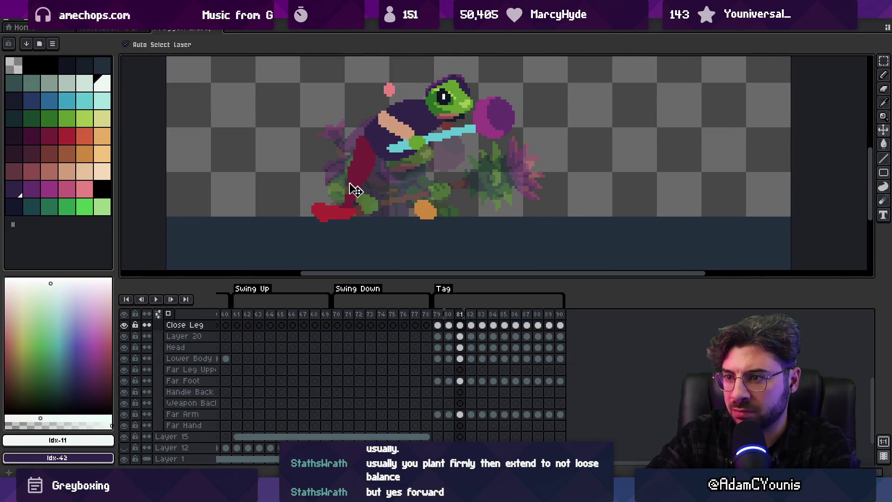
key(b)
alt+click(336, 193)
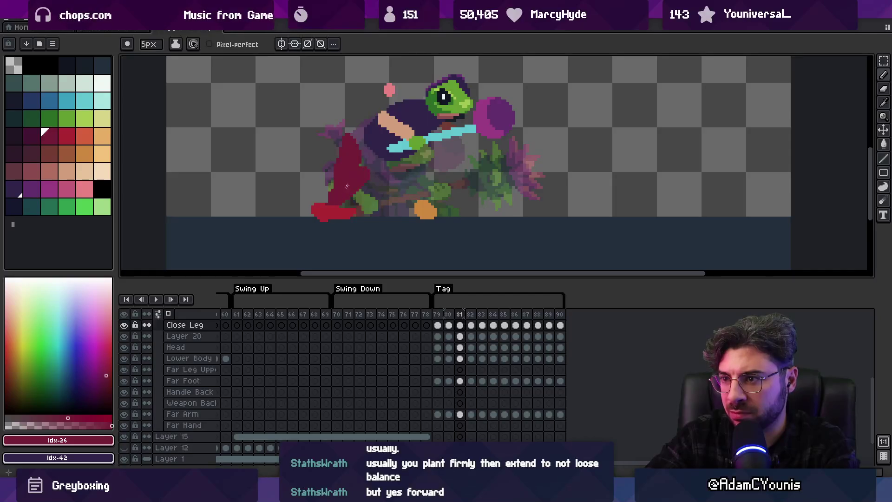
key(e)
drag(344, 136, 332, 167)
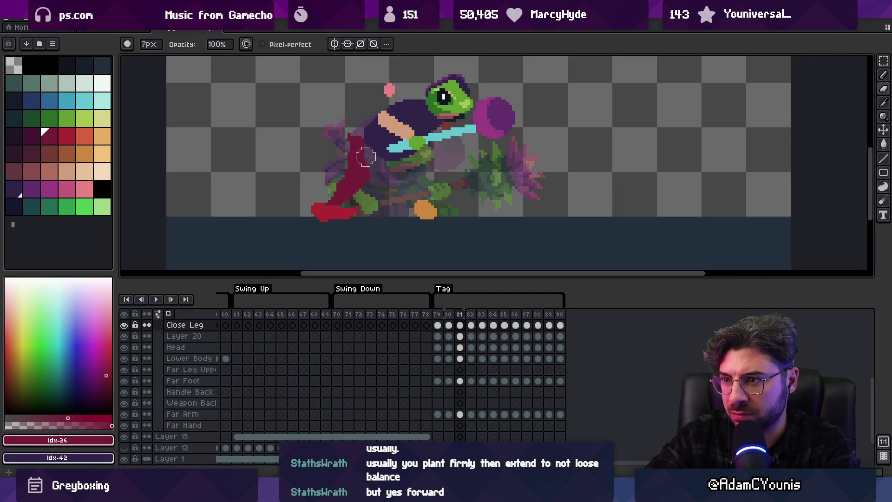
Trim a few pixels off the red close foot's right edge on the Close Foot layer
key(b)
ctrl+click(343, 216)
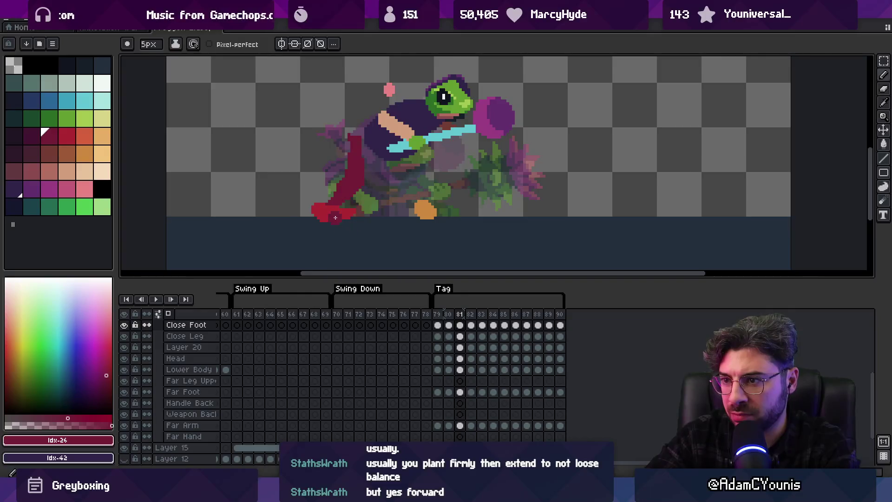
alt+click(347, 218)
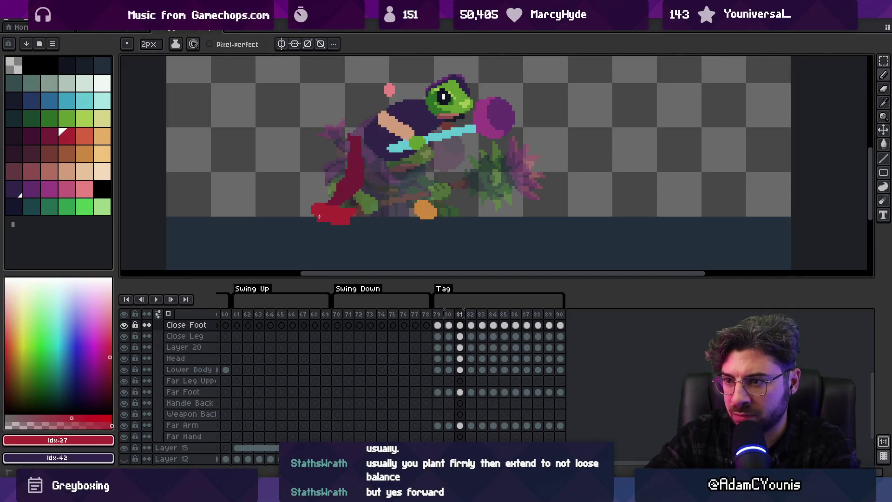
key(e)
key(b)
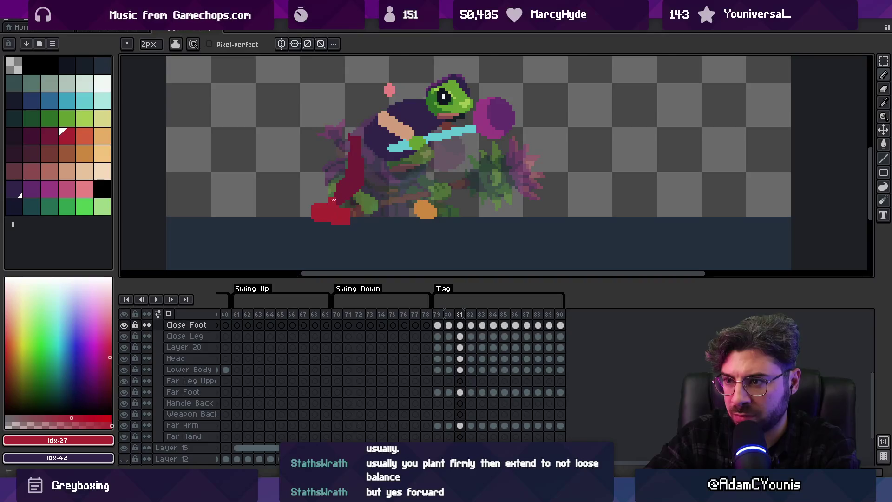
key(e)
key(b)
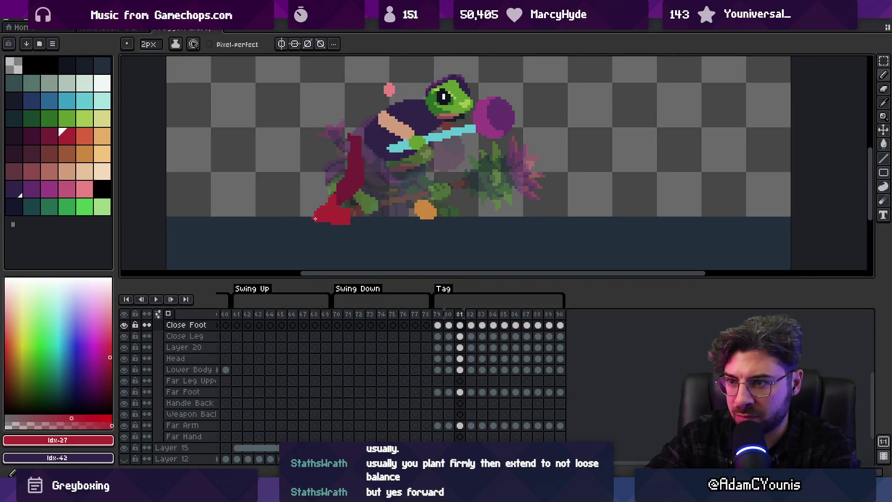
key(e)
click(349, 220)
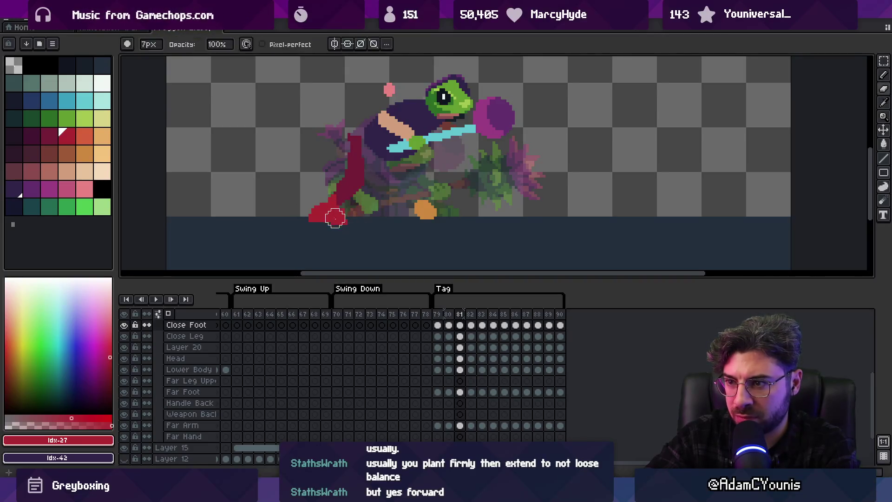
key(b)
key(e)
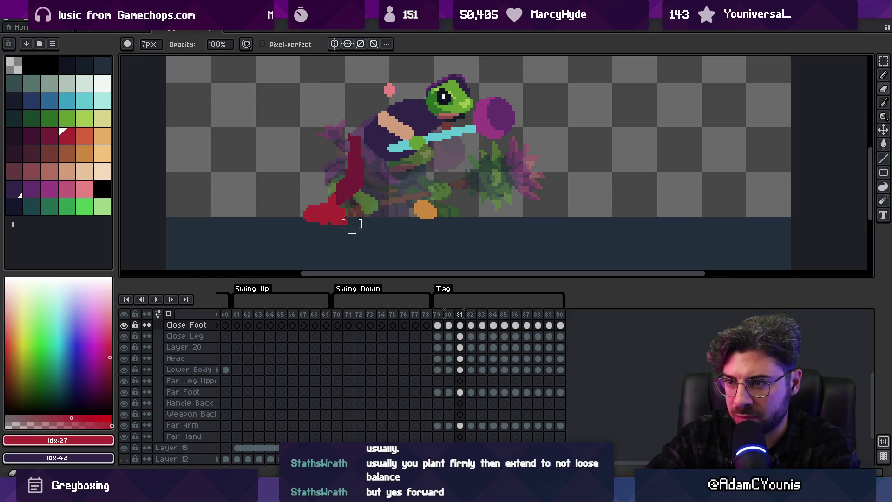
Play the swing to check it, then settle back on frame 82
key(Right)
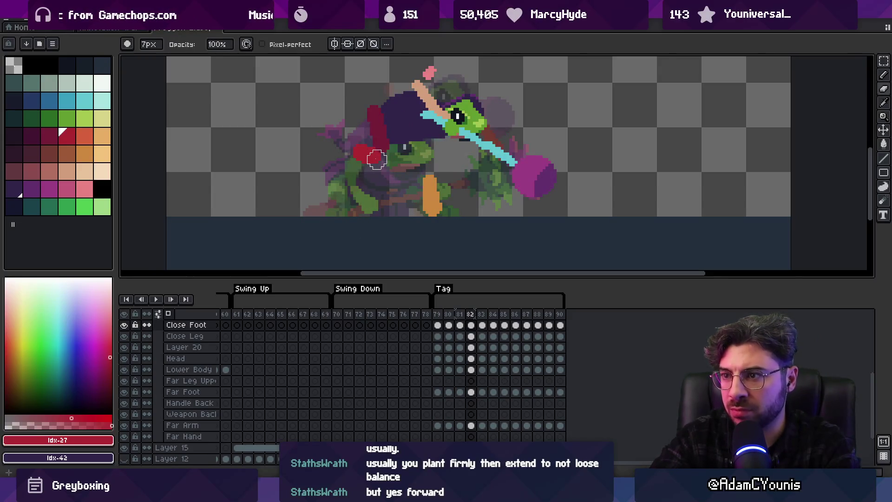
key(F5)
key(z)
scroll(426, 118, down, 4)
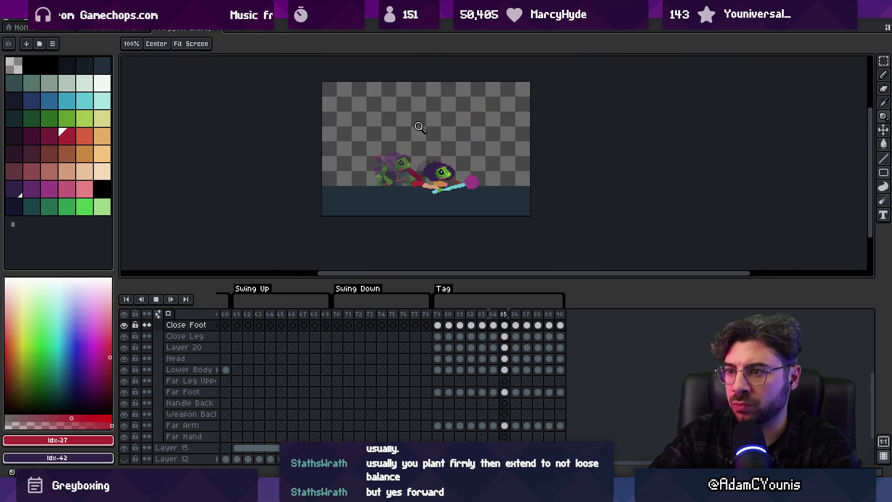
key(F5)
key(Right)
key(Left)
key(Right)
Redraw the close leg lower in dark red on frame 82, darker at the top
click(416, 157)
key(b)
ctrl+click(392, 173)
alt+click(389, 176)
drag(391, 158, 390, 164)
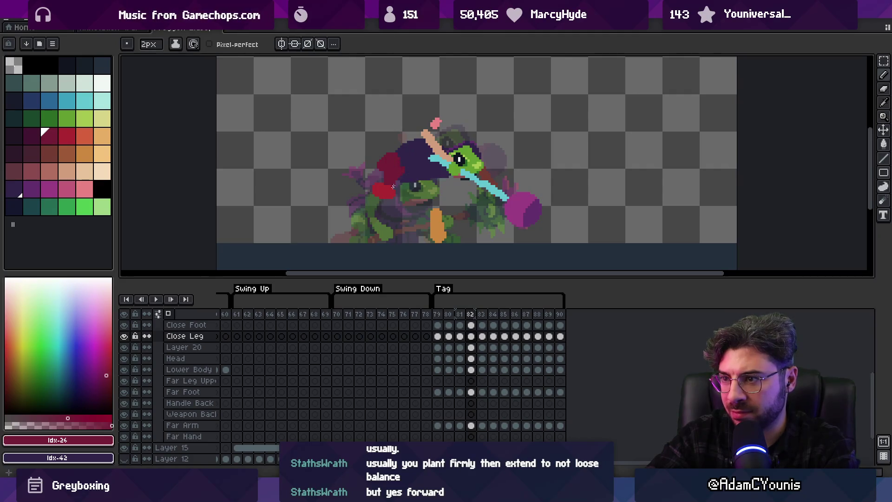
Repaint the close foot's red pixels on the Close Foot layer, then start playback
ctrl+click(395, 207)
alt+click(392, 199)
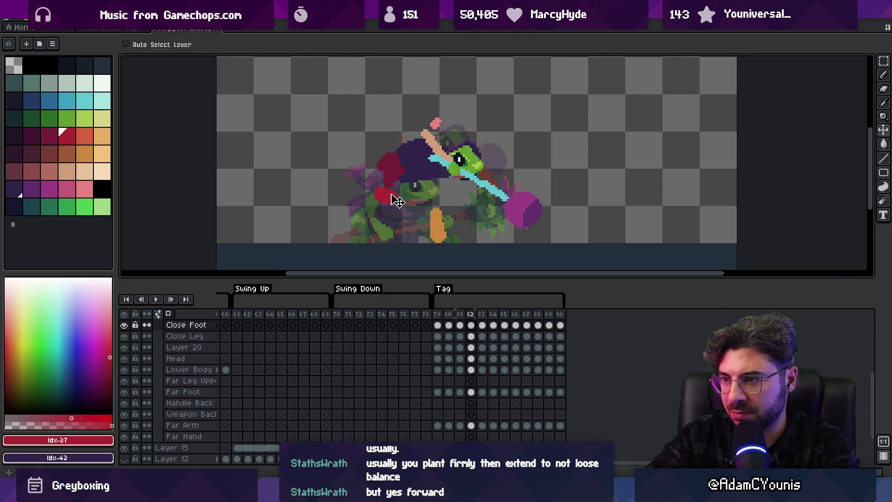
key(e)
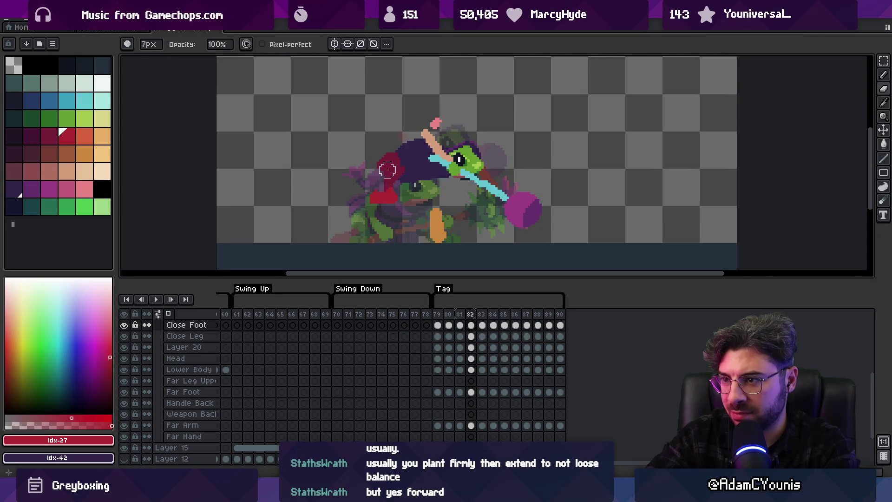
key(b)
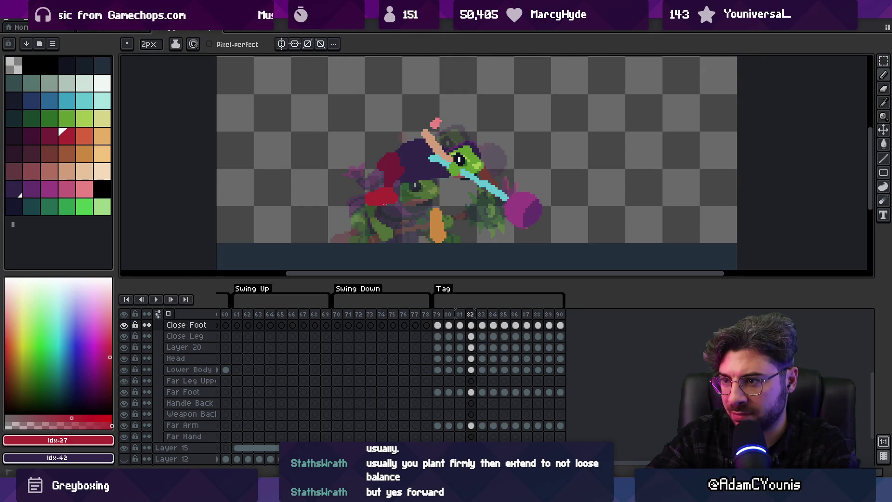
key(e)
key(z)
scroll(404, 208, down, 5)
Watch the swing play, stop on frame 88, and zoom in on the frog and target
key(Return)
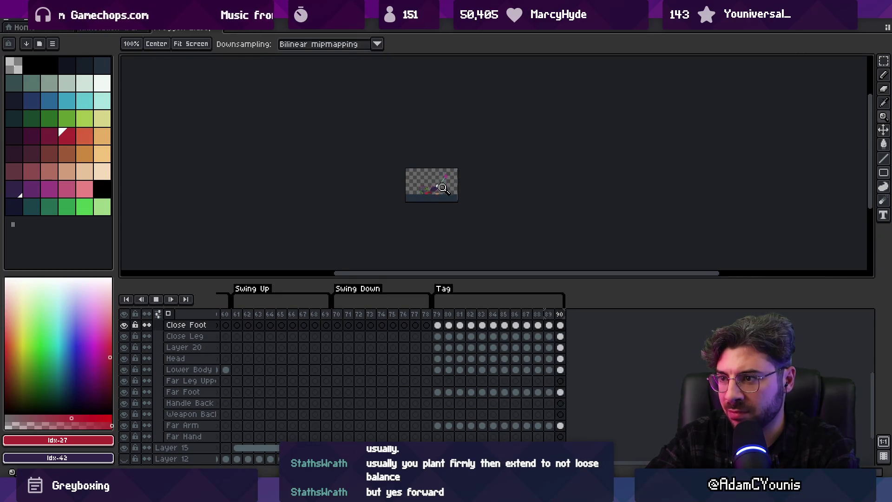
click(453, 172)
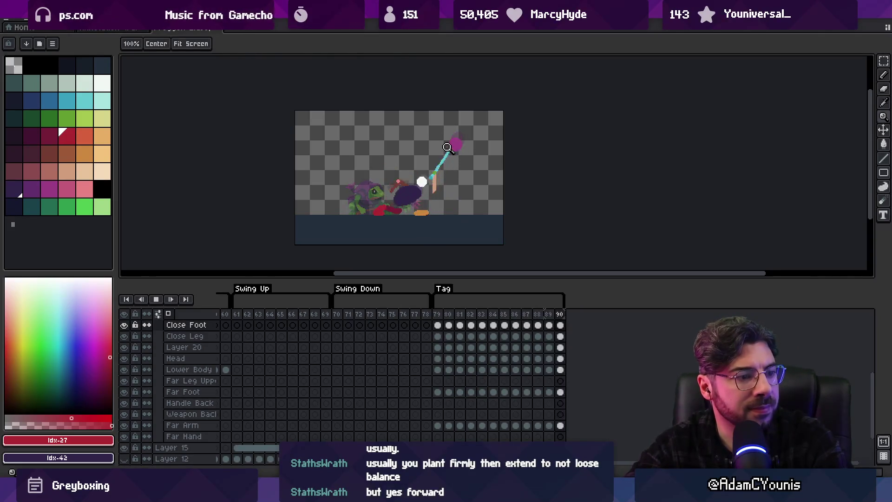
key(space)
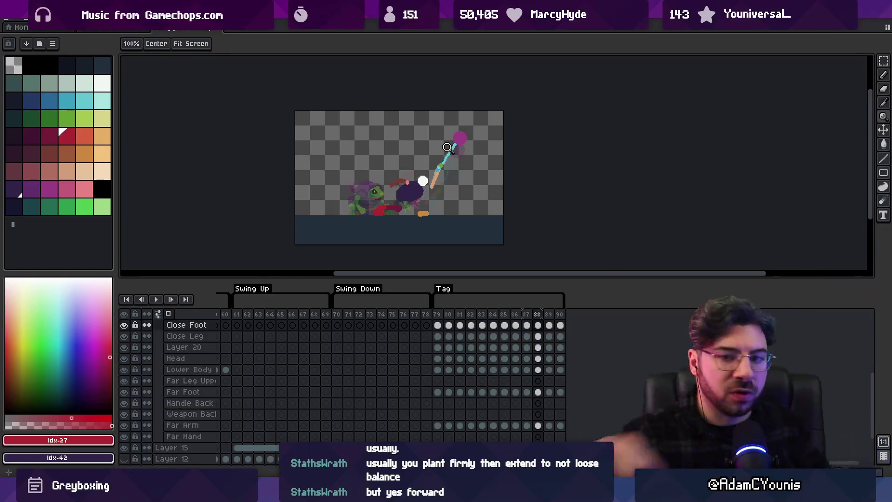
click(425, 200)
click(425, 199)
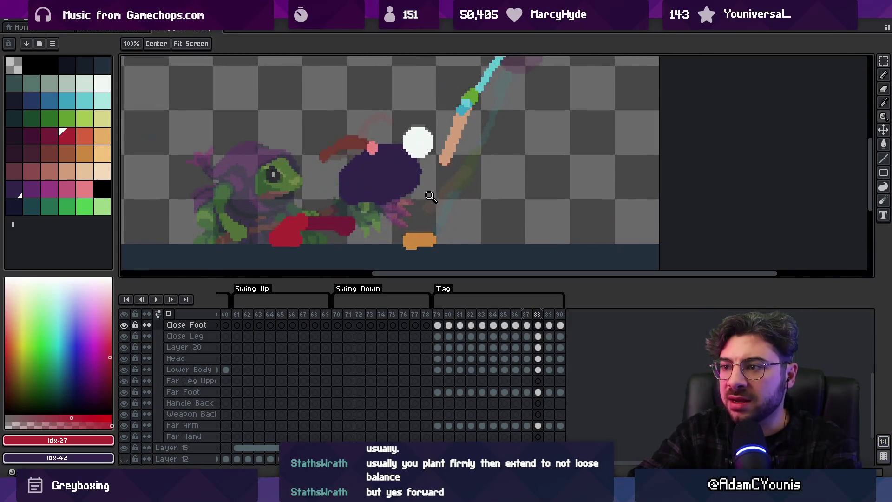
Select the far leg layer at frame 79, pick the brown leg colour, and try a stroke on frame 80
mouse_move(445, 153)
mouse_down()
mouse_move(428, 189)
mouse_move(448, 90)
mouse_up()
key(v)
click(402, 220)
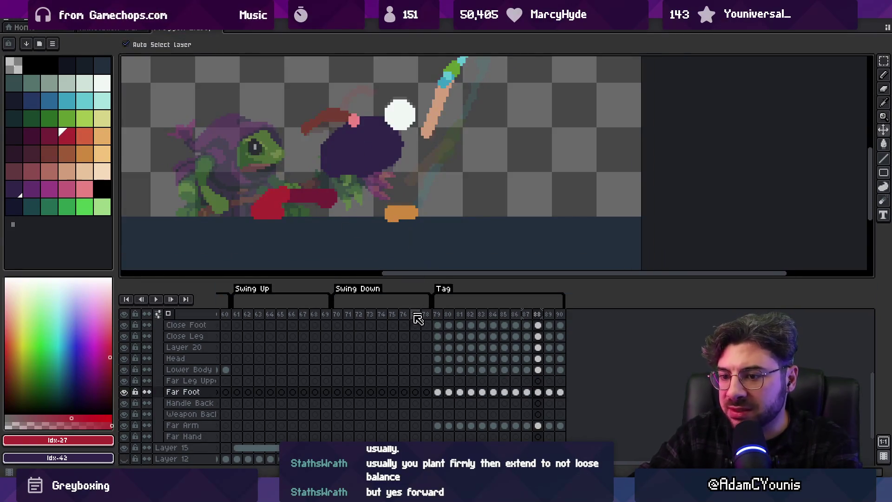
click(436, 379)
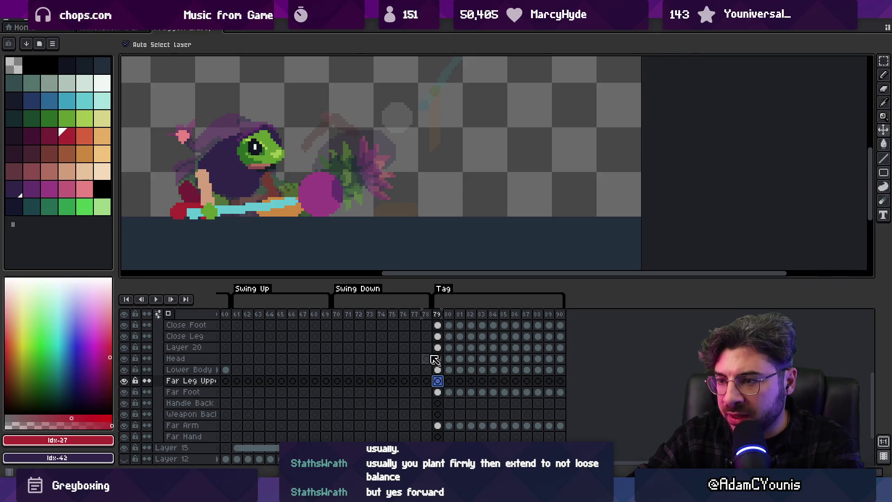
key(b)
click(67, 153)
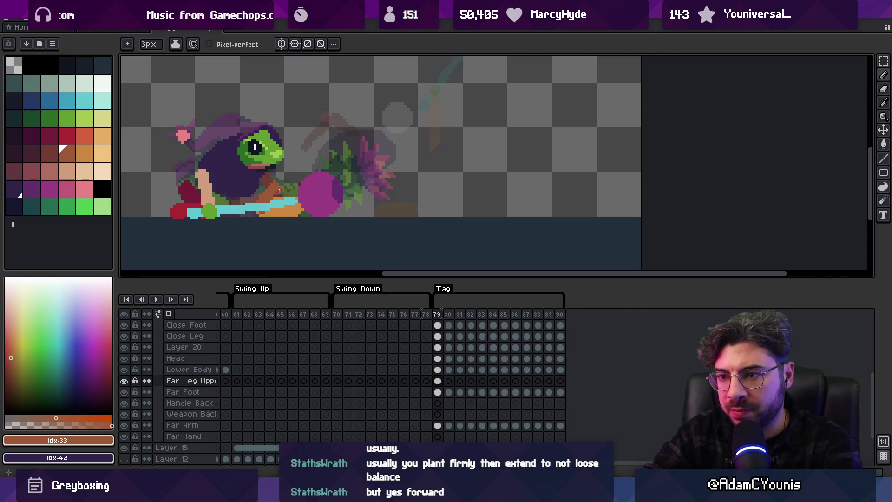
key(Right)
drag(266, 204, 277, 189)
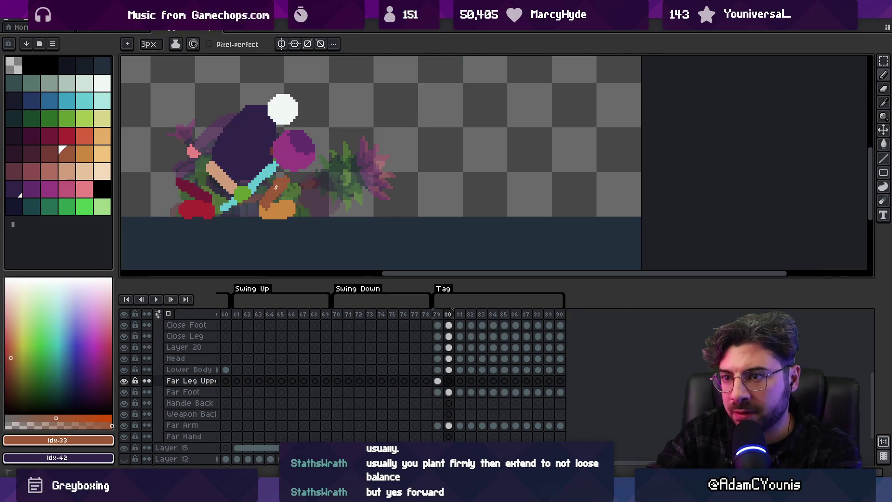
key(ctrl+z)
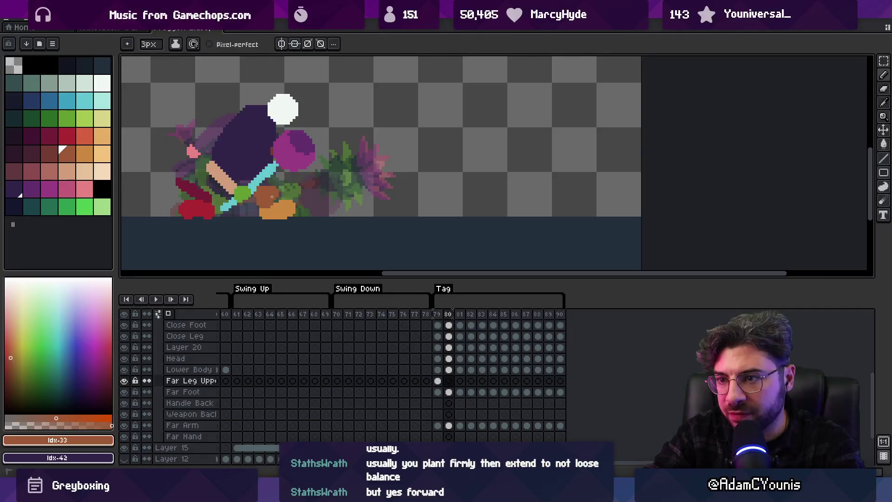
key(Left)
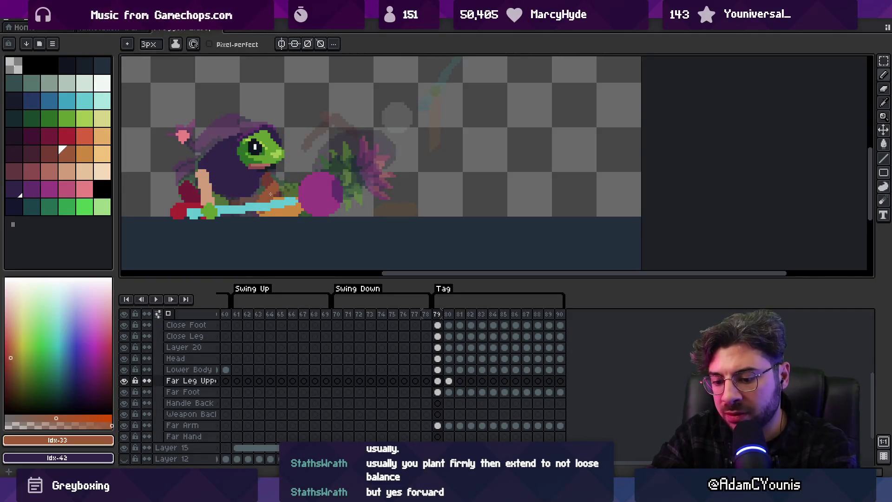
Work through frames 81 to 90 with the brown far upper leg, then play the swing
key(Right)
key(Right)
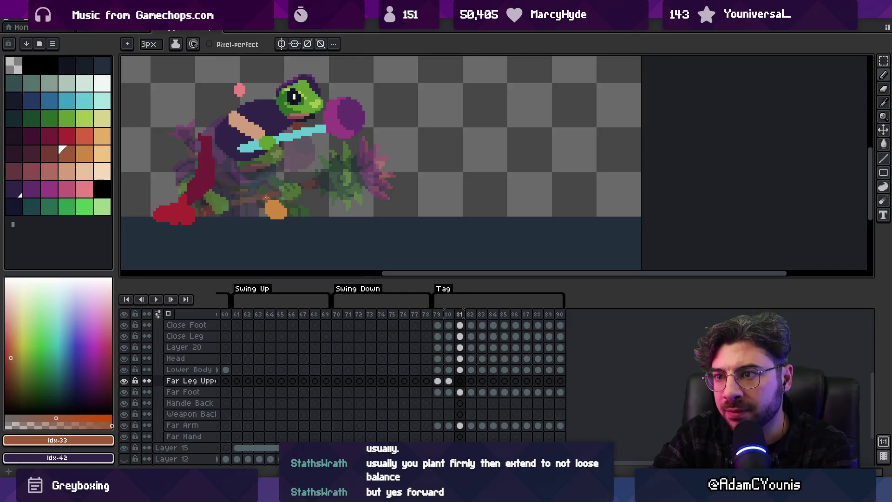
key(Right)
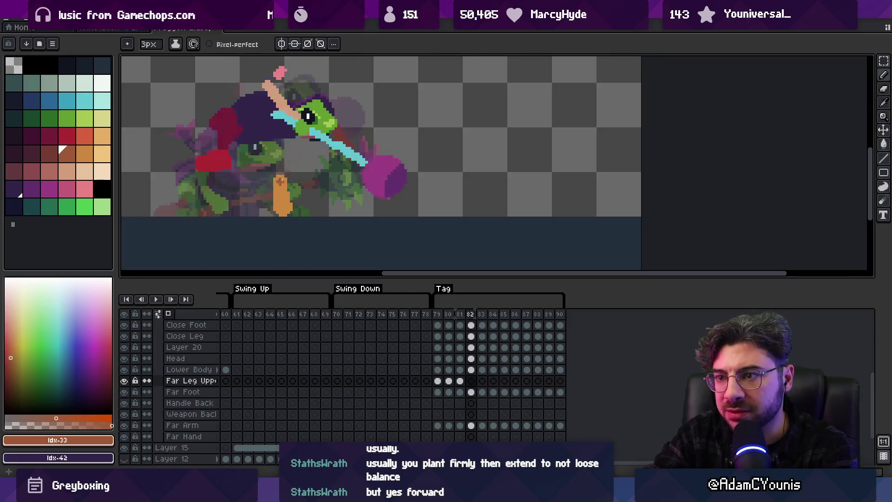
key(Right)
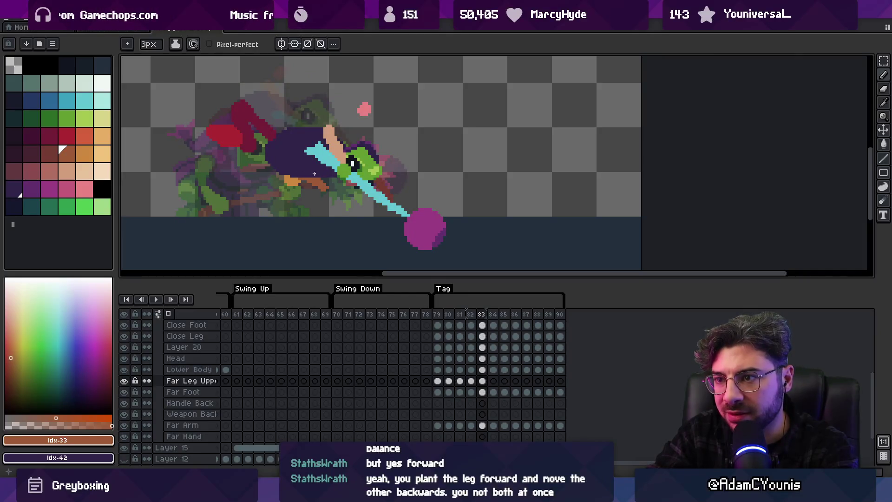
key(Right)
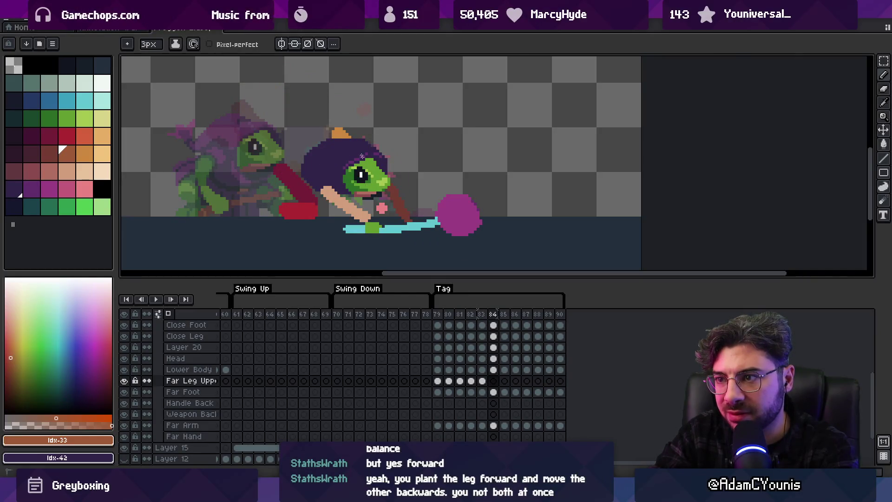
key(Right)
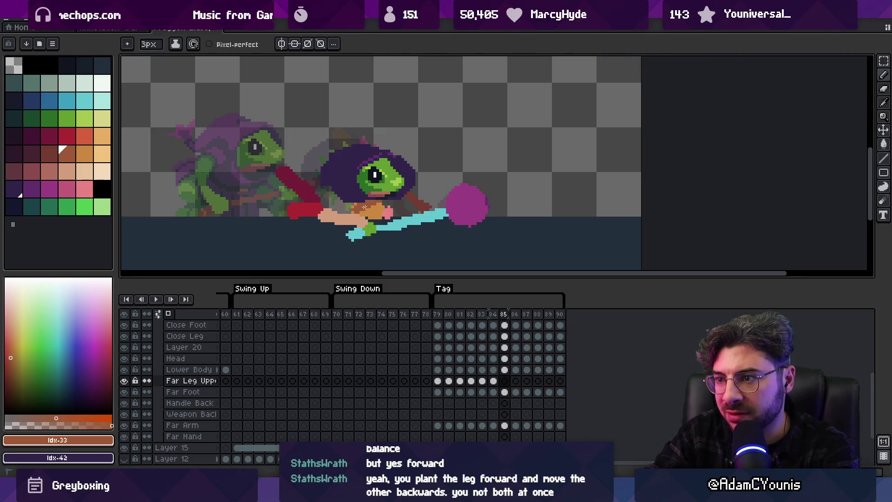
key(Right)
key(Right)
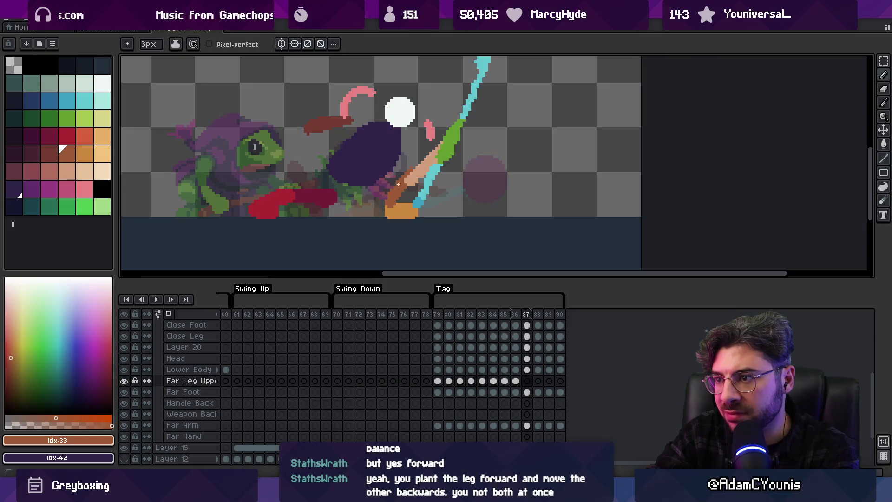
key(period)
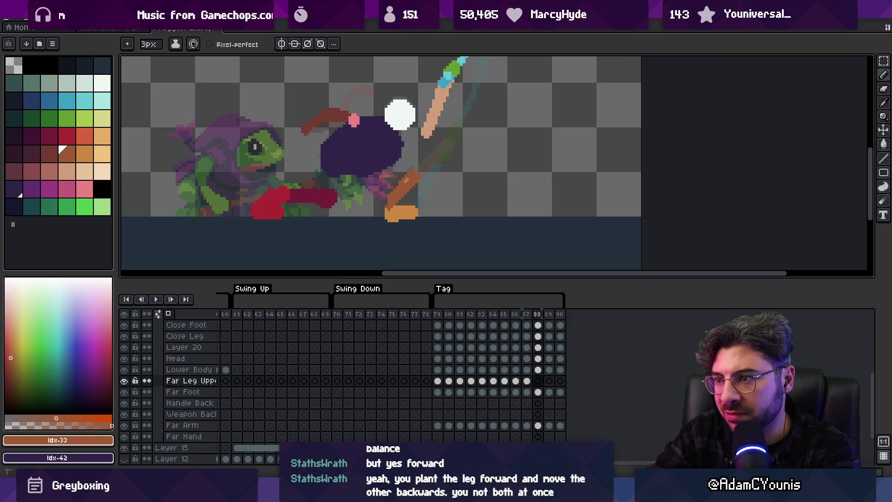
key(period)
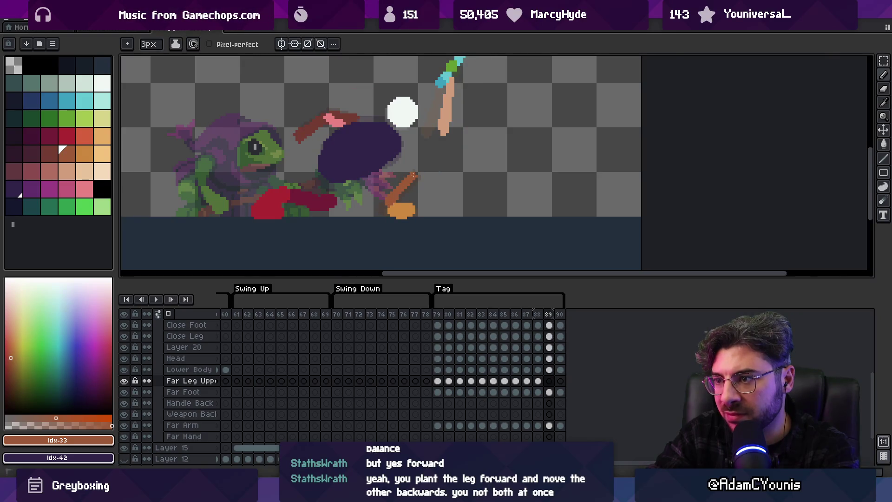
key(period)
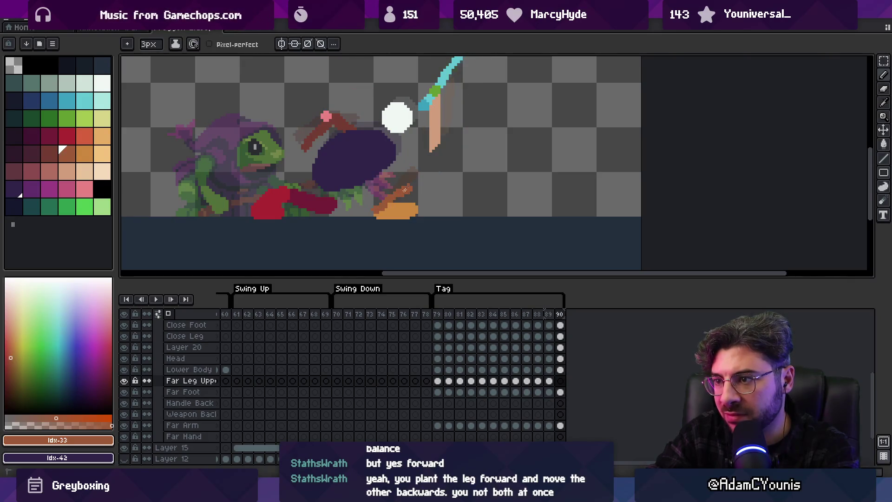
key(Return)
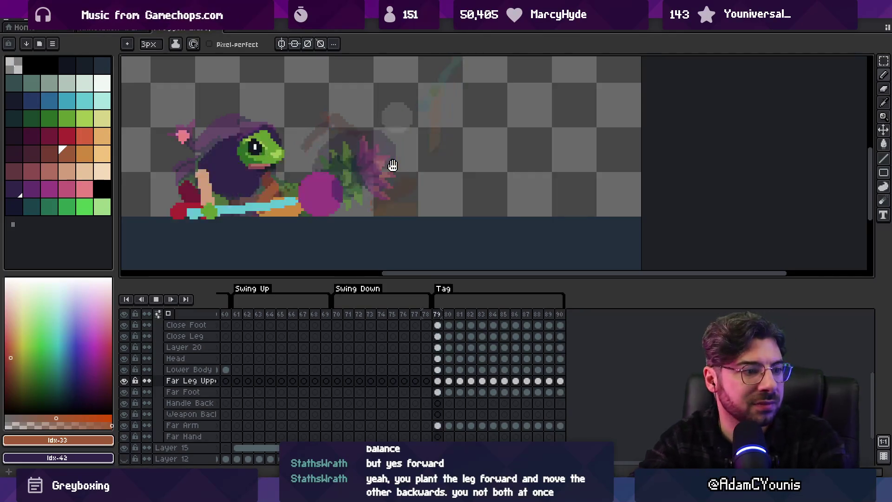
key(z)
scroll(436, 85, down, 2)
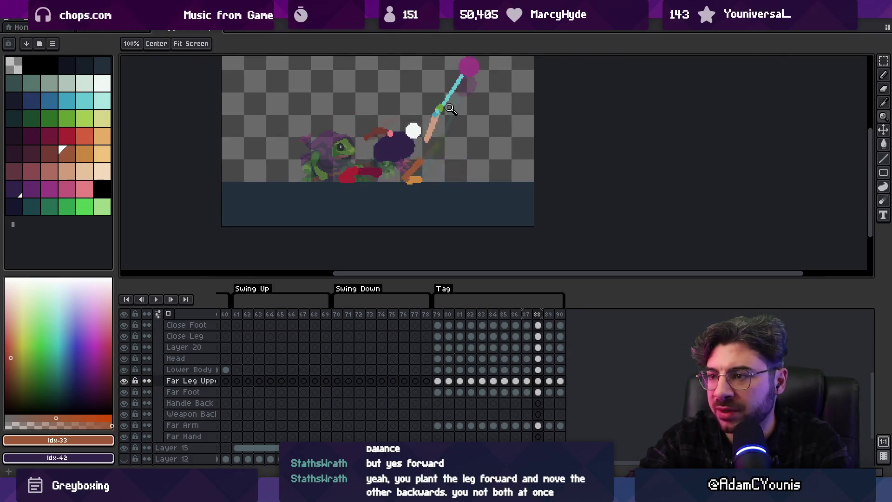
Stop on frame 88, extend the orange far foot's tip, and erase its bottom edge
key(Return)
key(Right)
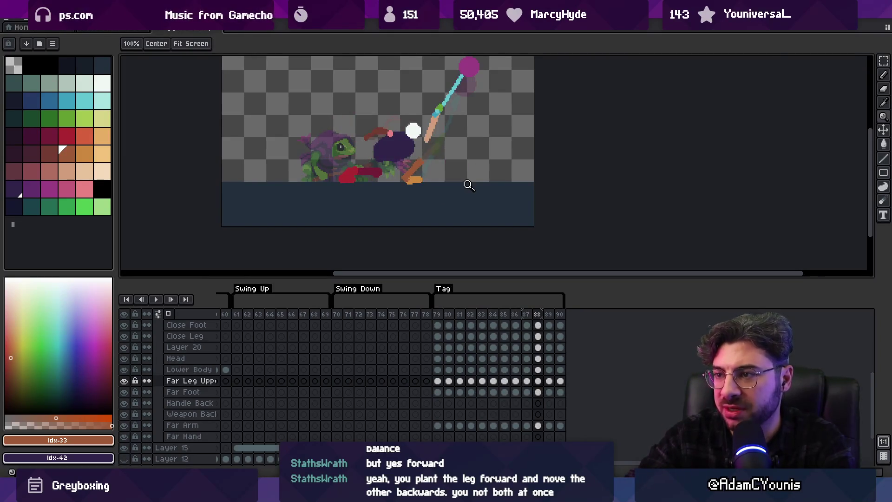
scroll(467, 177, up, 3)
key(b)
key(Down)
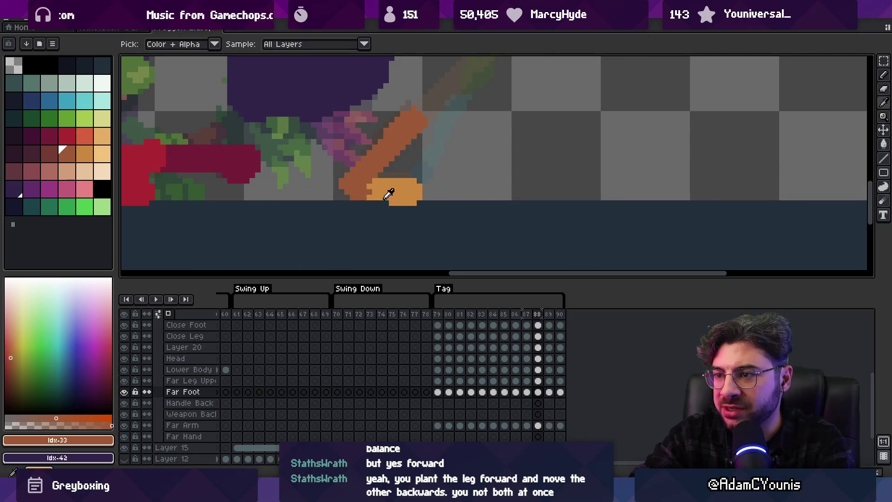
alt+click(372, 191)
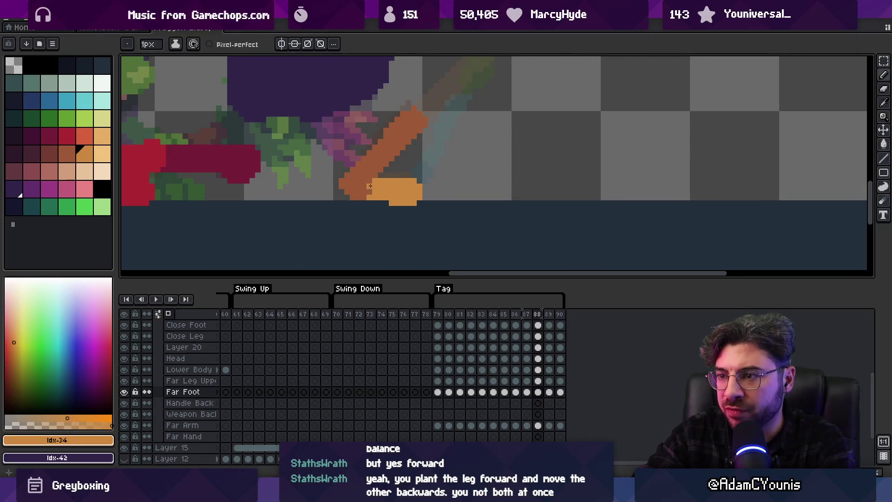
ctrl+click(370, 194)
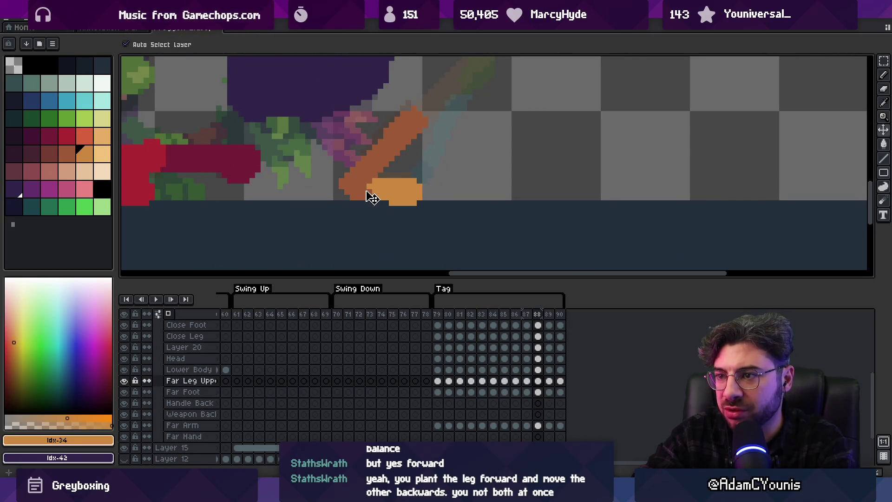
ctrl+click(402, 194)
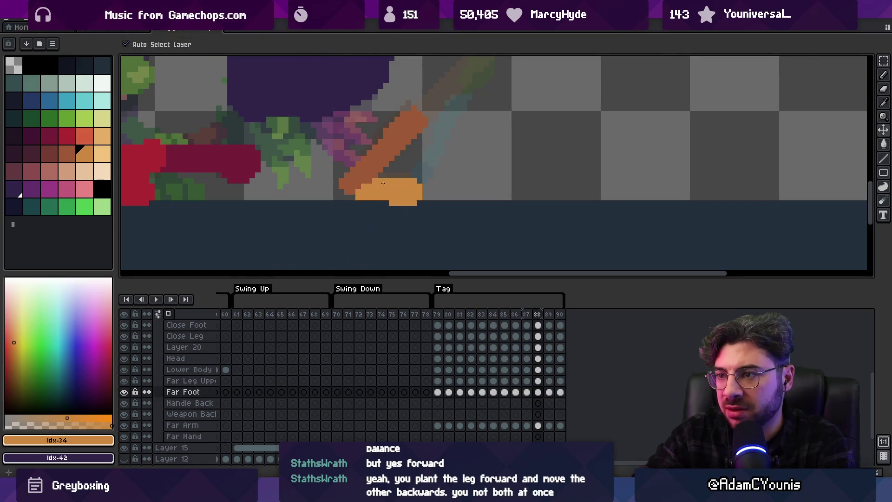
click(343, 189)
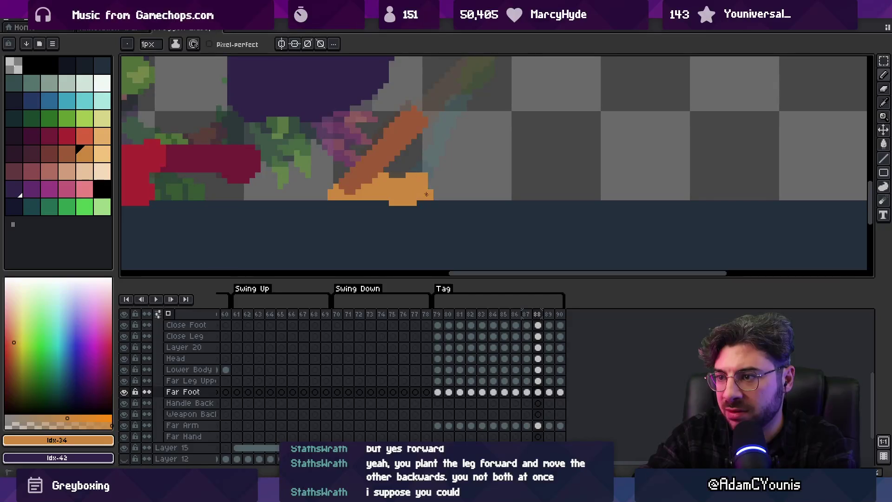
key(e)
click(413, 219)
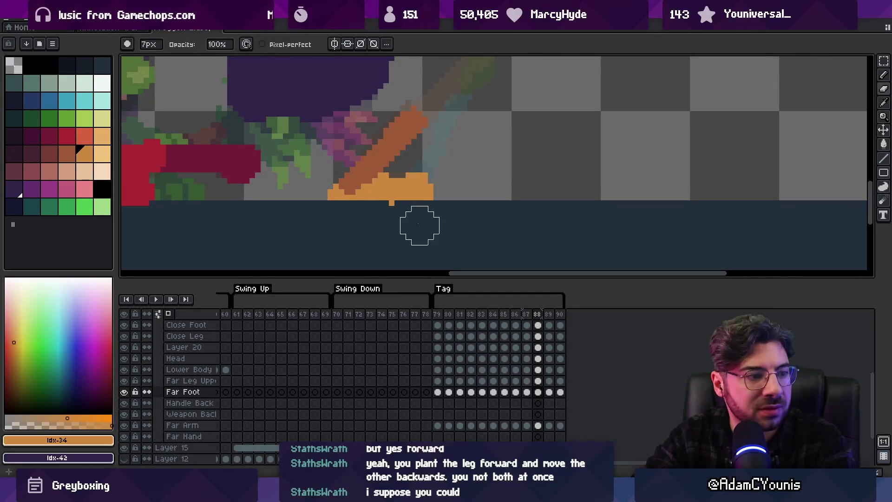
Zoom out to the whole sprite and switch to the browser for reference art
key(z)
scroll(398, 174, down, 3)
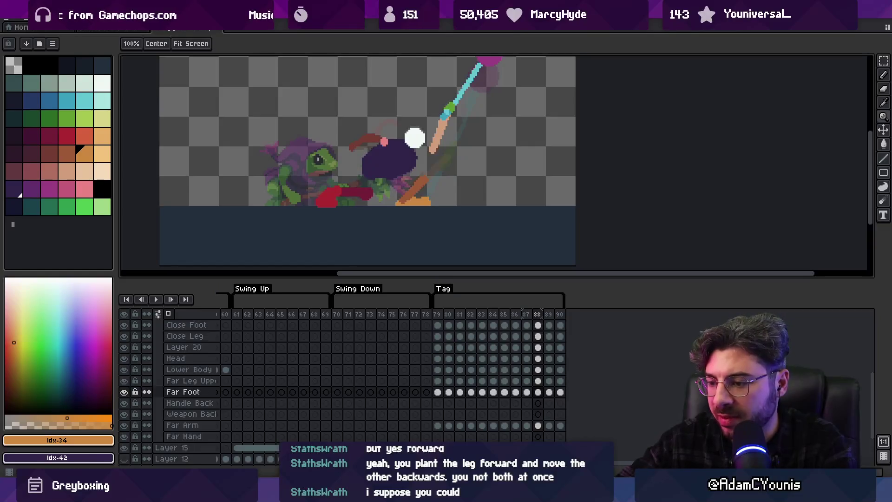
mouse_move(427, 492)
mouse_move(465, 429)
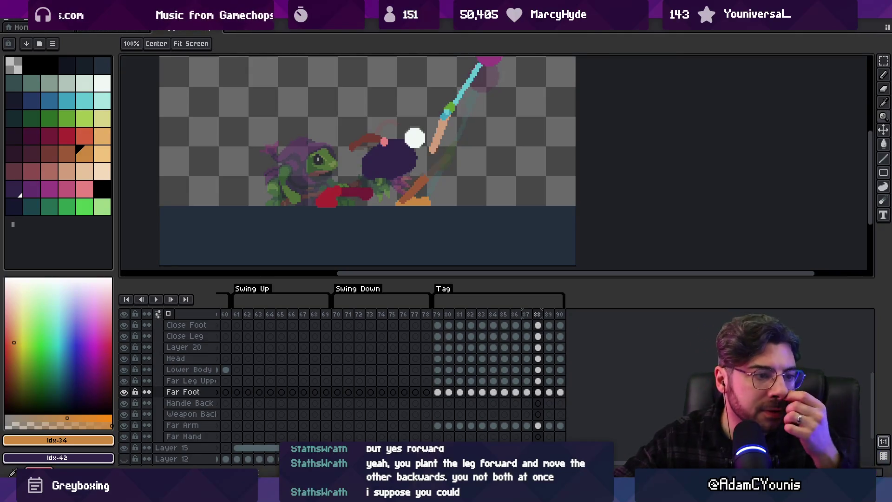
key(alt+Tab)
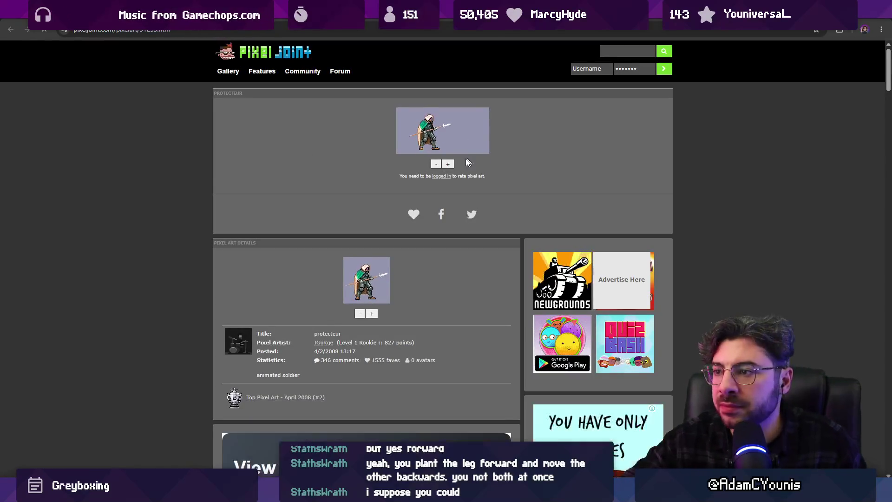
View the protecteur soldier full size, enlarge its preview twice, then go to the YouTube tab
click(442, 139)
key(ctrl+w)
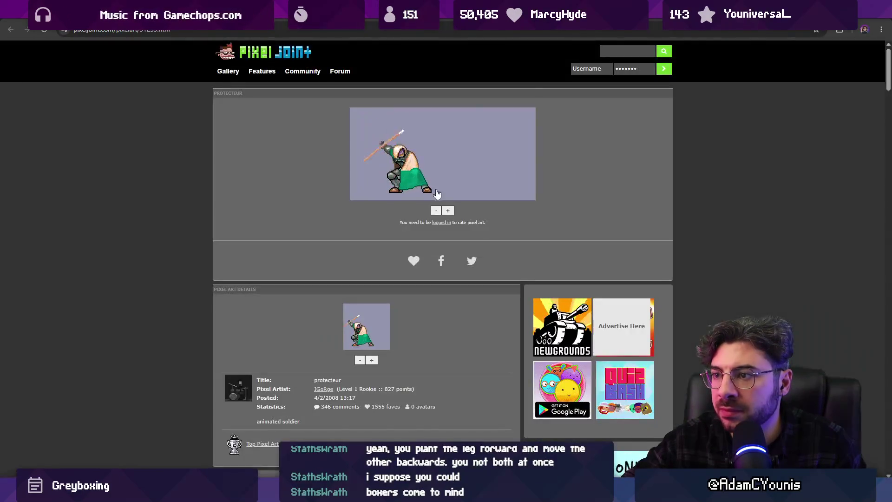
click(447, 207)
click(449, 303)
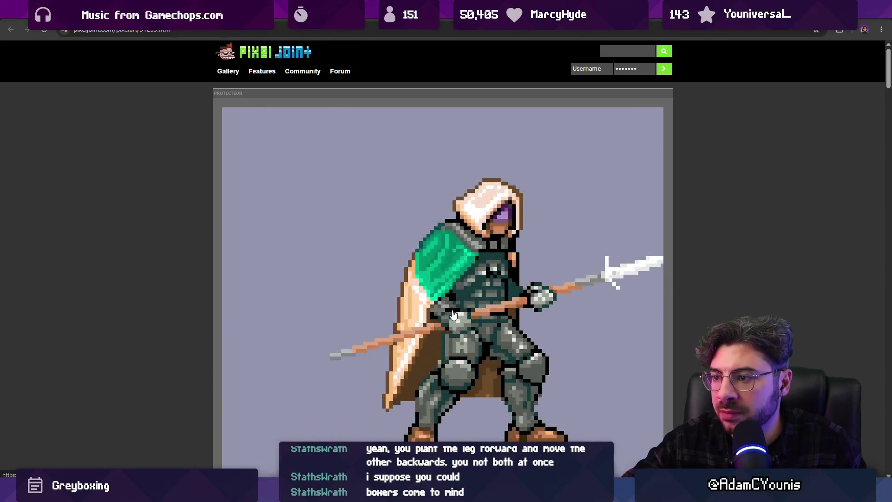
scroll(484, 354, down, 1)
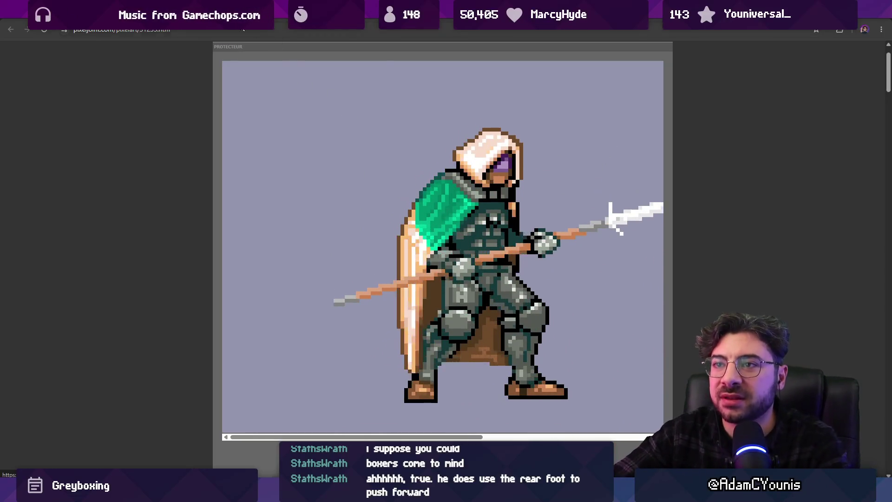
key(ctrl+Tab)
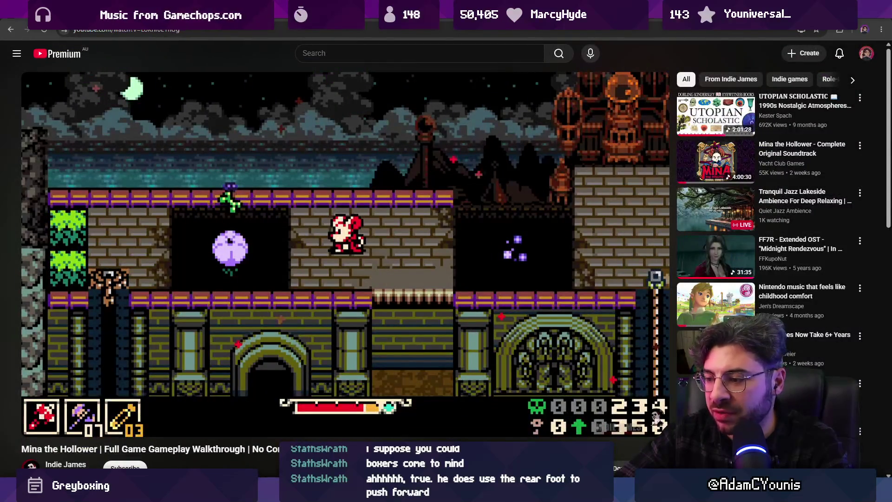
Return to Aseprite and select Tag frames 79 through 87 in the timeline
key(alt+Tab)
mouse_move(437, 314)
mouse_down()
mouse_move(535, 317)
mouse_move(519, 314)
mouse_move(528, 313)
mouse_up()
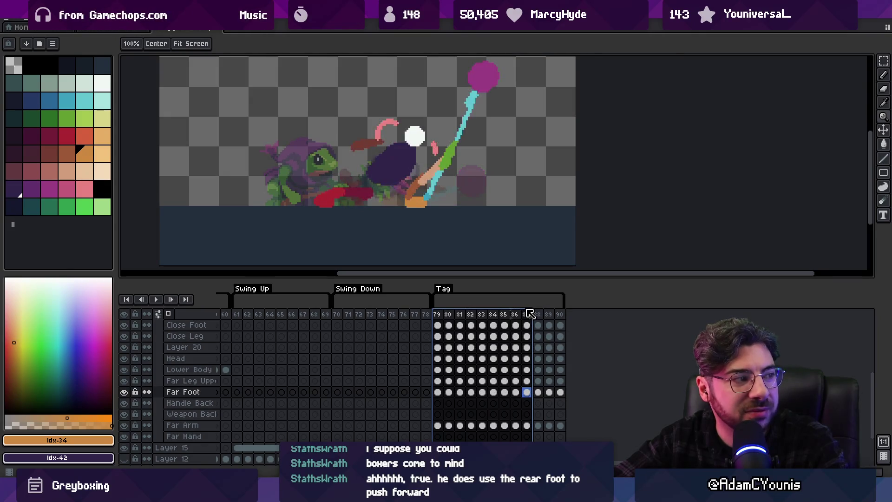
Review the swing, then sample the leg colour on the Far Leg Upper layer at frame 88
key(Return)
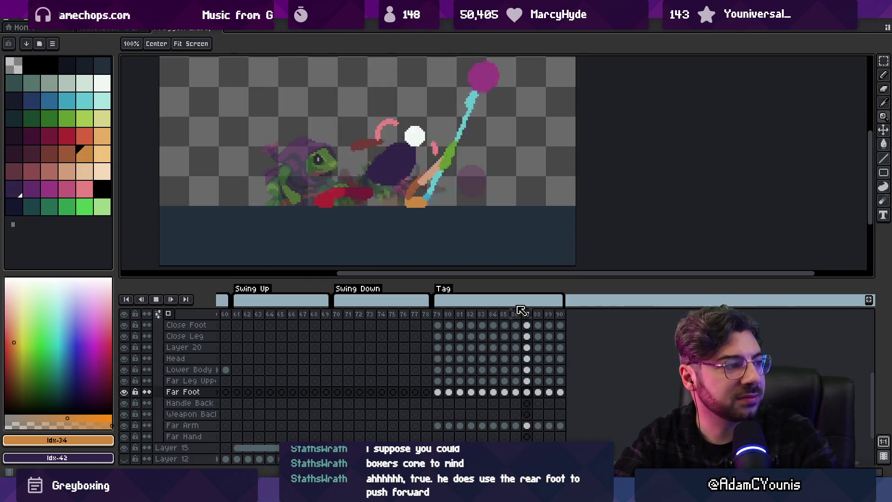
key(Return)
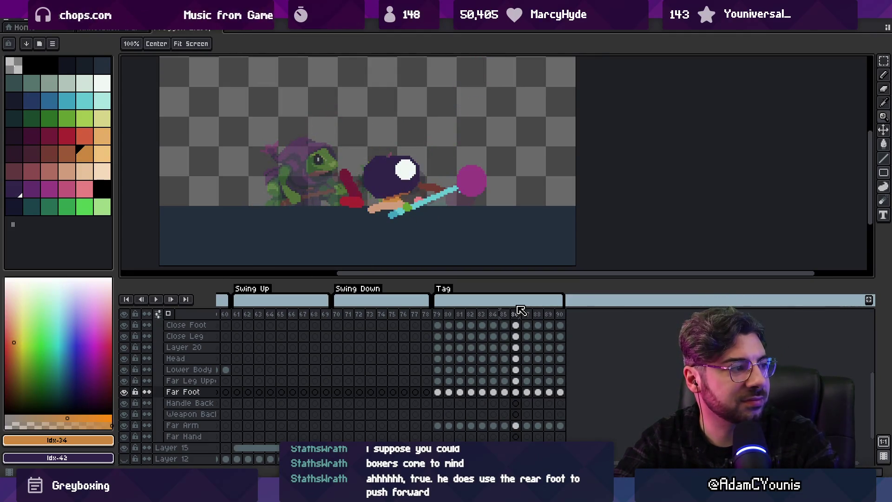
key(period)
key(period)
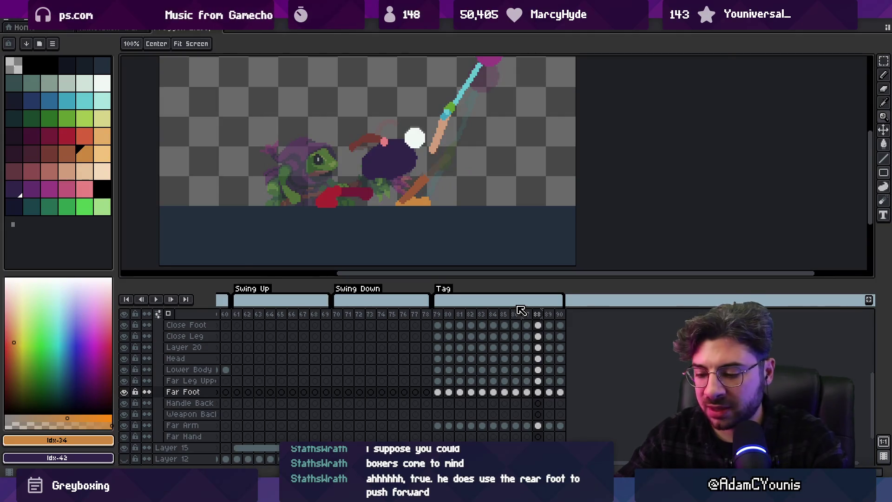
scroll(413, 186, up, 1)
key(b)
key(Up)
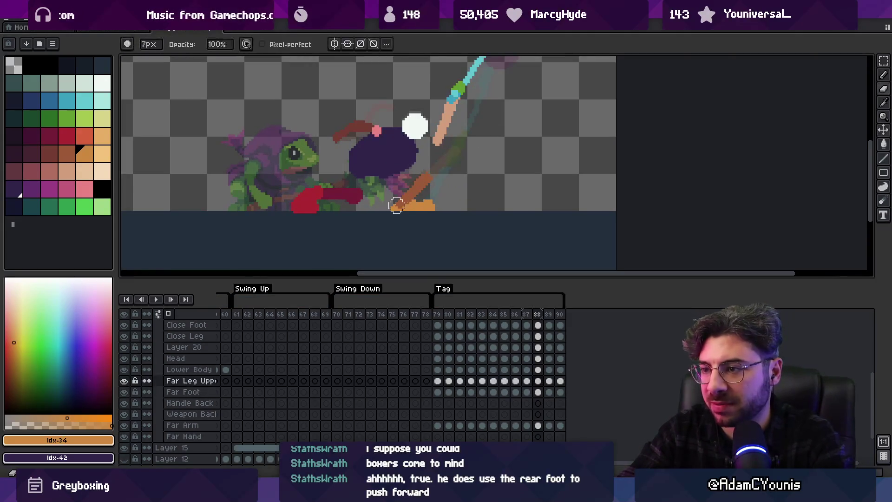
alt+click(414, 187)
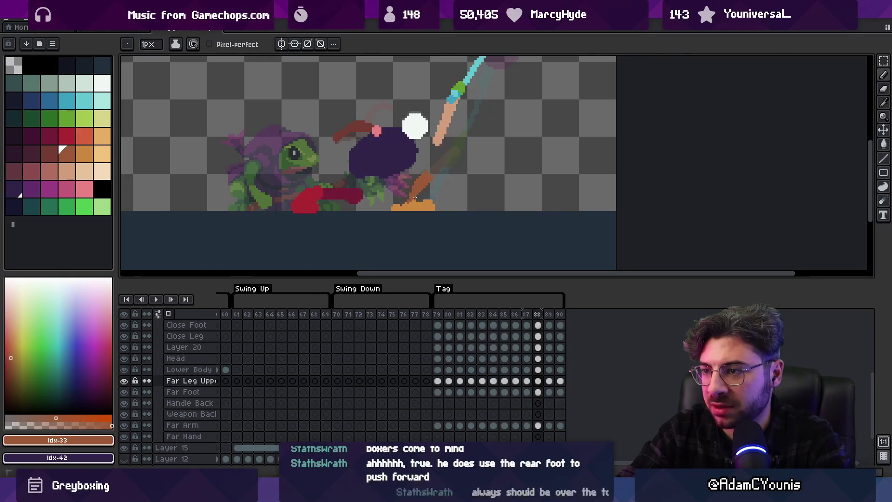
Shift the far foot right and compare the pose against frames 87 and 88
key(v)
drag(424, 213, 435, 214)
key(Left)
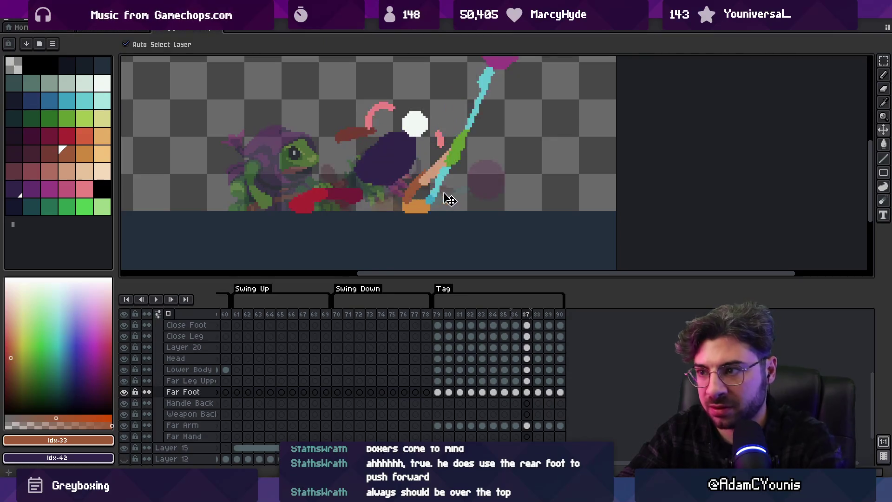
key(Right)
key(Right)
key(Right)
key(Left)
key(Left)
key(Left)
key(Right)
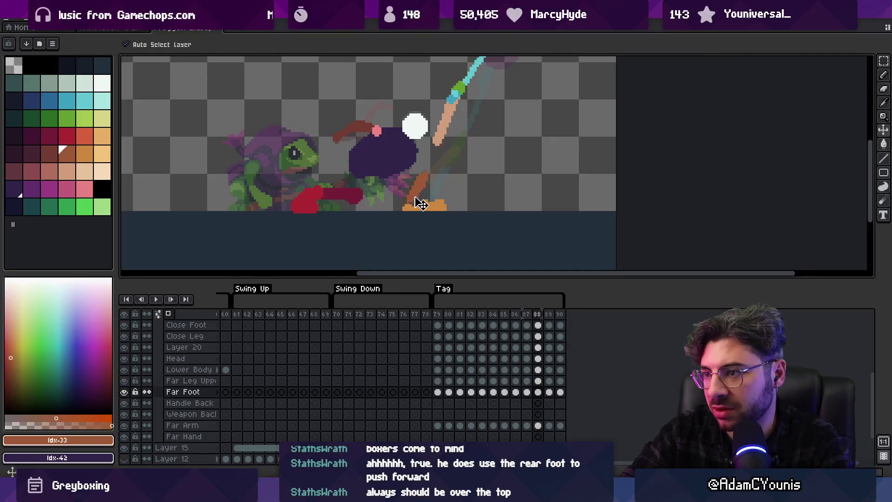
Clear the Far Leg Upper cel and preview the leg motion up to frame 90
key(b)
key(Up)
key(Delete)
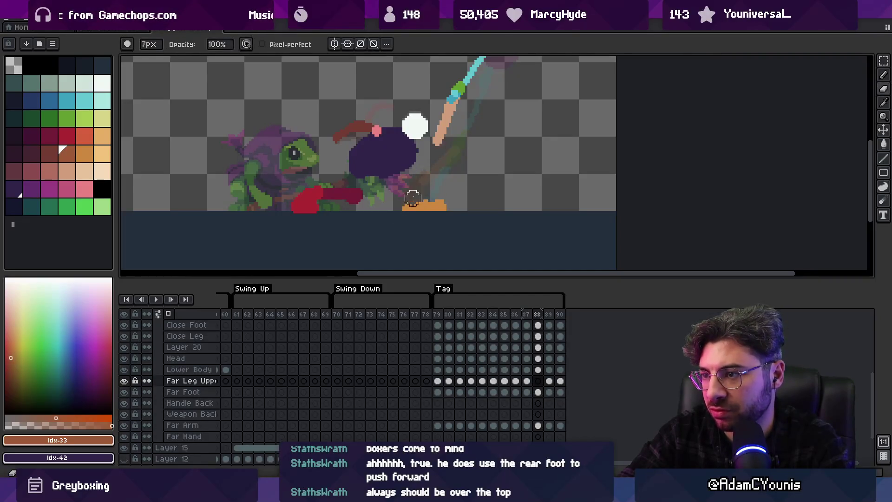
key(Right)
key(Right)
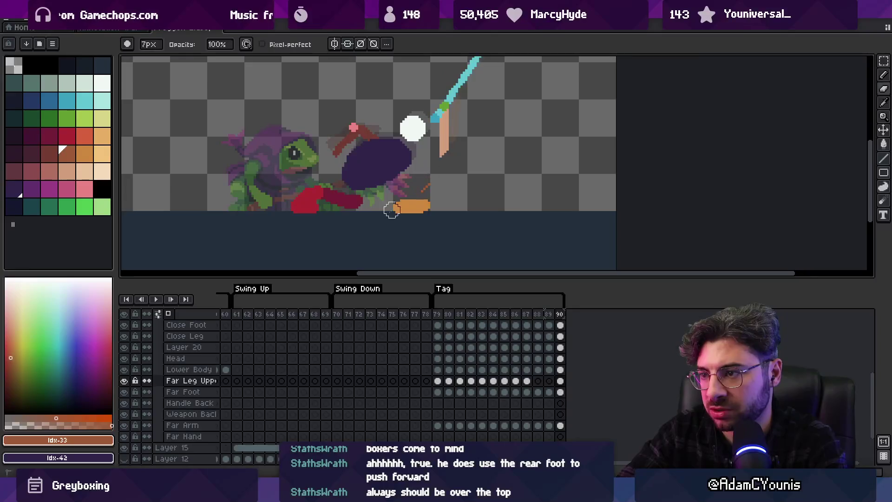
key(Return)
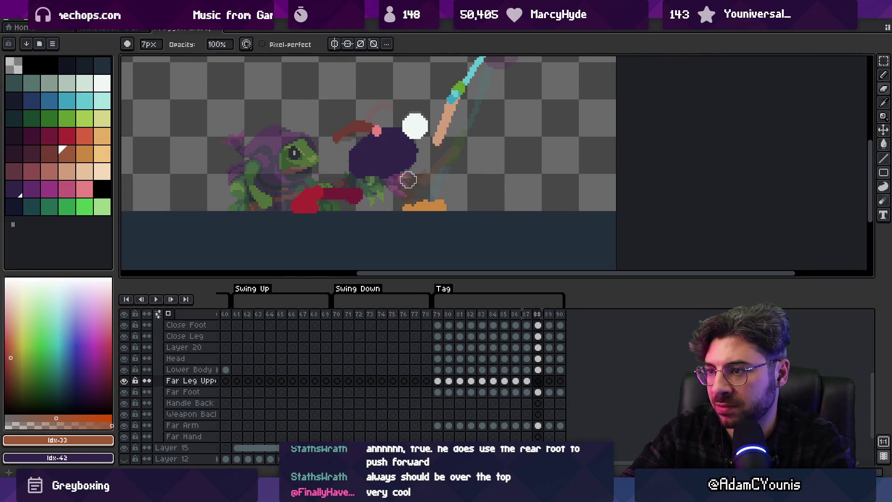
Pick the orange foot and darker leg colours and select the Far Foot layer on frame 90
click(80, 160)
click(70, 160)
key(b)
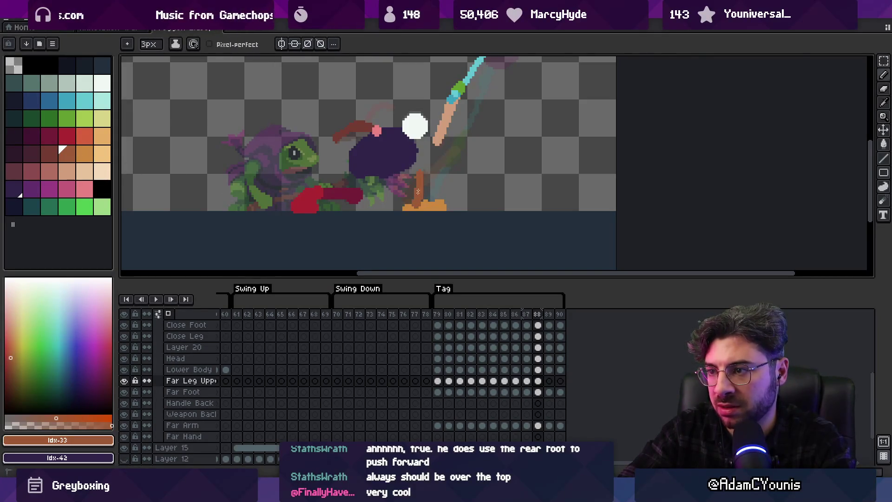
key(Right)
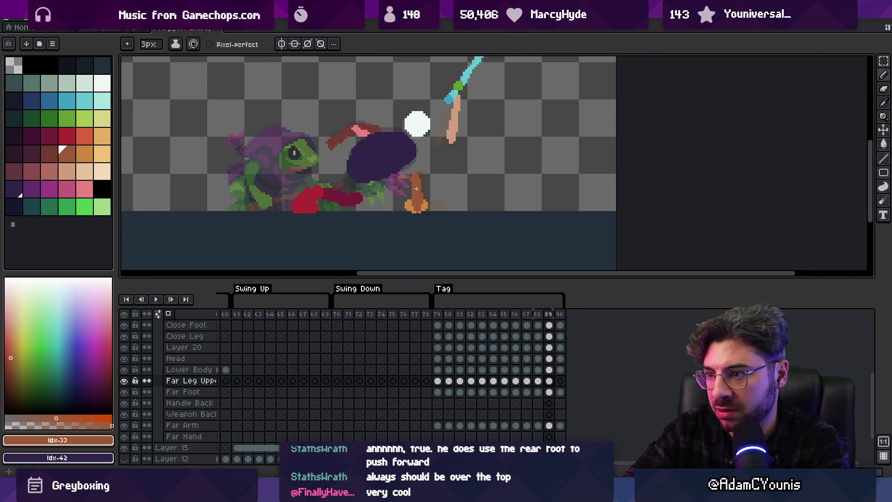
key(Right)
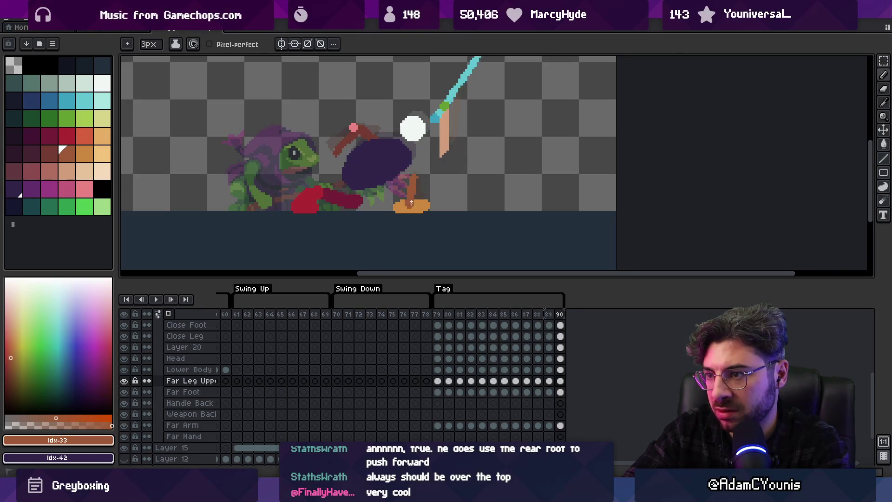
ctrl+click(407, 204)
Step back to frame 88 and replay the swing zoomed out to check the legs
key(e)
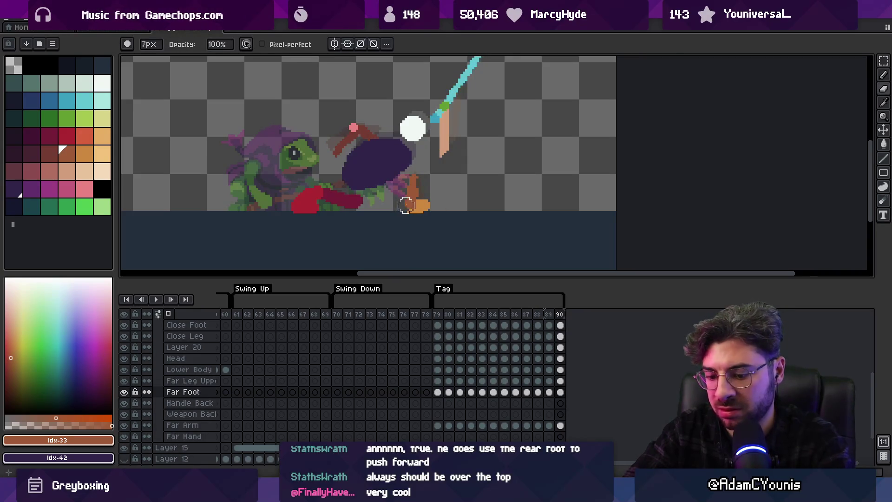
key(Left)
key(Left)
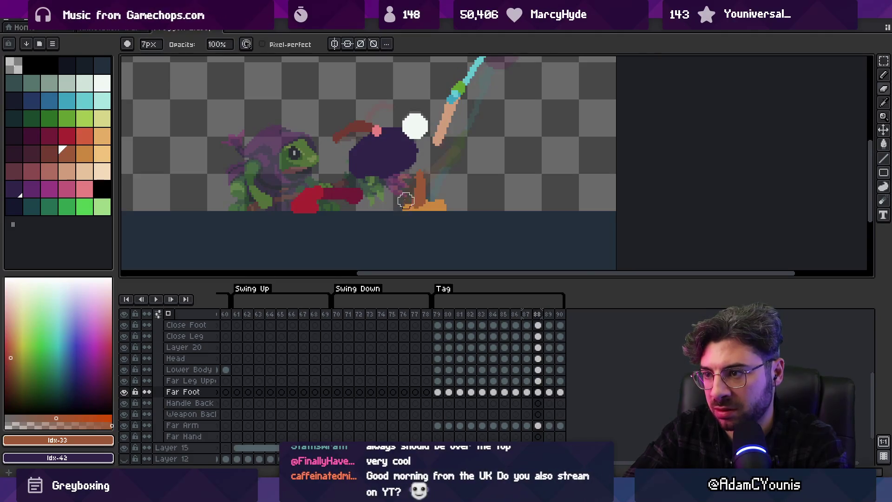
key(Left)
key(Left)
key(Left)
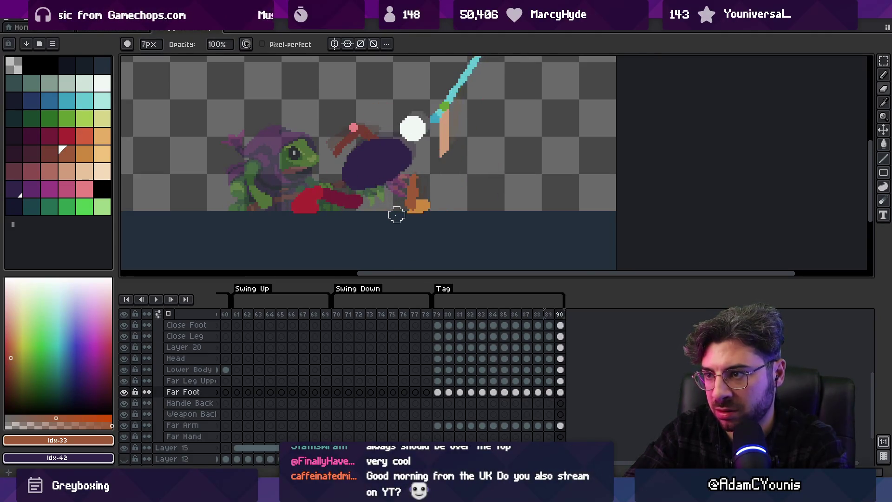
key(Return)
key(z)
scroll(440, 139, down, 2)
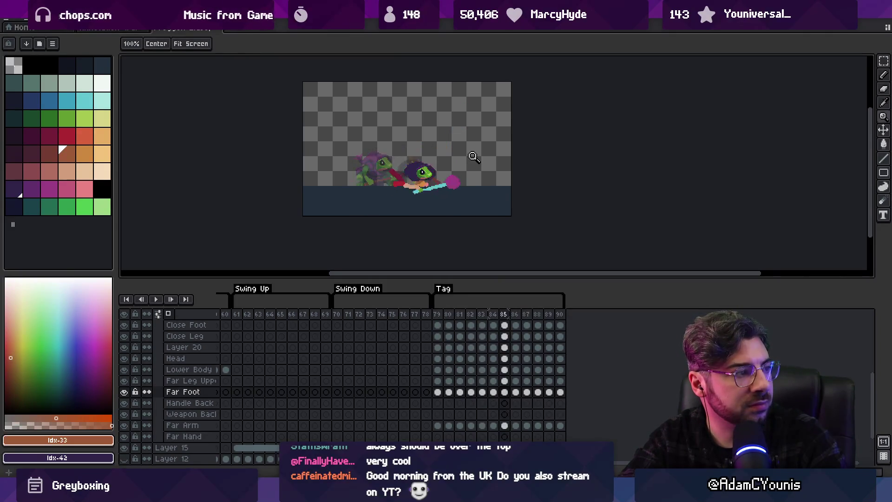
Stop playback, zoom in, and select Far Leg Upper frames 88–90 and frames 79–82
key(Return)
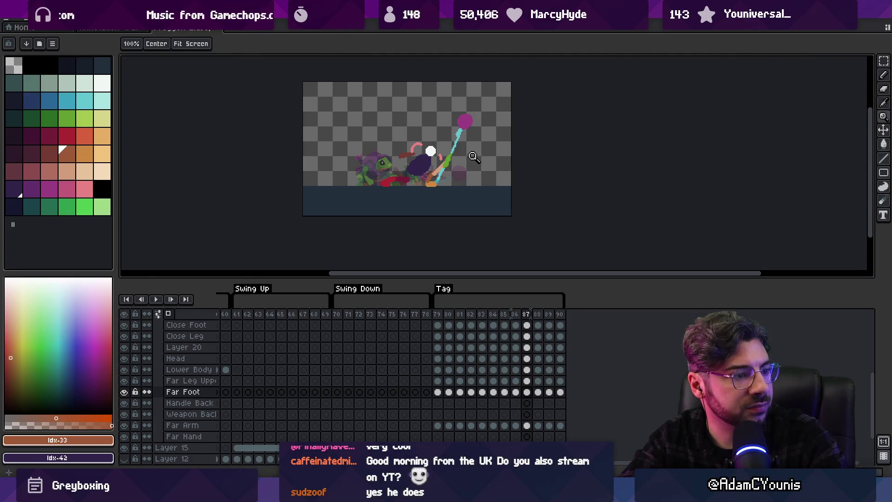
click(456, 172)
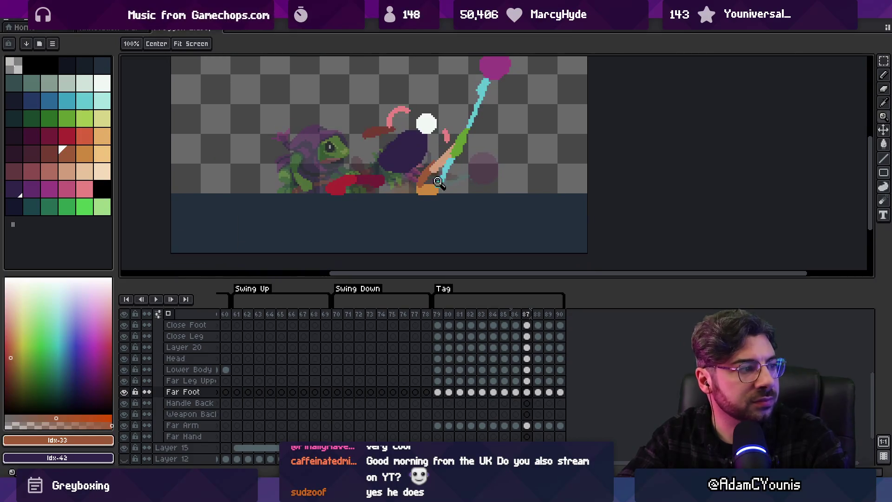
key(v)
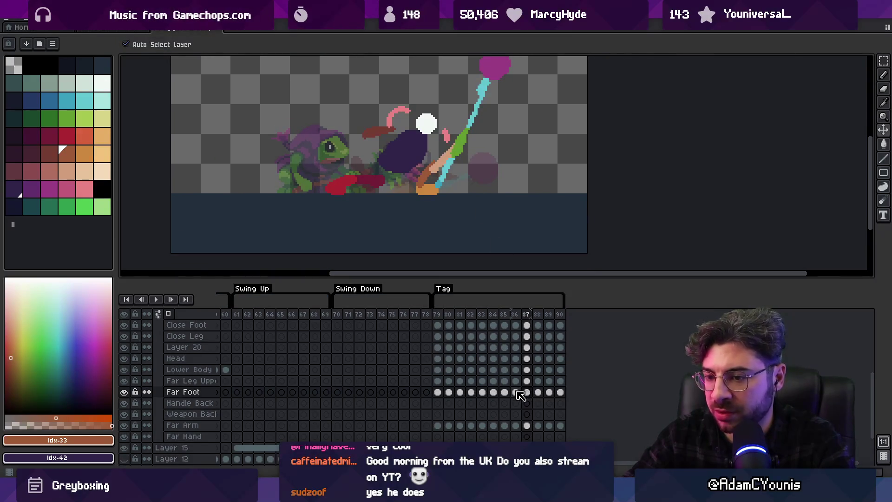
click(516, 381)
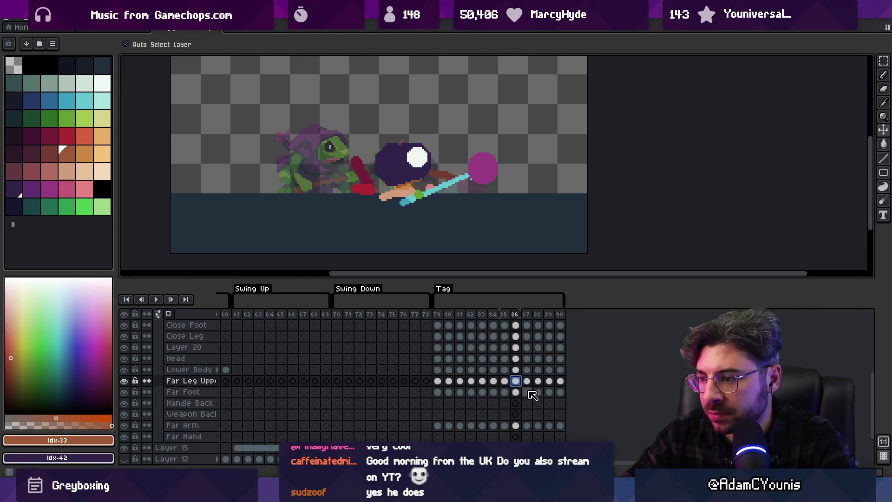
click(538, 381)
drag(561, 381, 530, 378)
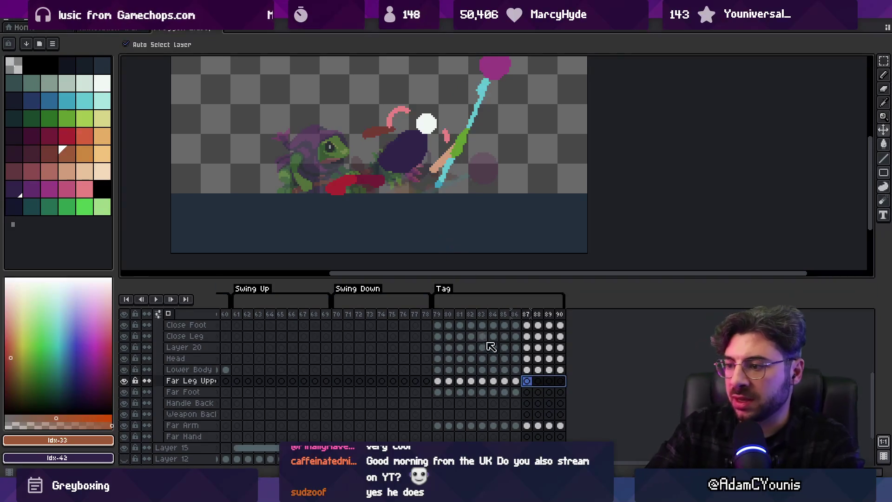
mouse_move(437, 315)
mouse_down()
mouse_move(531, 337)
mouse_move(483, 338)
mouse_move(509, 339)
mouse_up()
Shift the far foot and the far upper leg to the right in the selected frames
scroll(404, 188, up, 1)
drag(441, 191, 490, 198)
drag(406, 189, 442, 192)
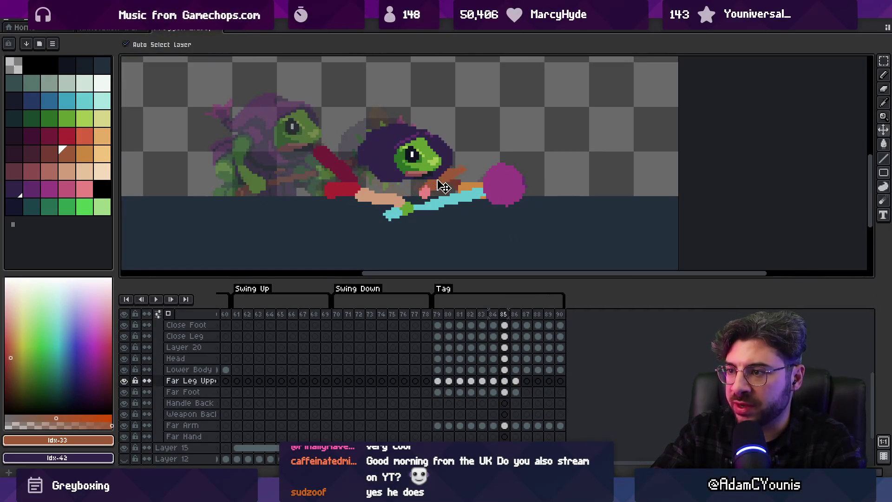
key(b)
key(e)
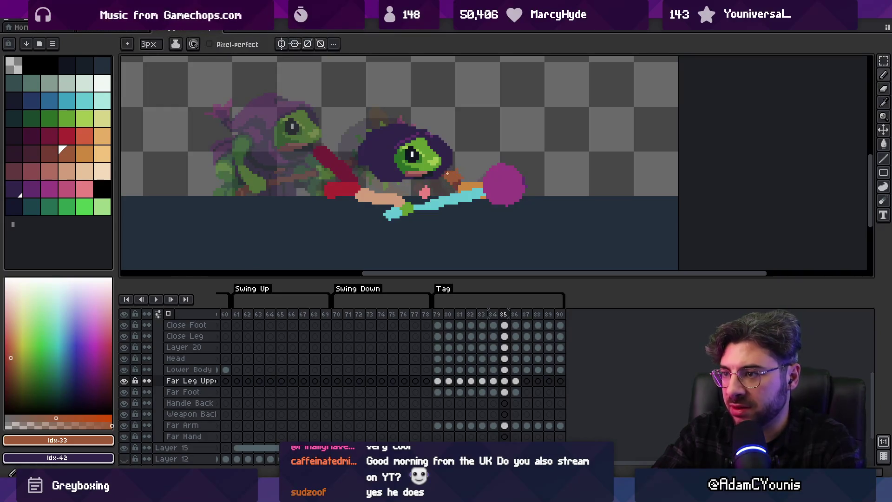
On frame 86, move the orange far foot right and draw a small mark on the far upper leg
key(period)
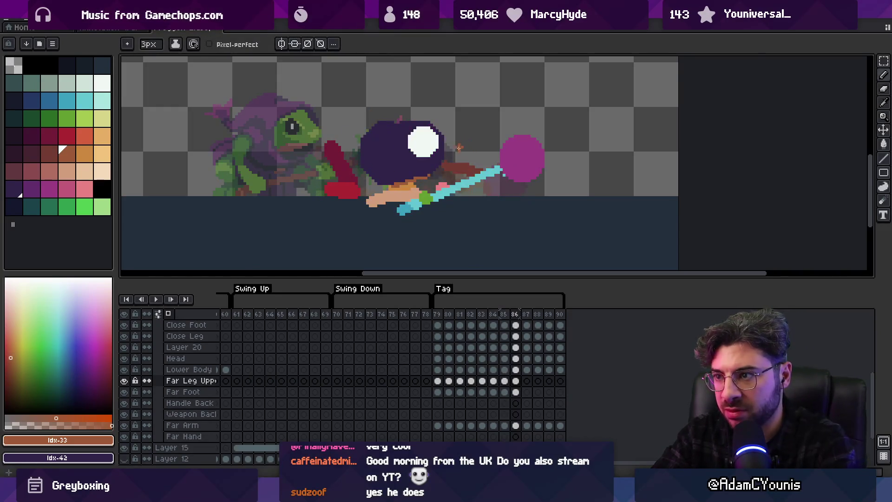
key(v)
drag(430, 188, 486, 193)
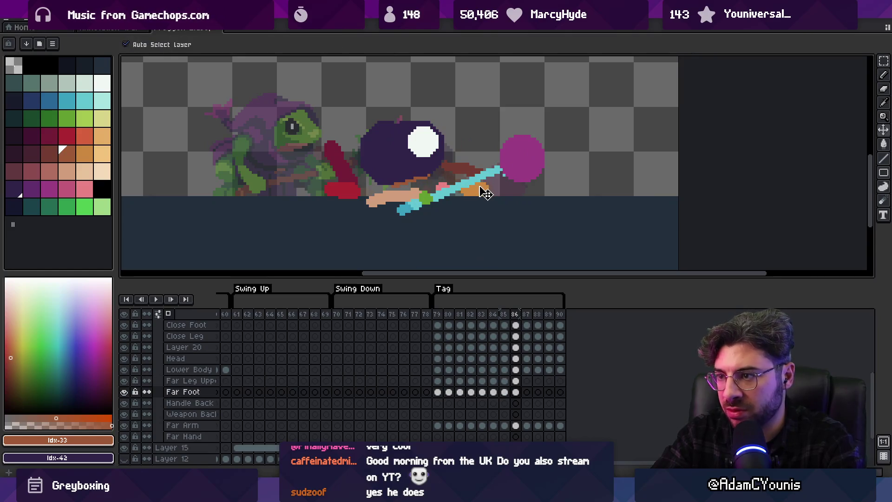
click(414, 186)
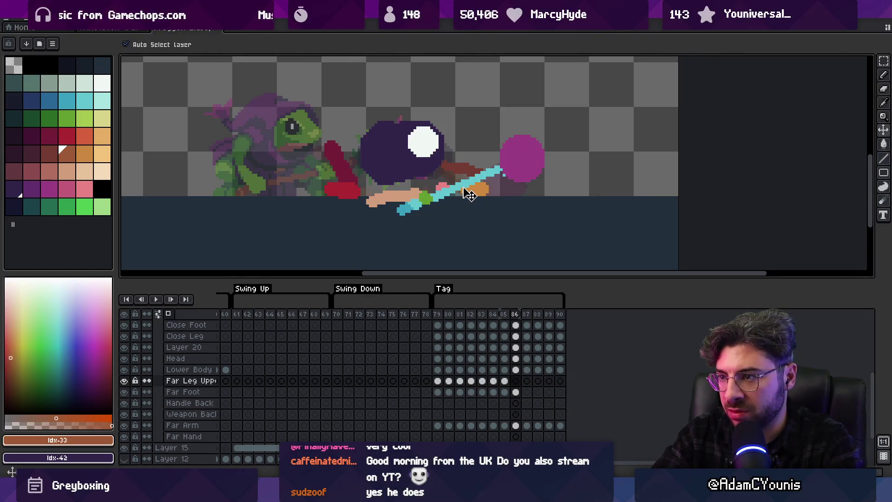
key(b)
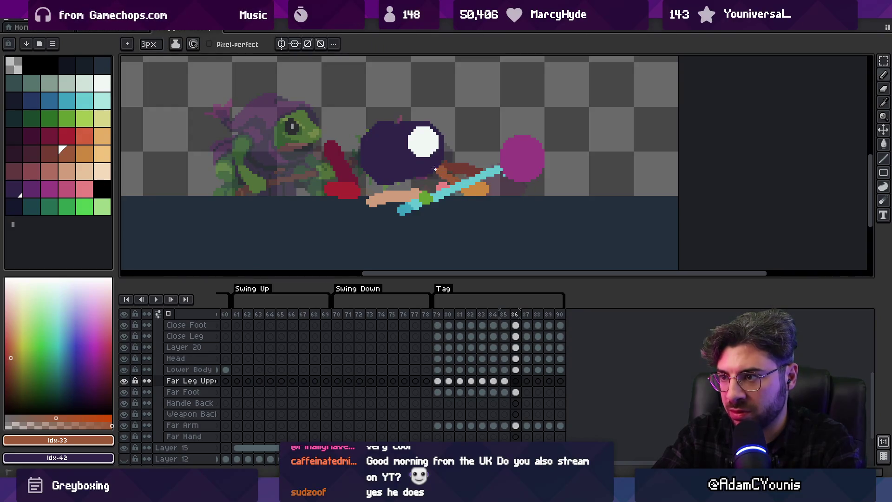
click(460, 171)
Step to frame 87 and replay the swing loop to check the motion
key(z)
key(Right)
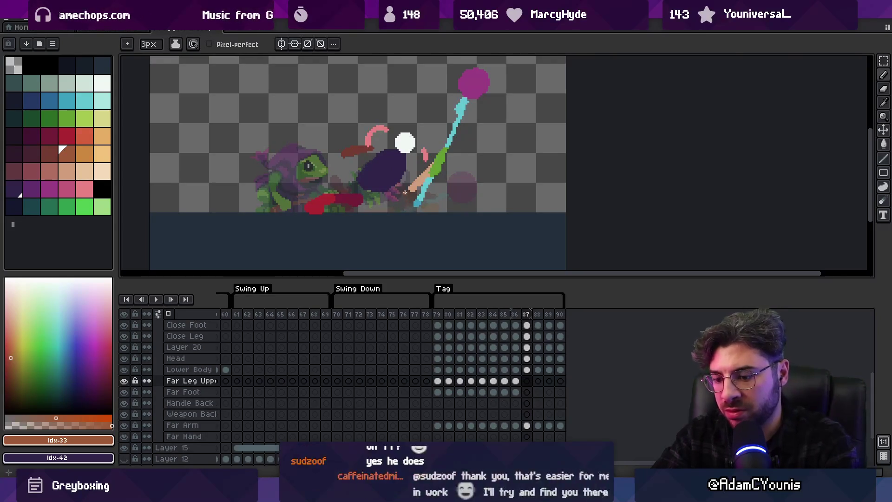
key(Return)
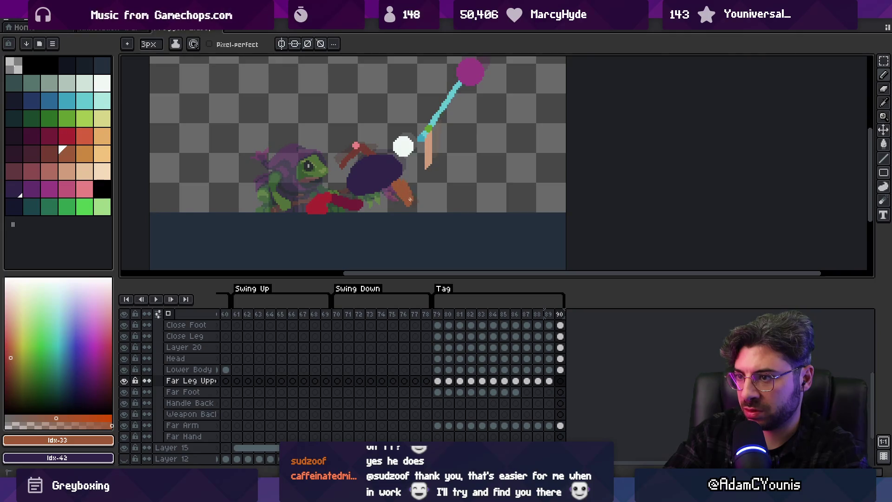
key(z)
scroll(400, 139, down, 4)
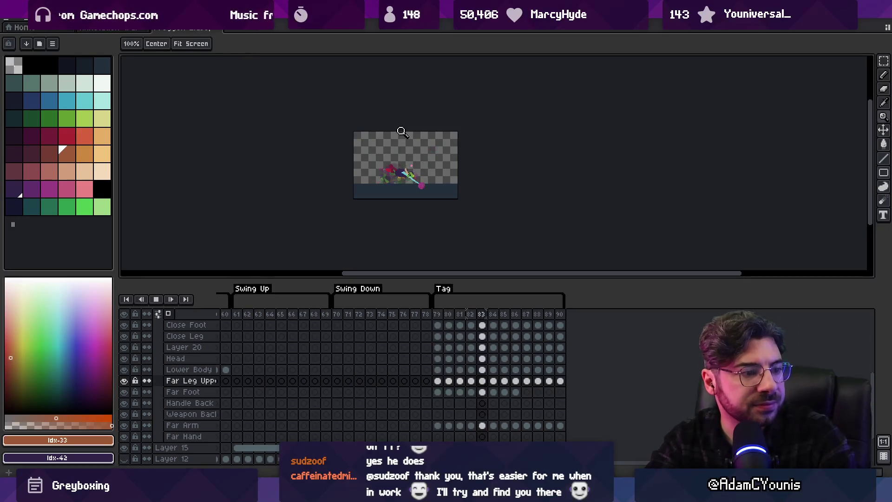
Zoom in and out on the playing frog, selecting the weapon and close arm pieces
click(479, 172)
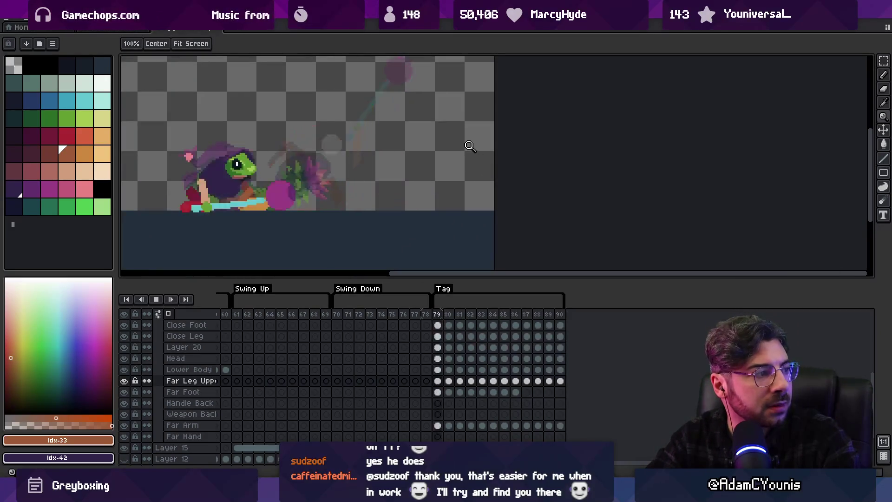
right_click(447, 162)
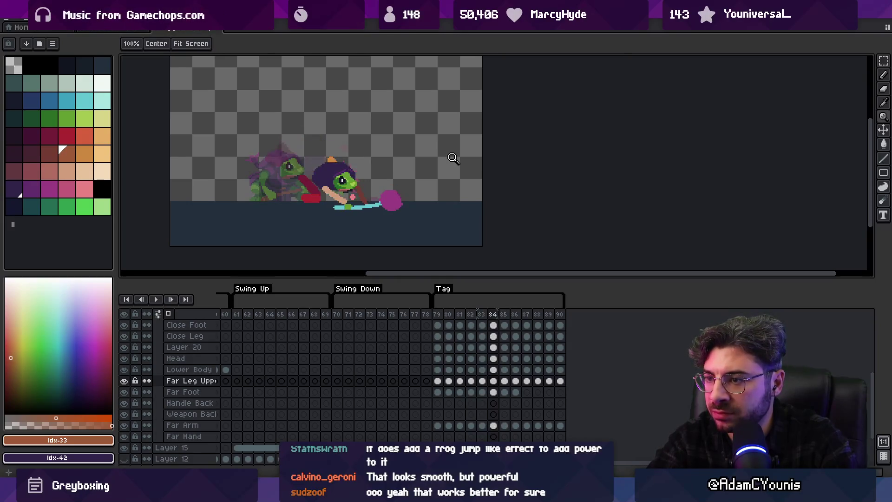
click(392, 159)
key(m)
click(394, 221)
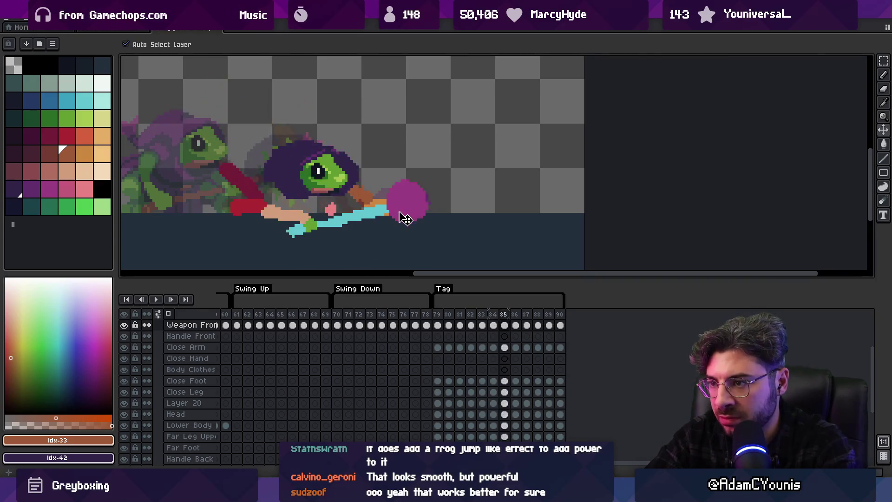
click(303, 218)
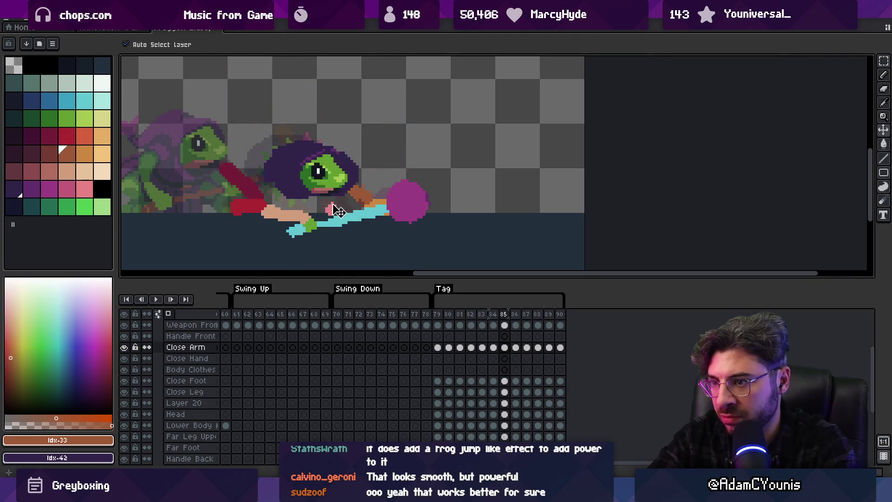
Adjust the zoom and stop the looping swing on frame 88
key(z)
scroll(364, 175, down, 5)
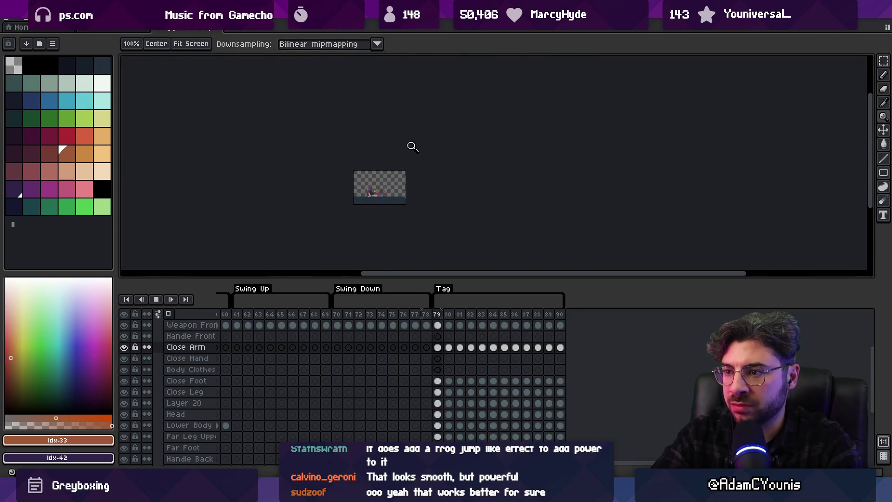
scroll(418, 178, up, 2)
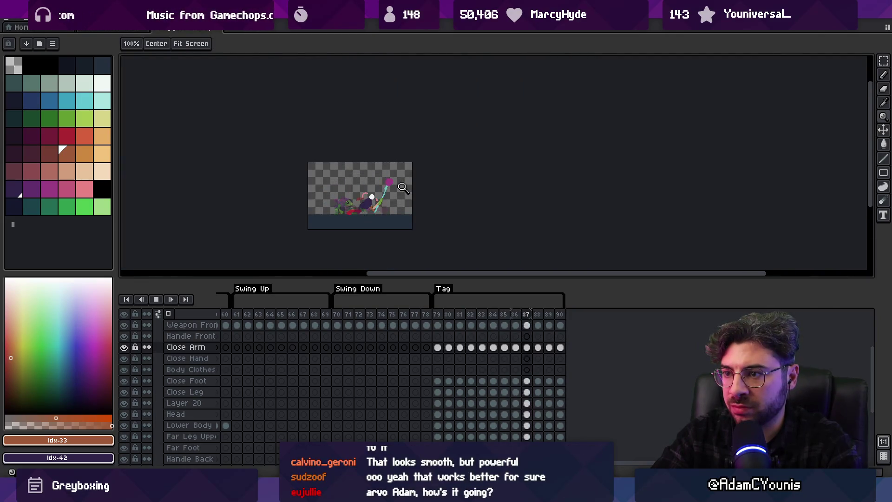
scroll(402, 188, up, 3)
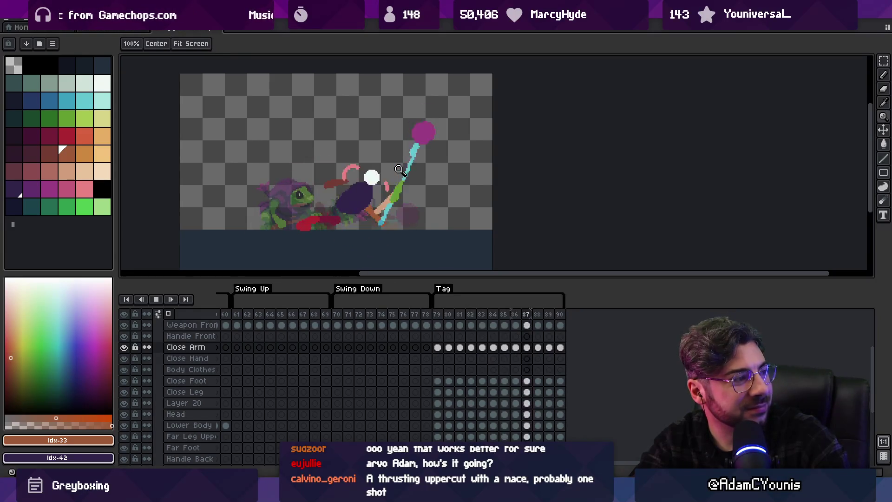
key(space)
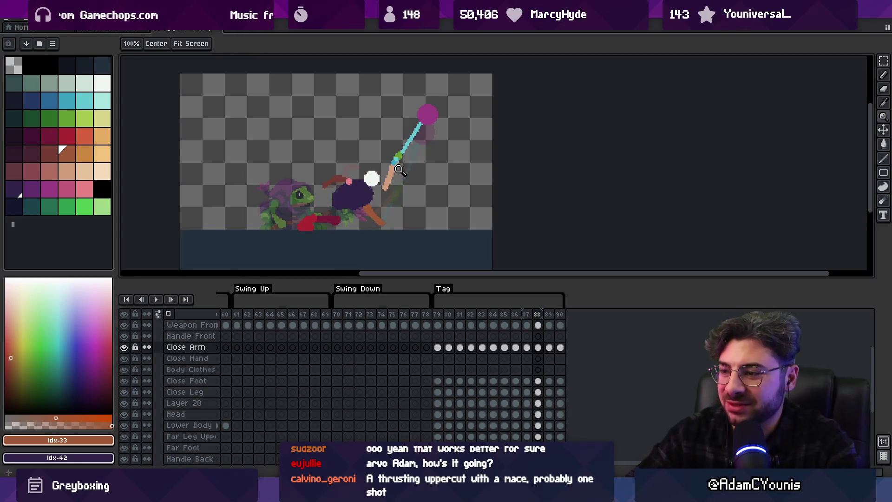
scroll(289, 319, left, 3)
Copy the smear arc from frame 65 and paste it into the Smear layer on frame 87
drag(321, 320, 370, 321)
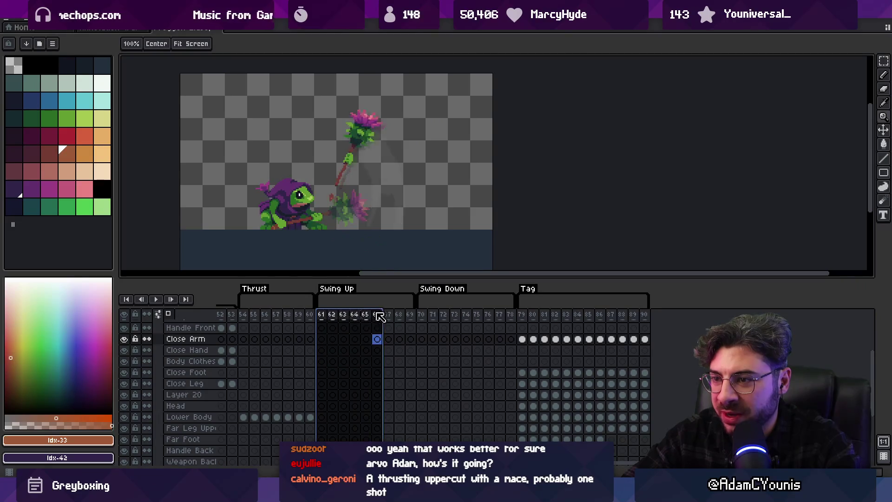
click(386, 183)
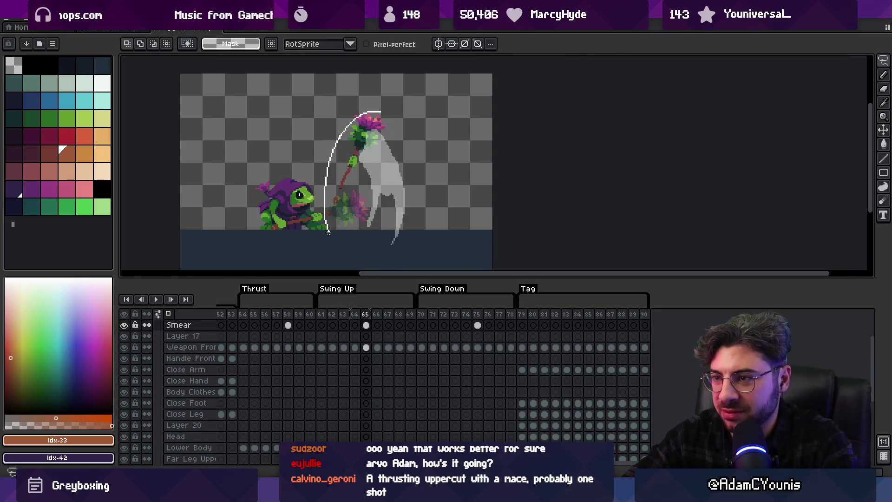
drag(521, 314, 619, 312)
click(612, 315)
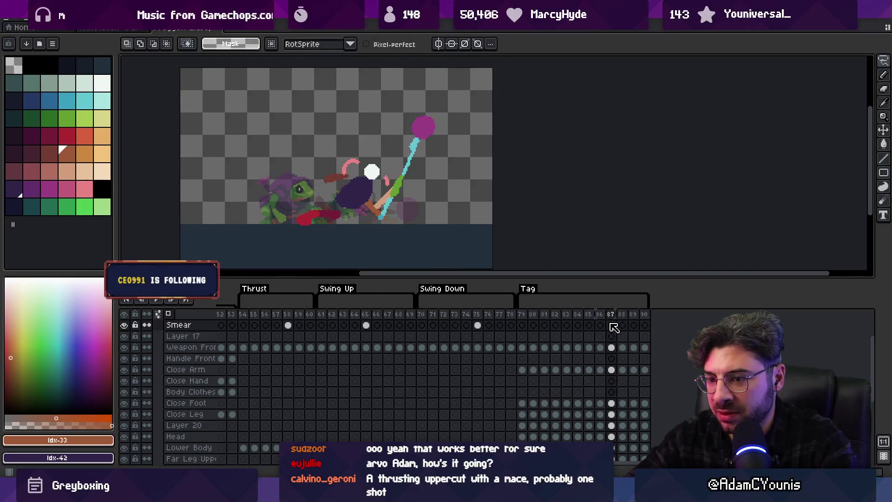
click(611, 324)
key(ctrl+v)
Rotate the pasted smear about -18° and position it alongside the mace head
key(v)
drag(378, 174, 436, 167)
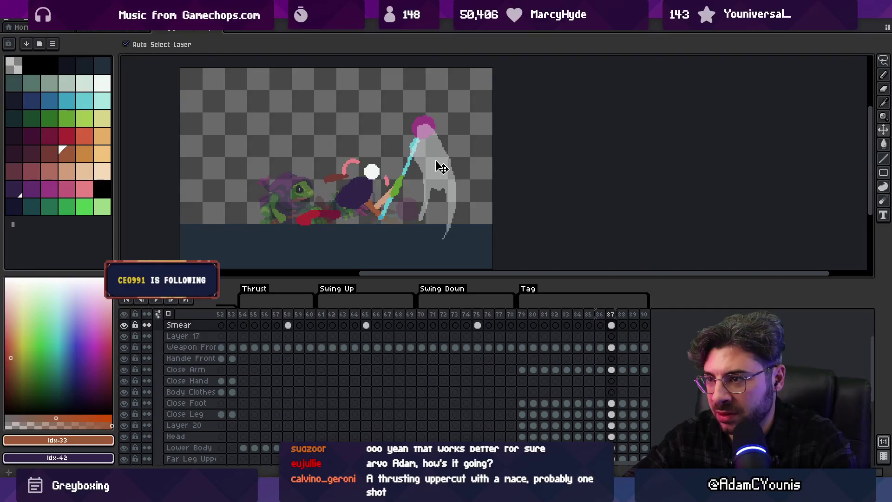
drag(577, 314, 617, 317)
key(ctrl+t)
mouse_move(446, 116)
mouse_down()
mouse_move(504, 89)
mouse_move(534, 124)
mouse_up()
drag(448, 150, 437, 149)
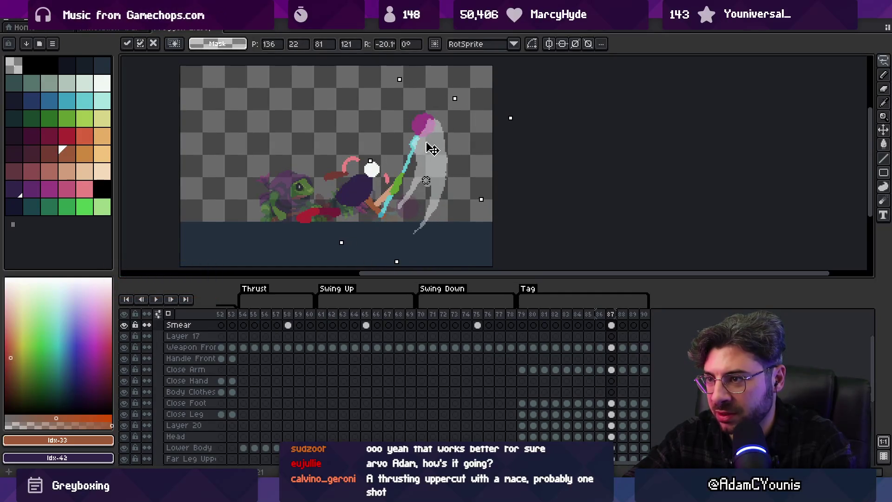
key(Return)
key(Return)
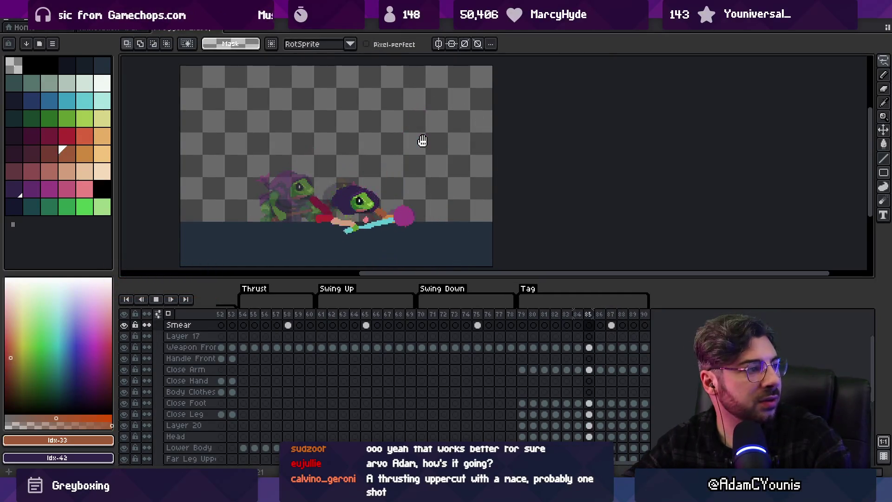
Select the frame 87 smear cel and set up a near-white colour with a 3px brush
scroll(405, 136, down, 1)
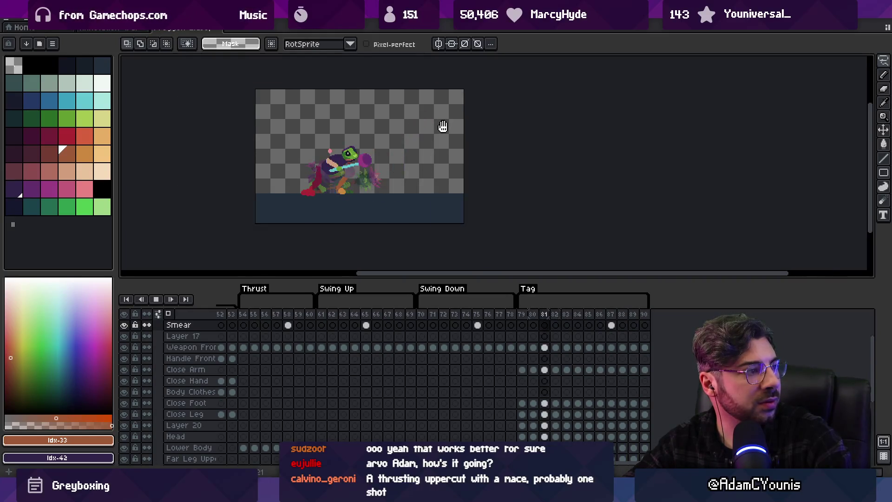
scroll(446, 126, down, 3)
scroll(448, 126, up, 4)
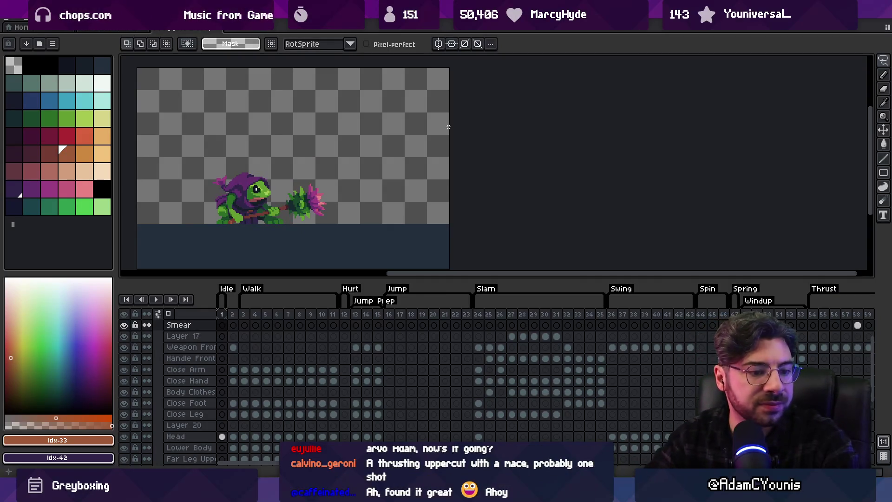
scroll(404, 358, right, 5)
scroll(432, 321, right, 2)
click(541, 330)
key(v)
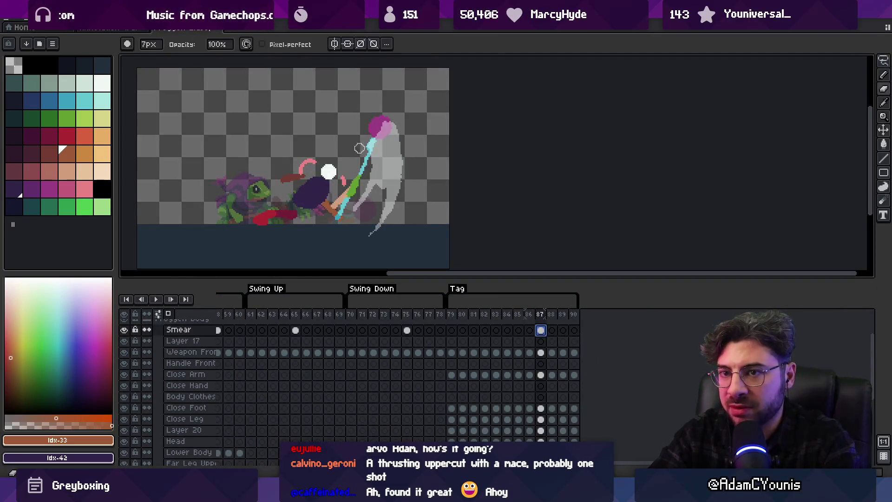
click(99, 89)
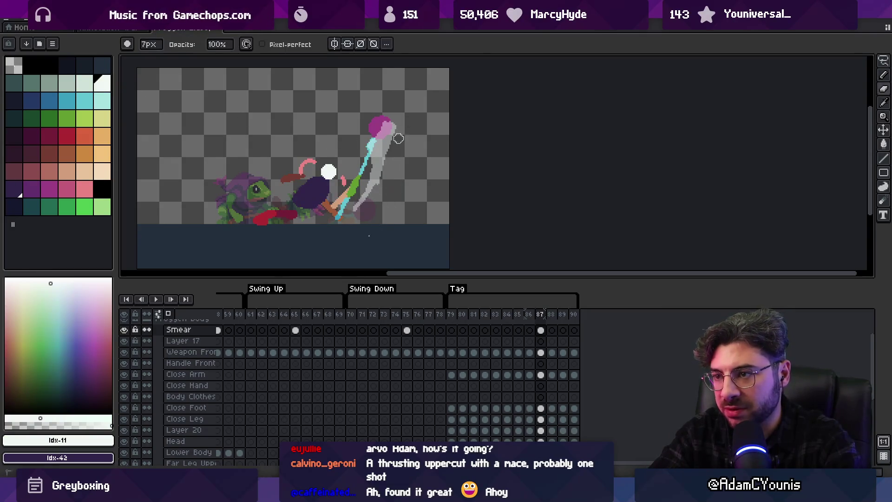
key(b)
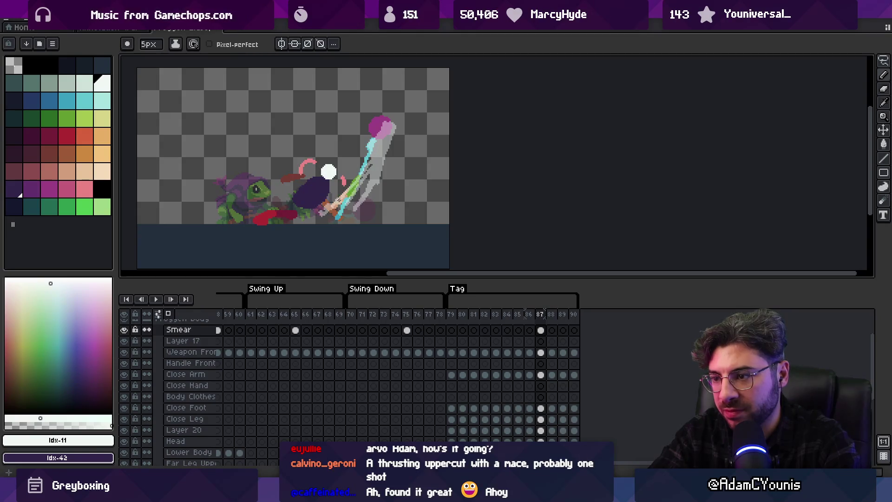